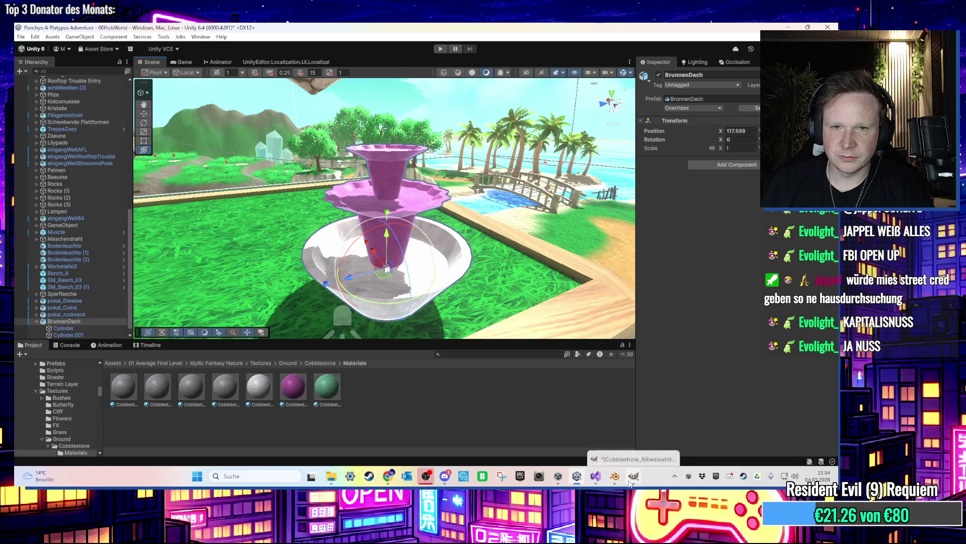
Bring Blender in front of Unity to show the three-tier fountain model
left_click(633, 477)
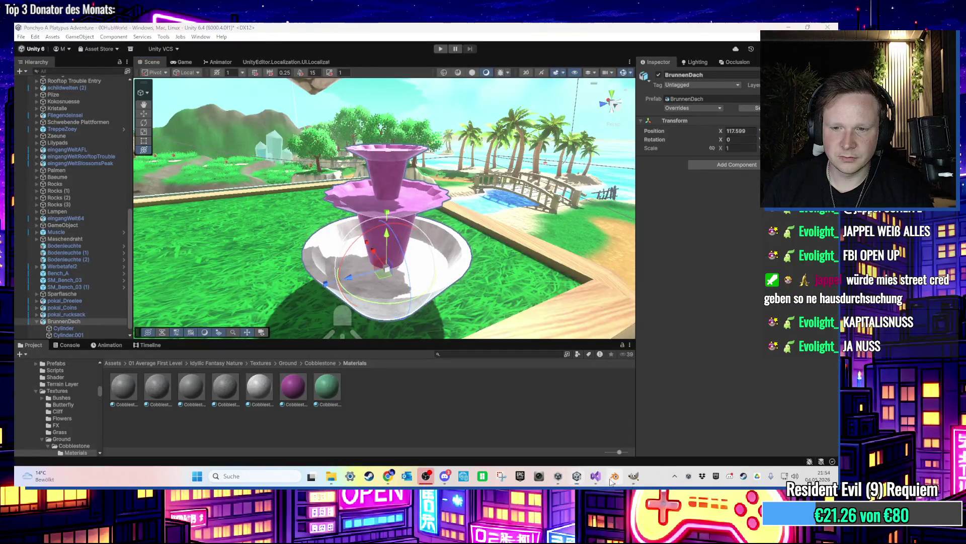
left_click(614, 476)
scroll(494, 336, "up", 3)
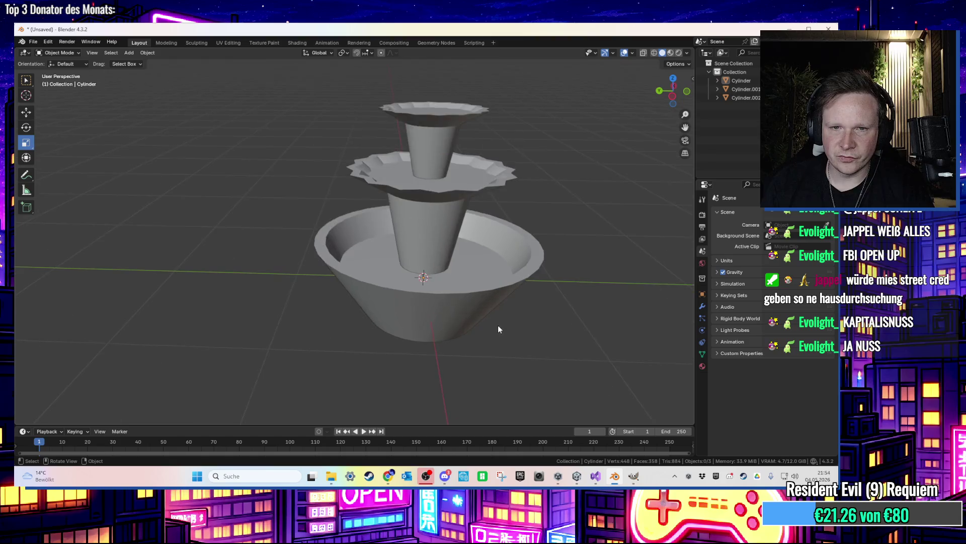
scroll(498, 332, "up", 2)
scroll(498, 341, "up", 2)
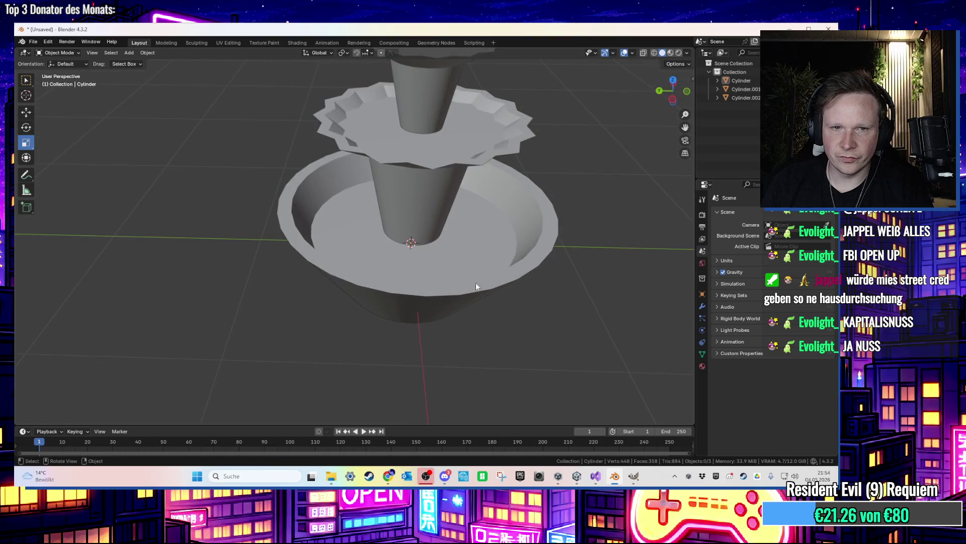
scroll(473, 277, "down", 2)
left_click_drag(472, 271, 473, 270)
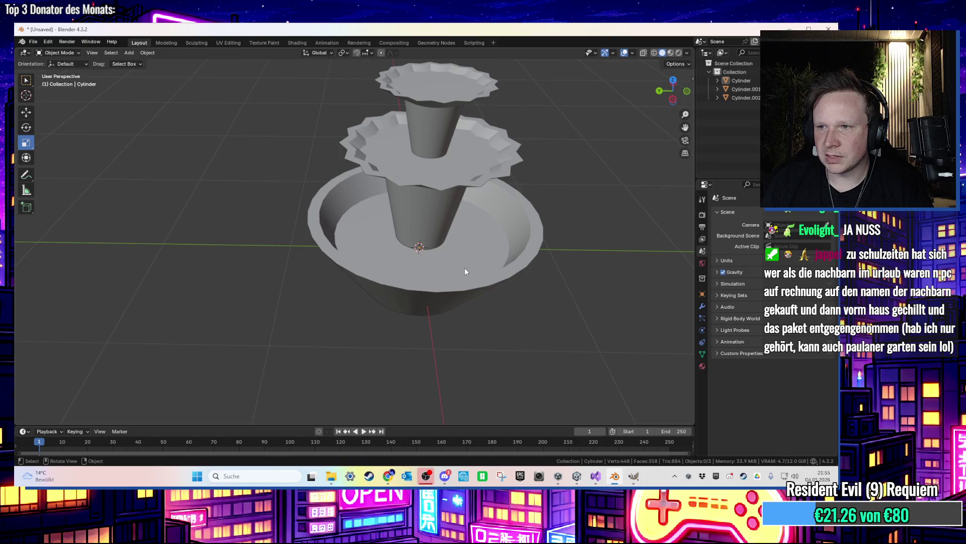
scroll(445, 247, "up", 5)
mouse_move(449, 251)
left_mouse_down()
mouse_move(441, 277)
mouse_move(440, 252)
mouse_move(449, 277)
mouse_move(452, 254)
left_mouse_up()
Add a cylinder mesh to the scene after deleting an accidentally added cube
left_click(129, 53)
mouse_move(135, 63)
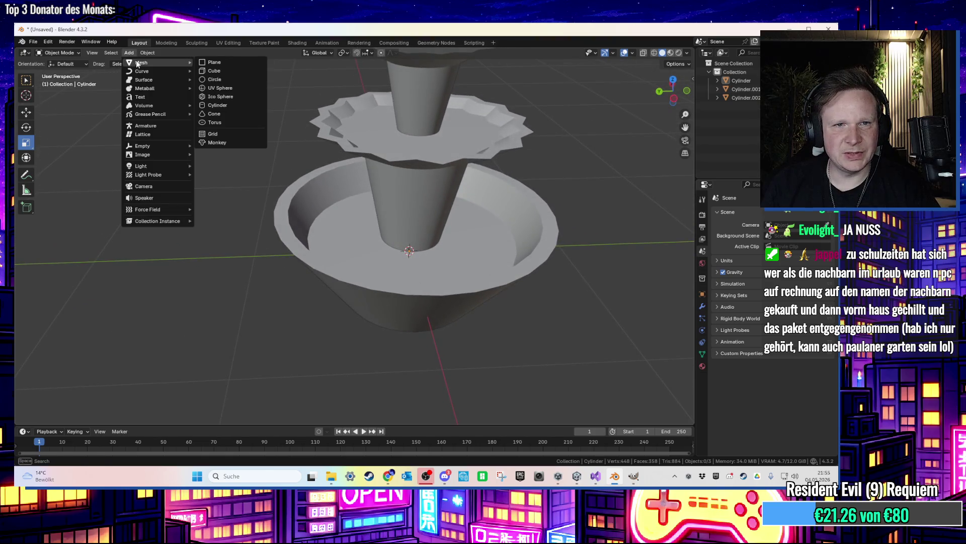
left_click(208, 71)
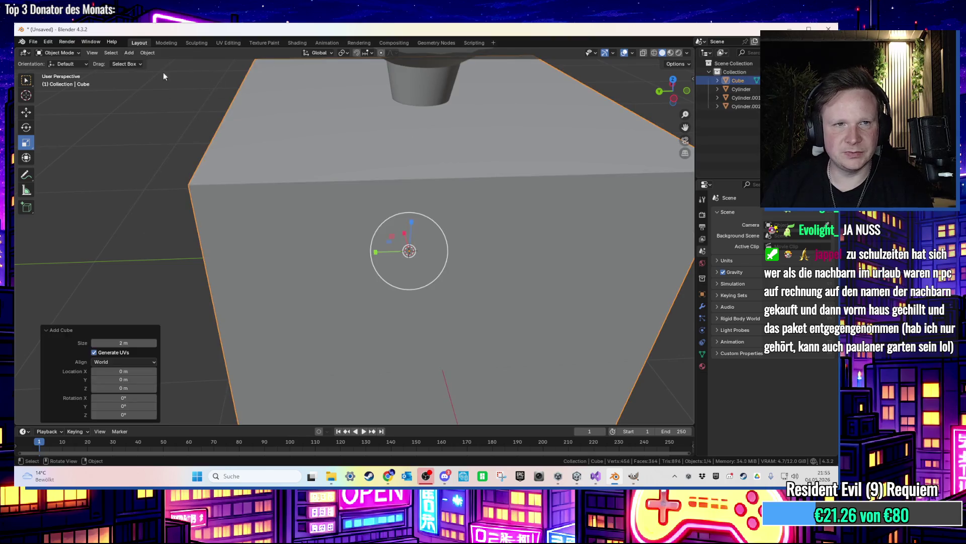
key("Delete")
left_click(129, 52)
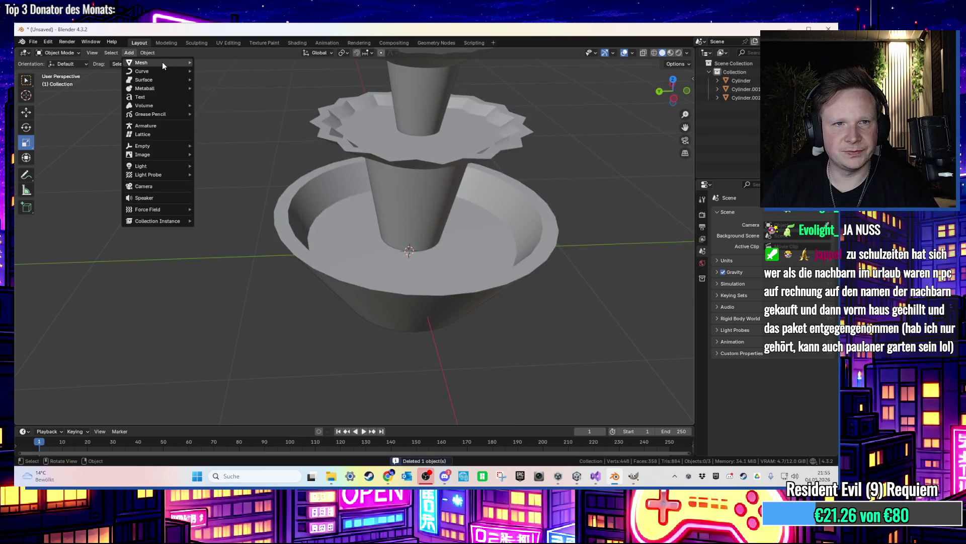
mouse_move(162, 63)
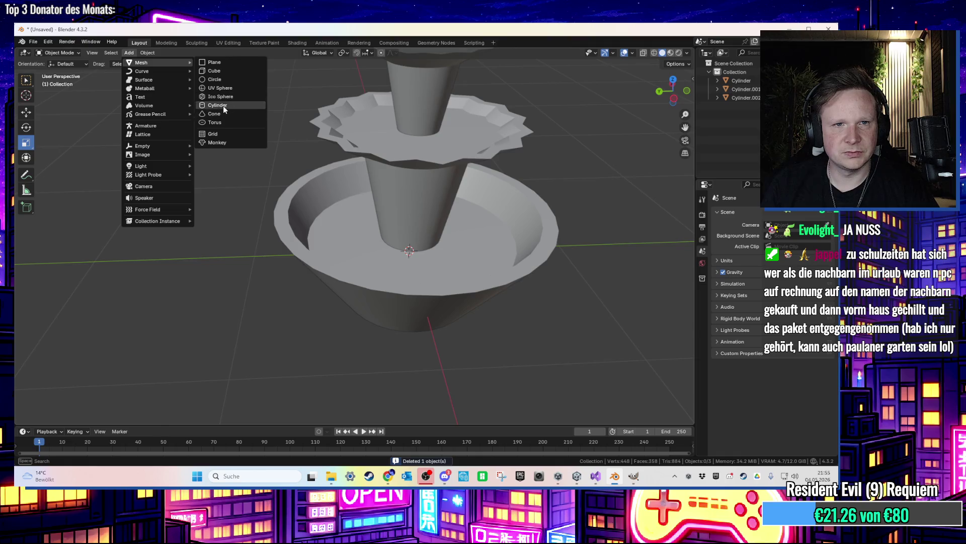
left_click(223, 108)
Scale the cylinder down to 0.746 and flatten it into a thin disc
key("s")
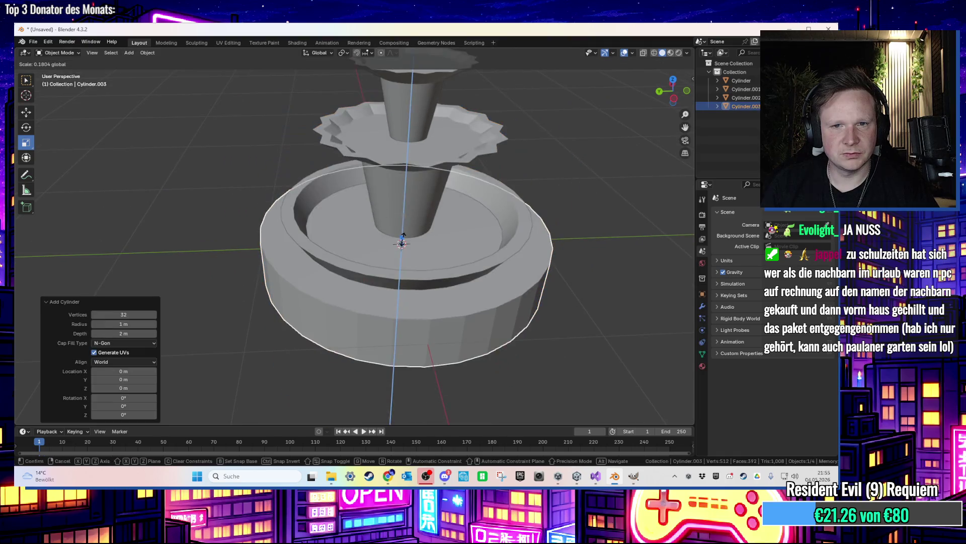
left_click(404, 241)
key("s")
left_click(461, 259)
left_click_drag(405, 221, 406, 248)
Move the disc along Z and resize it until it fits inside the bottom bowl
key("g")
key("z")
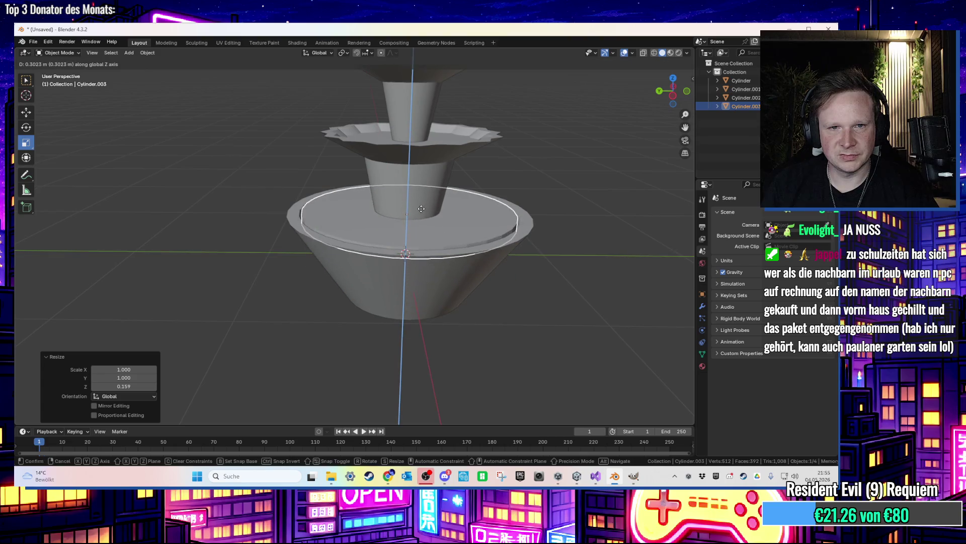
left_click(423, 227)
key("s")
left_click(427, 225)
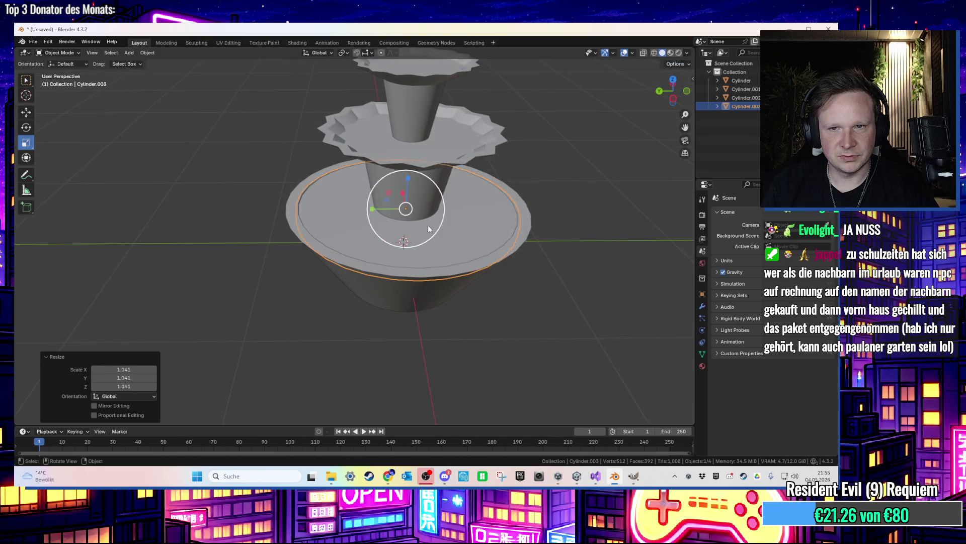
key("g")
key("z")
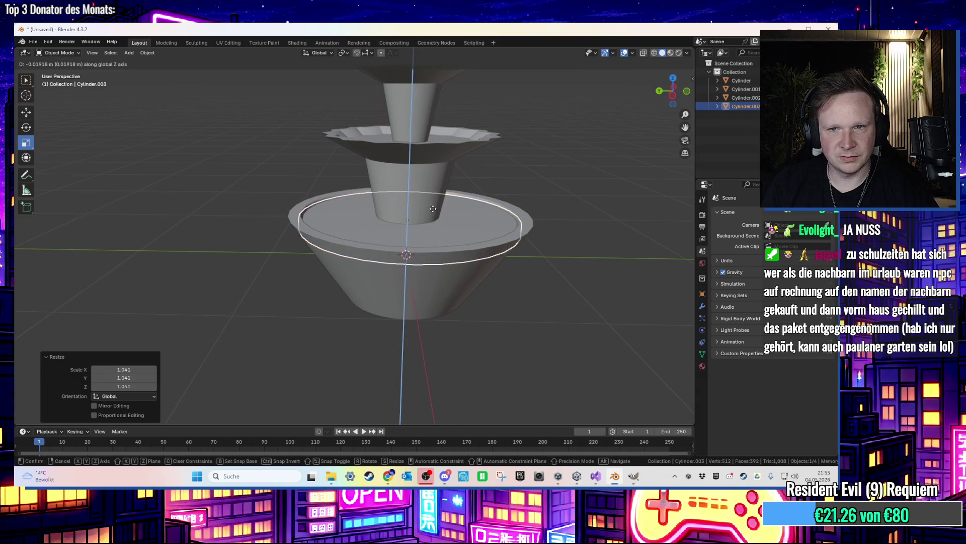
left_click(427, 202)
key("s")
left_click(426, 206)
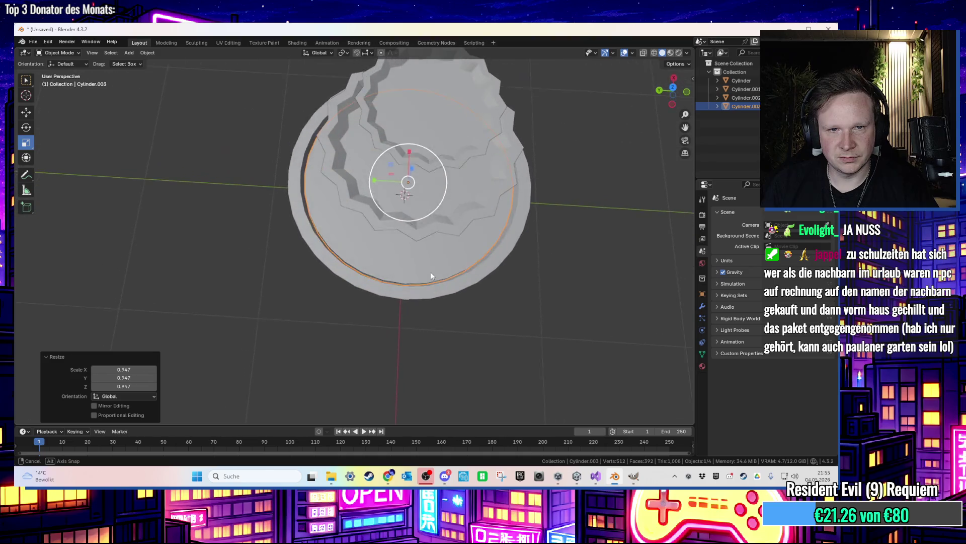
Cancel the extra resize, orbit back to a side view, and select the water disc
key("s")
right_click(443, 259)
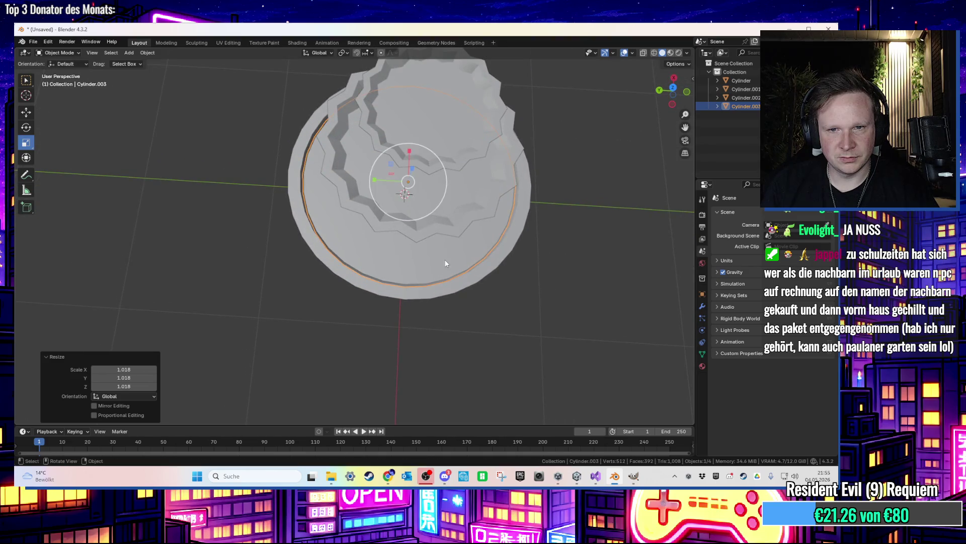
left_click(550, 258)
mouse_move(551, 258)
left_mouse_down()
mouse_move(557, 164)
mouse_move(556, 202)
mouse_move(458, 195)
mouse_move(474, 206)
left_mouse_up()
left_click(463, 198)
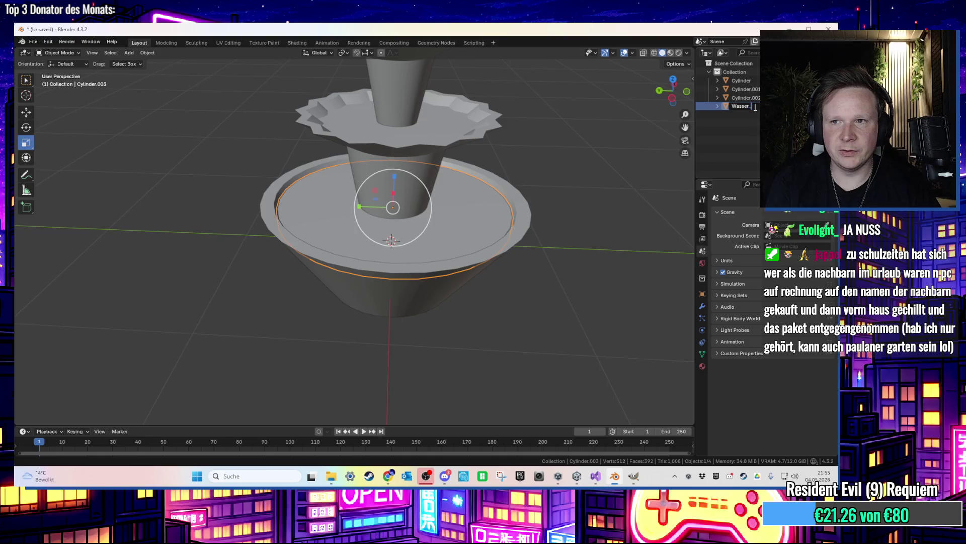
Rename the bottom, middle and top tiers Topf_unten, Topf_mitte and Topf_oben
double_click(740, 80)
type("Topf_un")
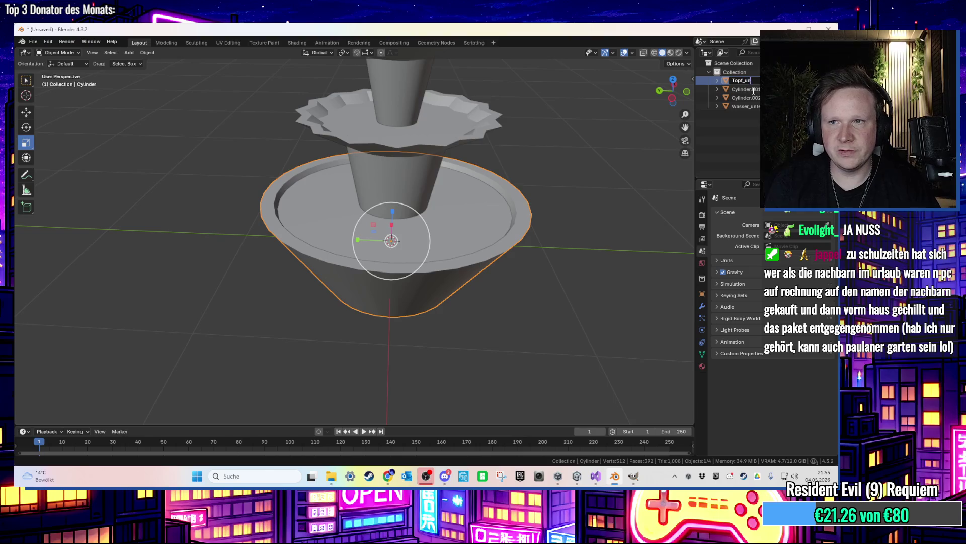
type("ten")
key("Return")
left_click(745, 81)
type("Topf_mitte")
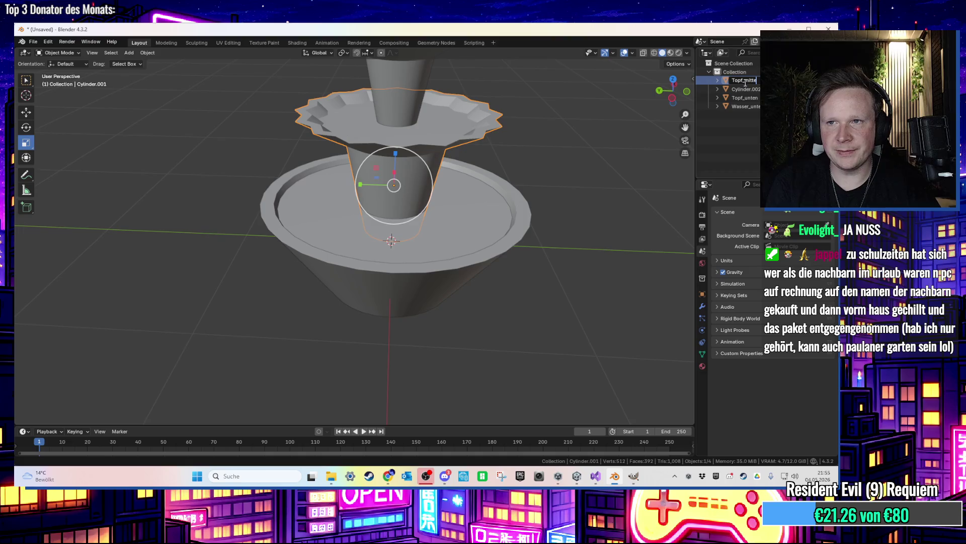
key("Return")
left_click(746, 80)
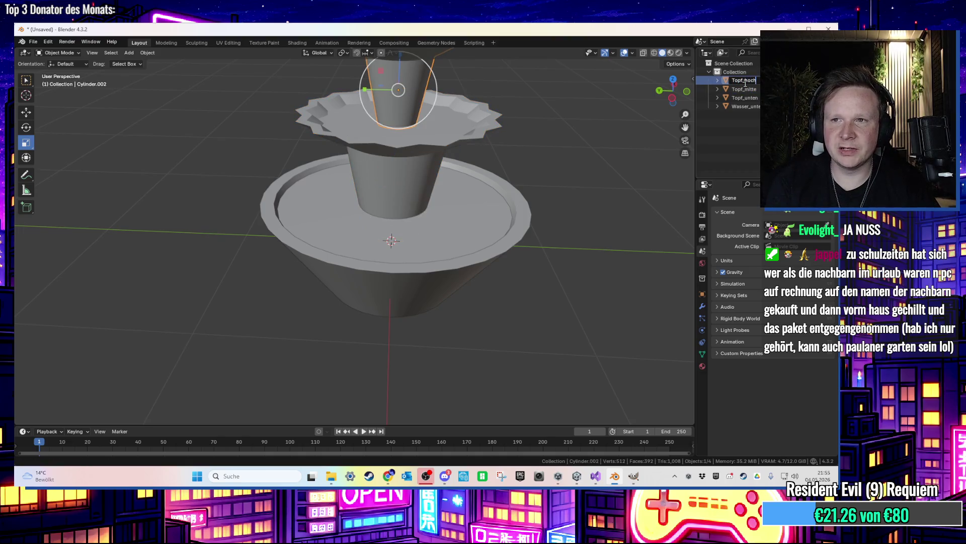
type("en")
key("Return")
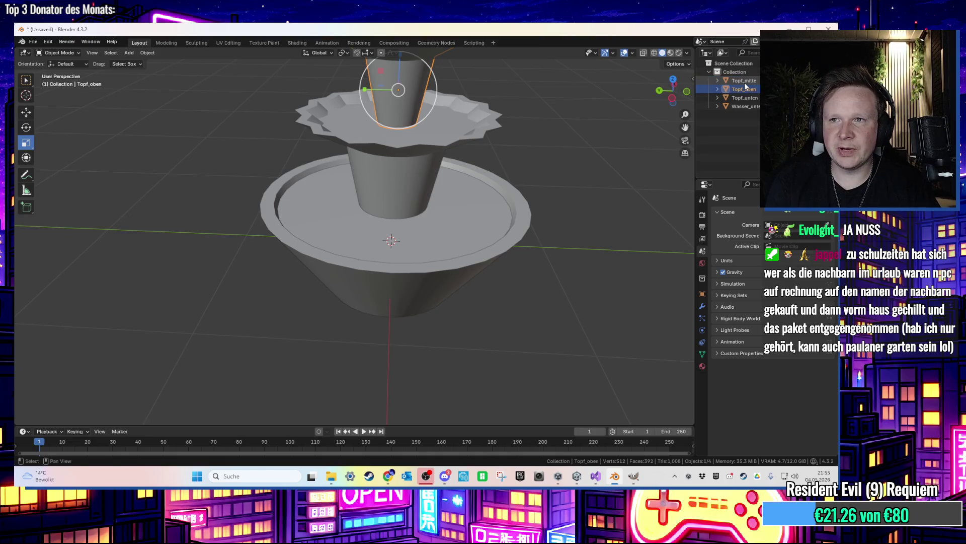
Zoom around the fountain and select the water disc Wasser_unten
scroll(481, 163, "down", 2)
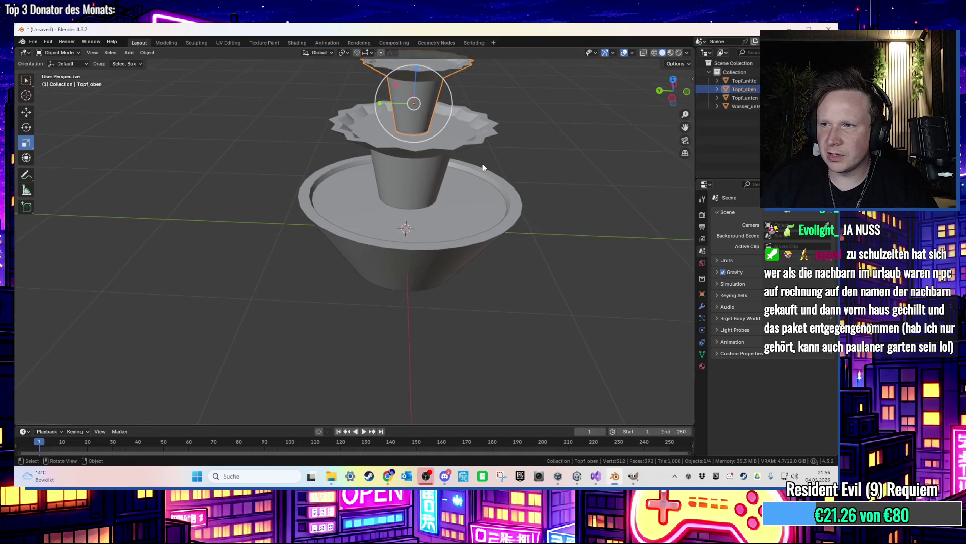
scroll(511, 177, "up", 6)
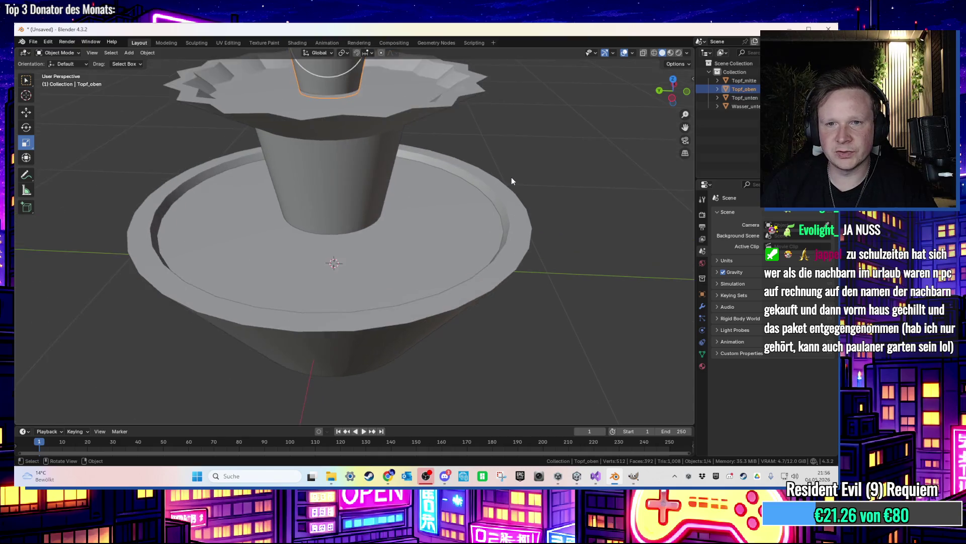
scroll(511, 177, "down", 5)
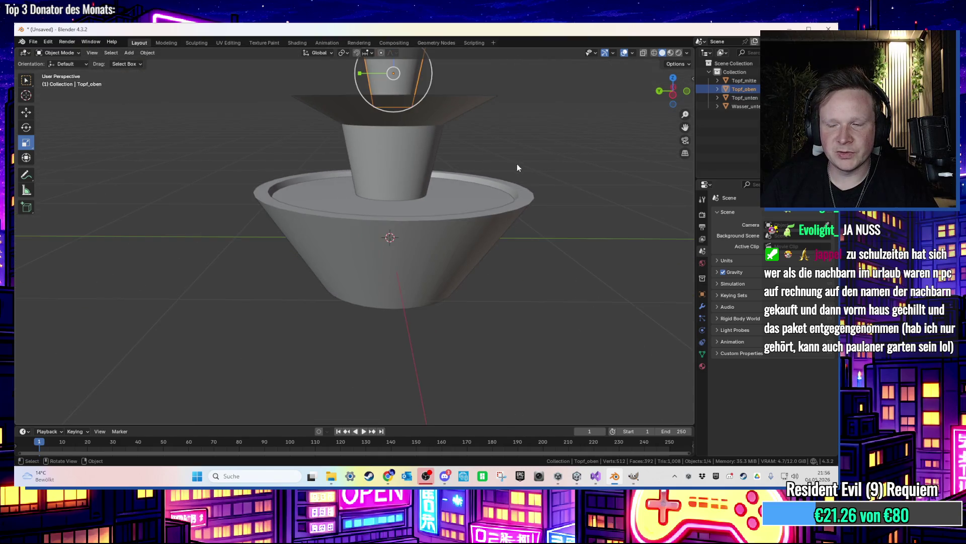
scroll(530, 202, "up", 3)
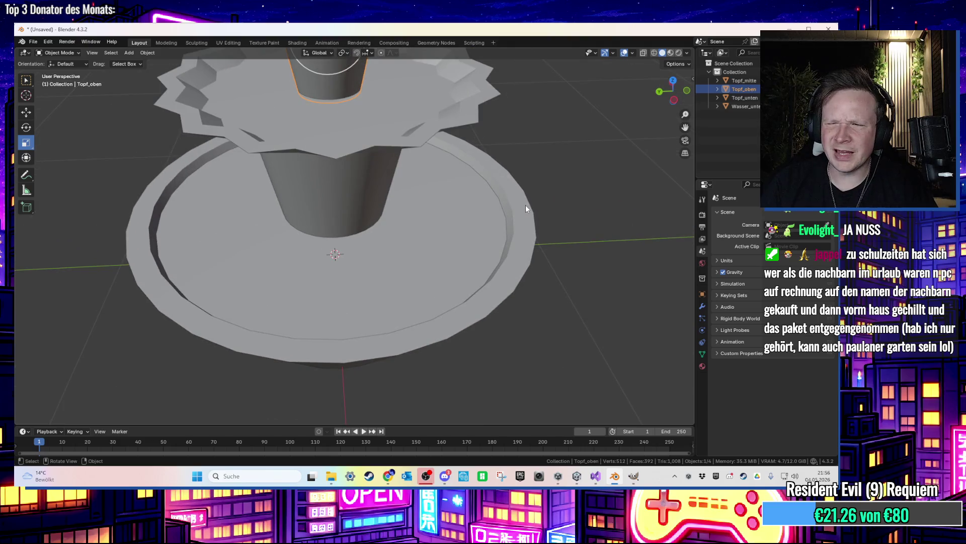
scroll(525, 205, "down", 3)
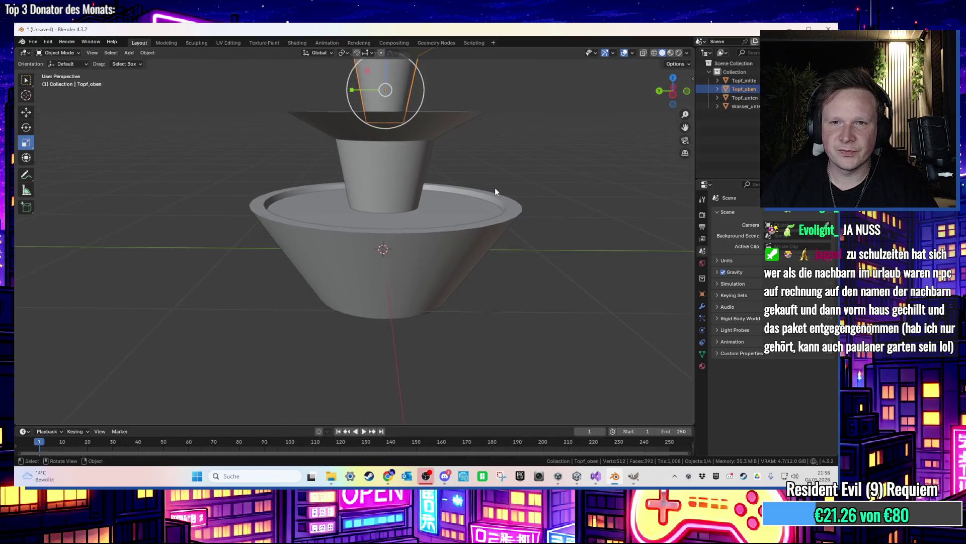
scroll(495, 191, "up", 3)
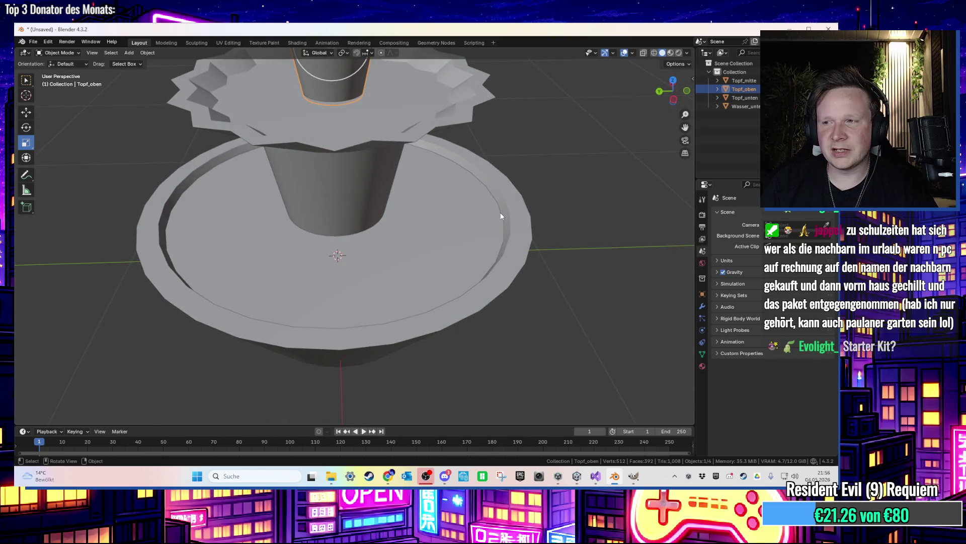
scroll(501, 216, "down", 1)
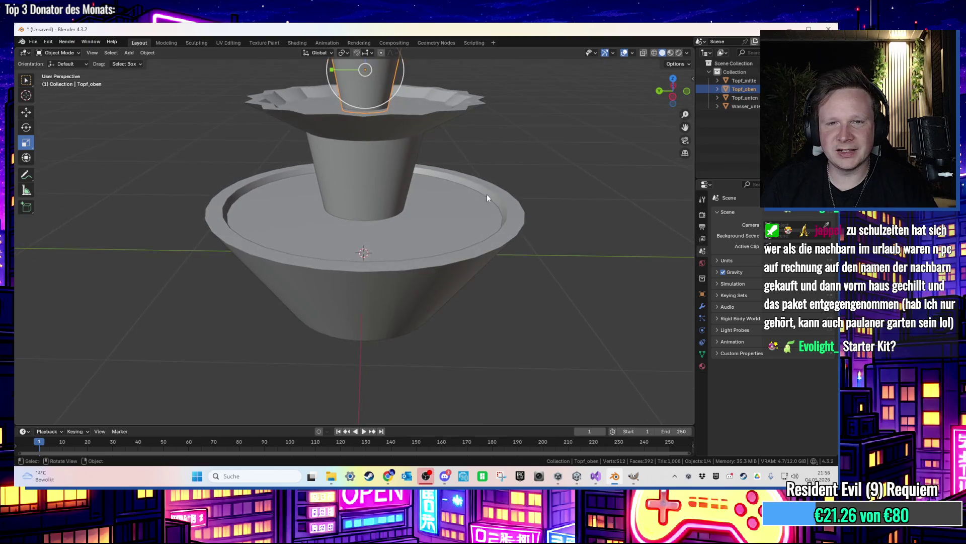
left_click(464, 235)
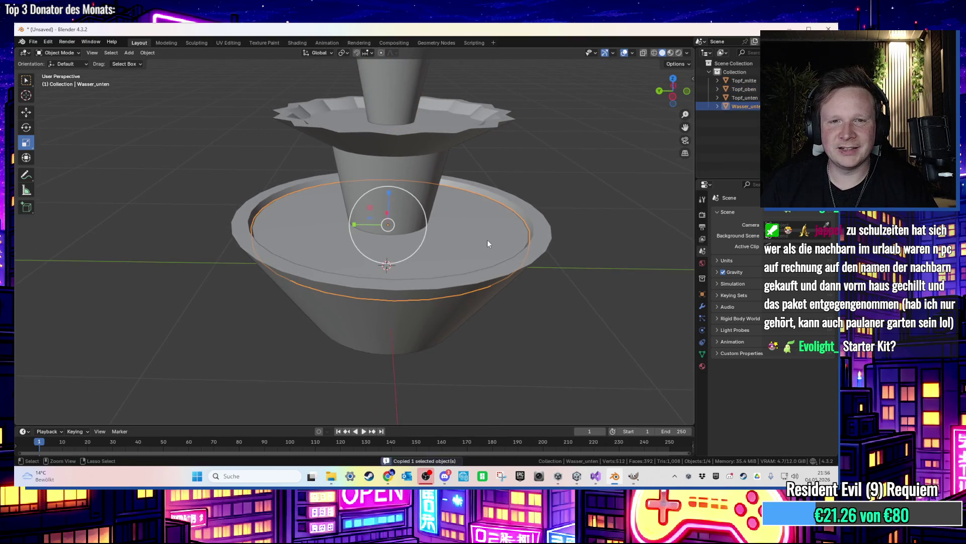
Paste a duplicate of the water disc and raise it along Z to the middle tier
key("ctrl+v")
key("g")
key("z")
left_click(515, 161)
key("g")
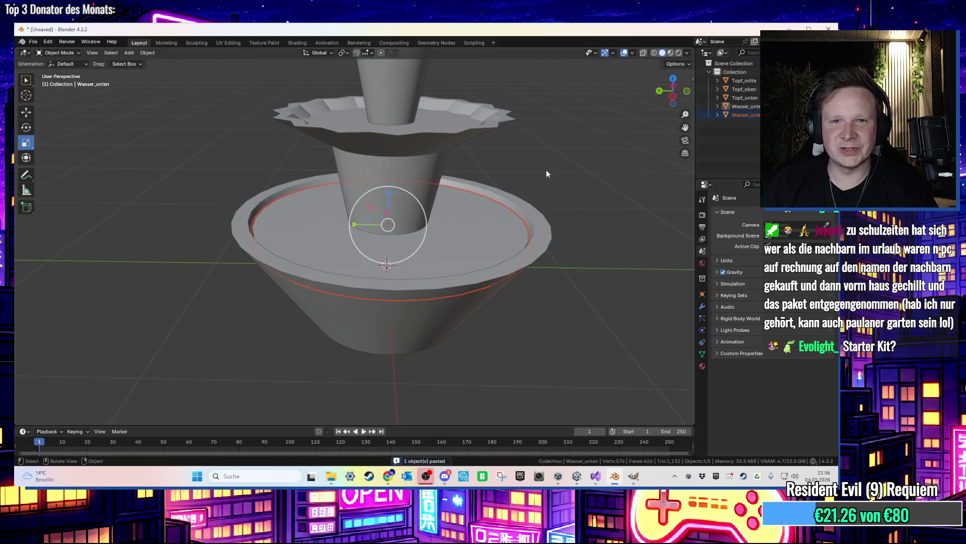
key("z")
left_click(566, 67)
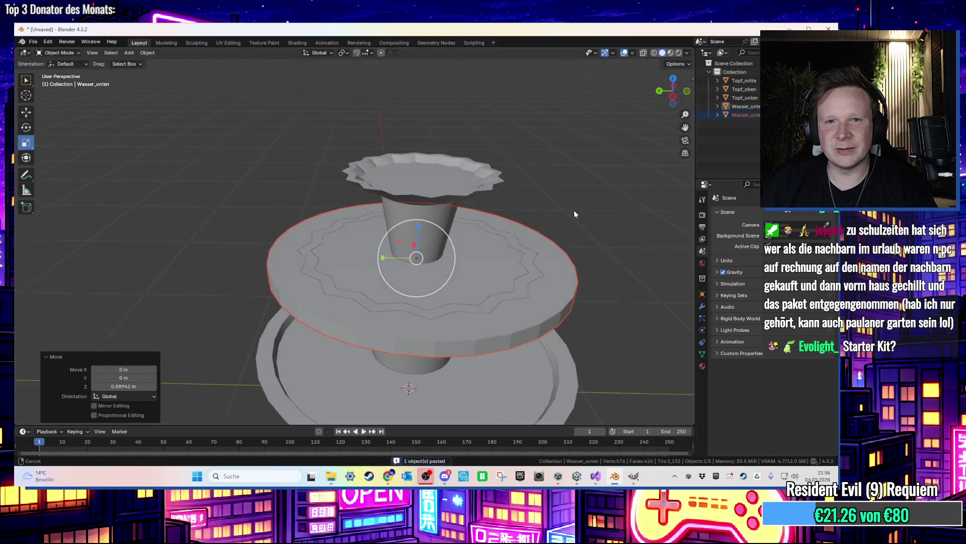
Apply Shade Auto Smooth to both the lower water disc and its copy
left_click(532, 376)
right_click(524, 352)
left_click(518, 305)
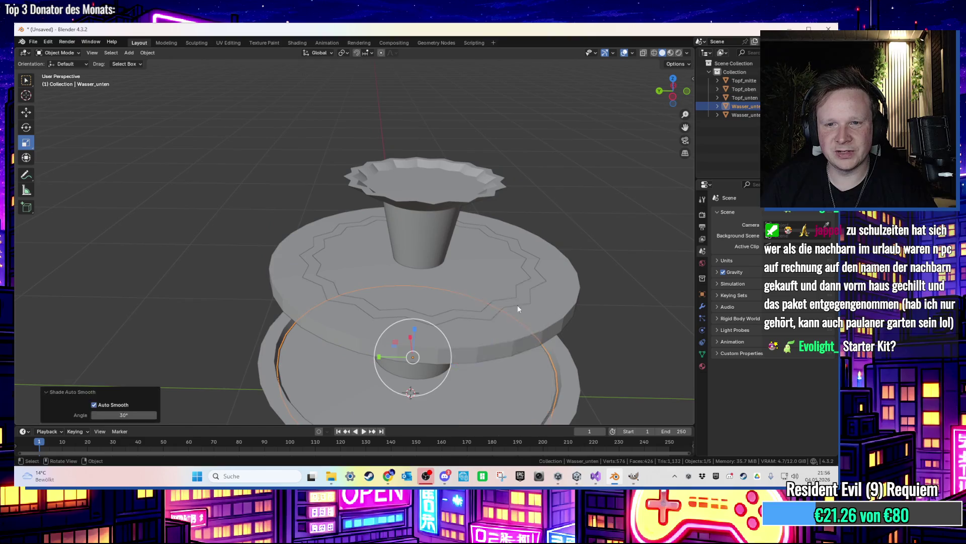
left_click(565, 294)
right_click(551, 296)
left_click(551, 295)
Scale the copy to 0.712, flatten it, raise it slightly, and select its face in Edit Mode
key("s")
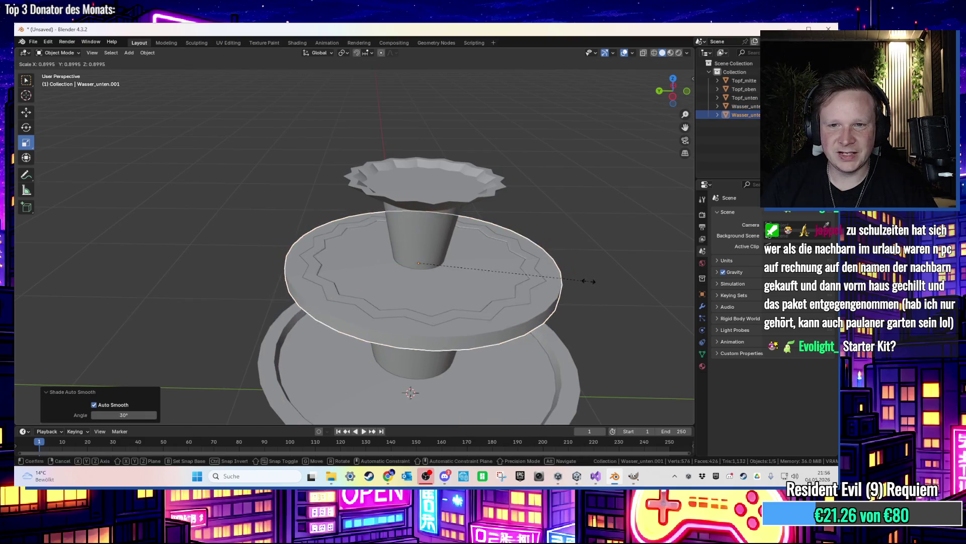
left_click(549, 279)
scroll(563, 241, "up", 3)
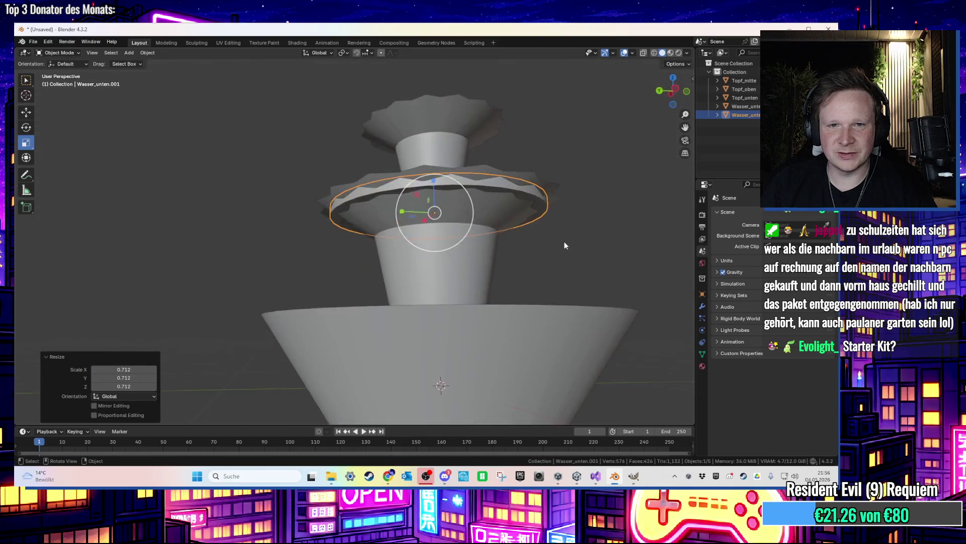
left_click_drag(411, 194, 412, 219)
key("s")
key("Escape")
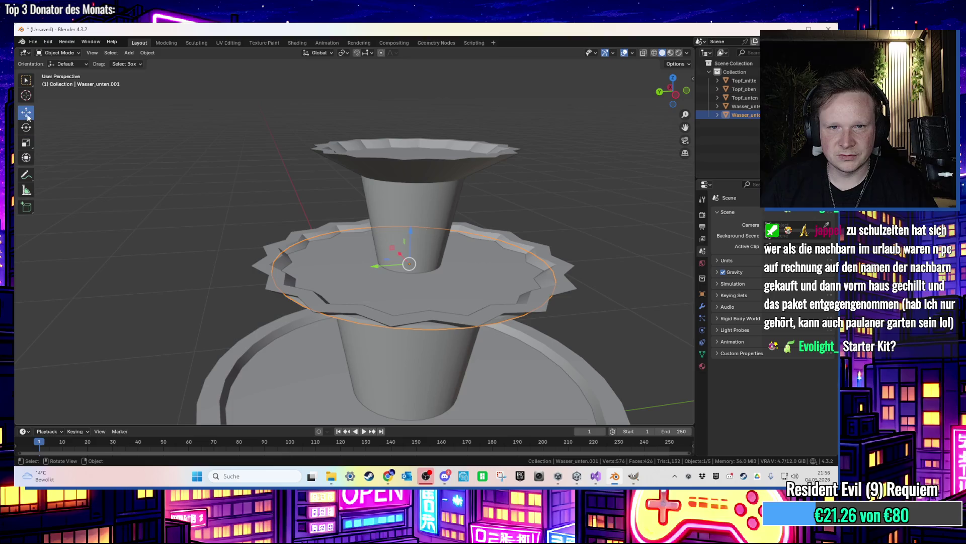
left_click_drag(410, 230, 420, 200)
scroll(301, 320, "up", 2)
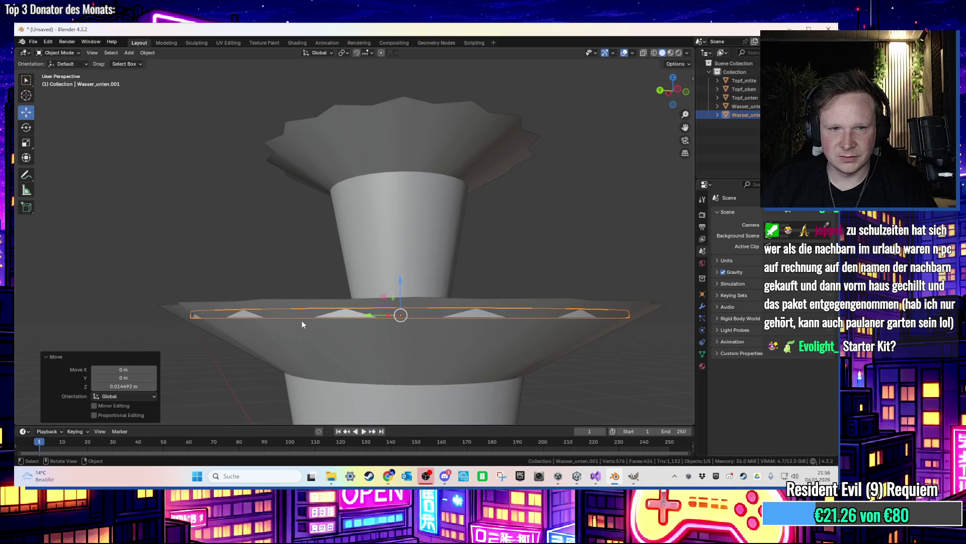
key("Tab")
left_click(346, 314)
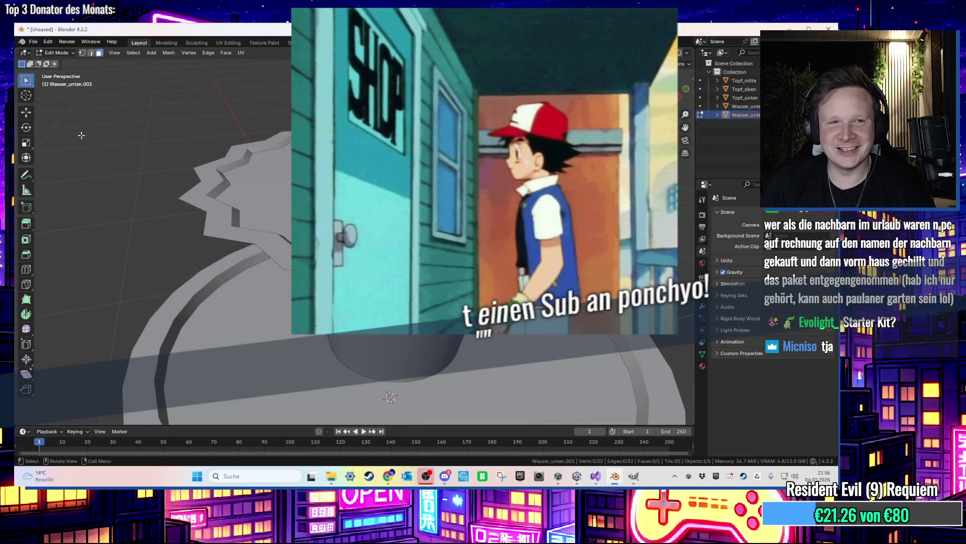
Return to Object Mode, then frame and hide the lower pot Topf_unten
left_click(54, 53)
left_click(55, 62)
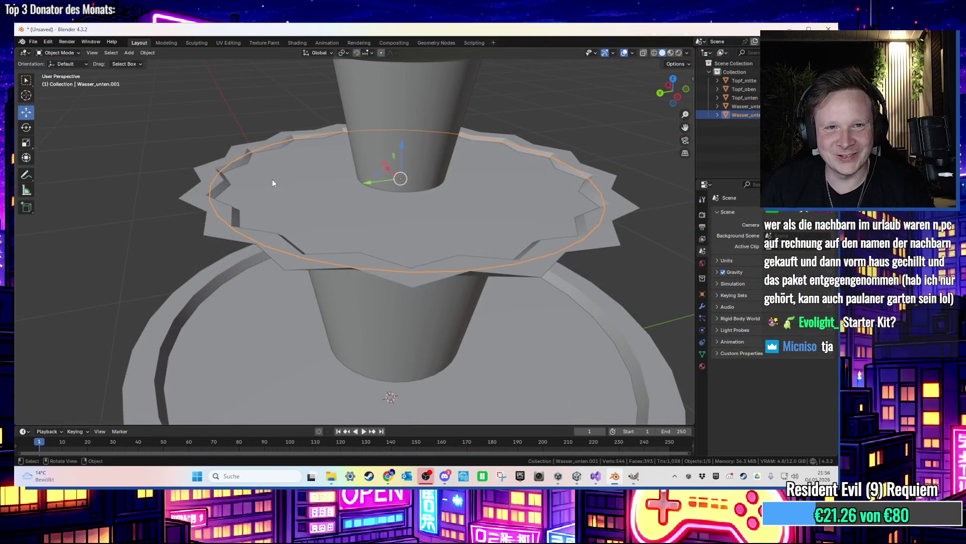
left_click(174, 183)
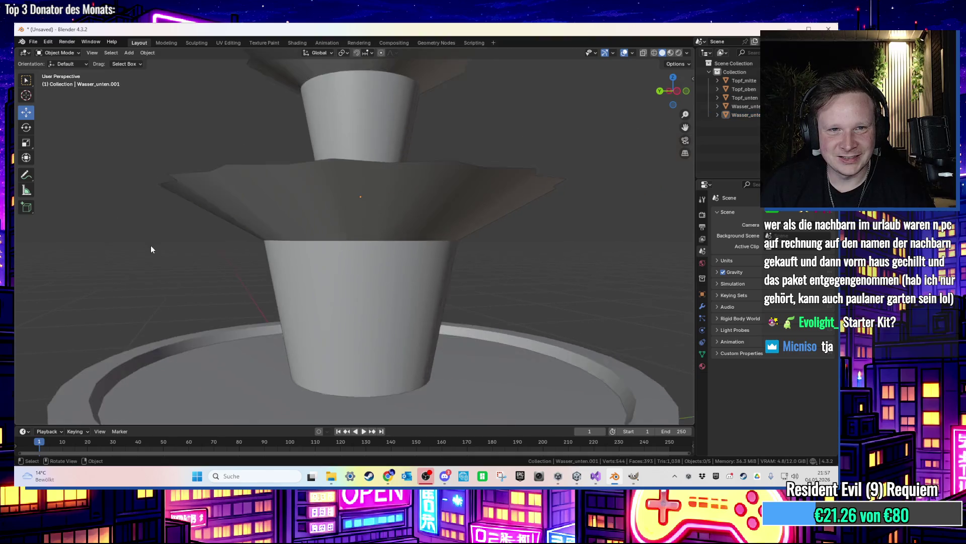
left_click_drag(160, 233, 192, 318)
left_click(192, 322)
key("KP_Decimal")
key("h")
Delete Wasser_unten's side and bottom faces, then unhide Topf_unten
left_click(482, 285)
key("Tab")
left_click(435, 301, "alt")
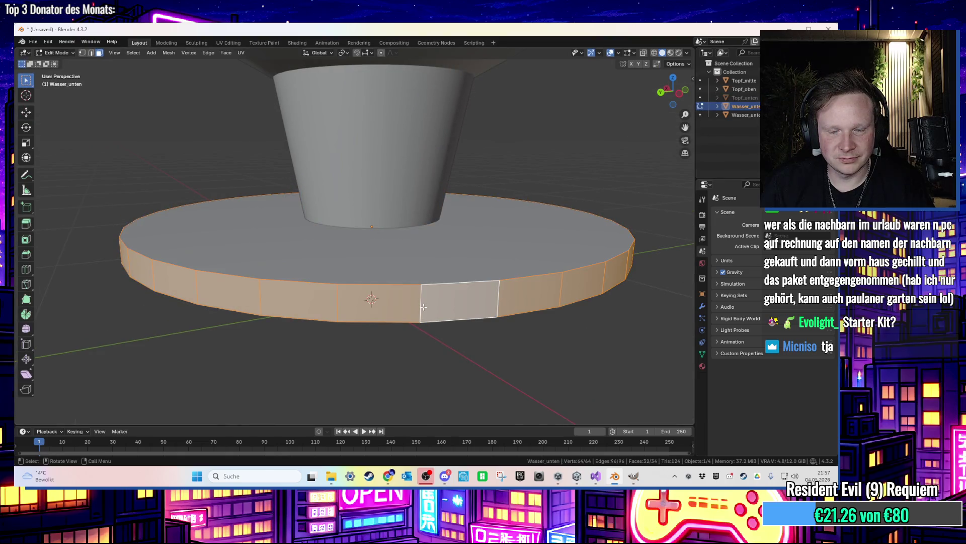
key("x")
left_click(423, 285)
key("x")
left_click(400, 284)
key("alt+h")
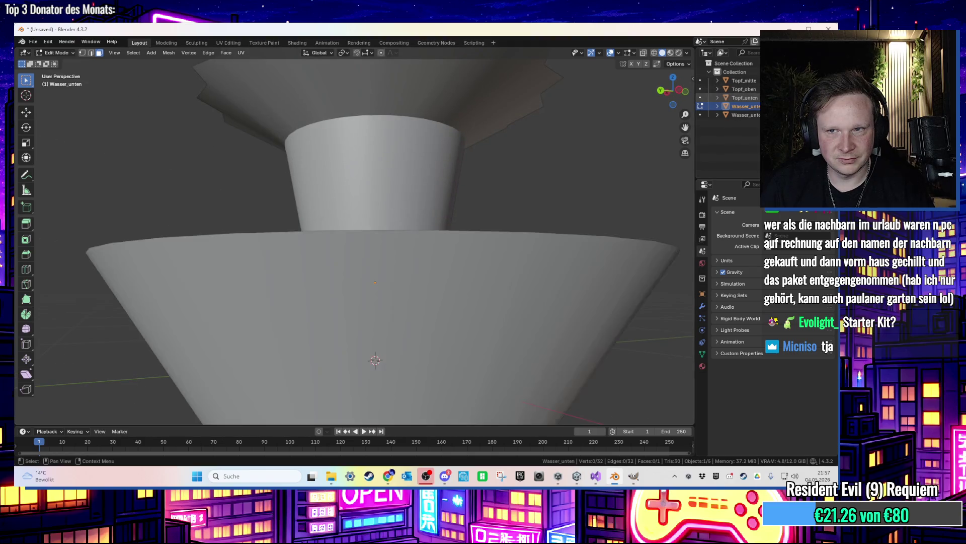
scroll(494, 284, "down", 5)
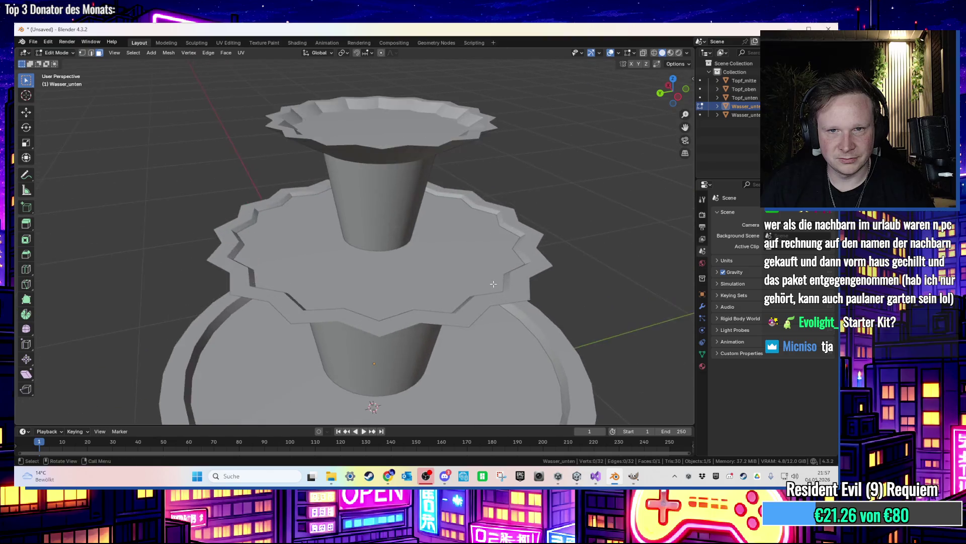
key("Tab")
Rename the middle water disc Wasser_mitte
left_click(444, 266)
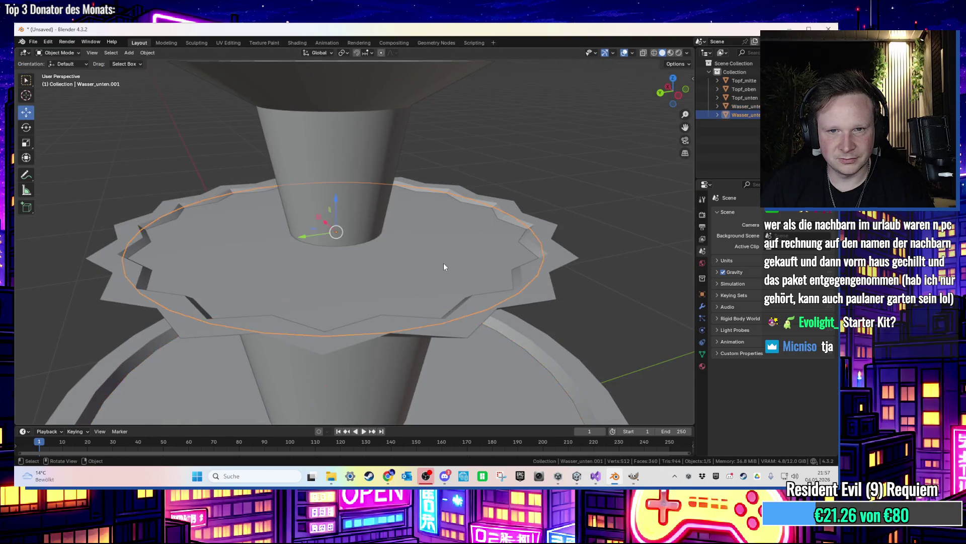
scroll(447, 257, "down", 2)
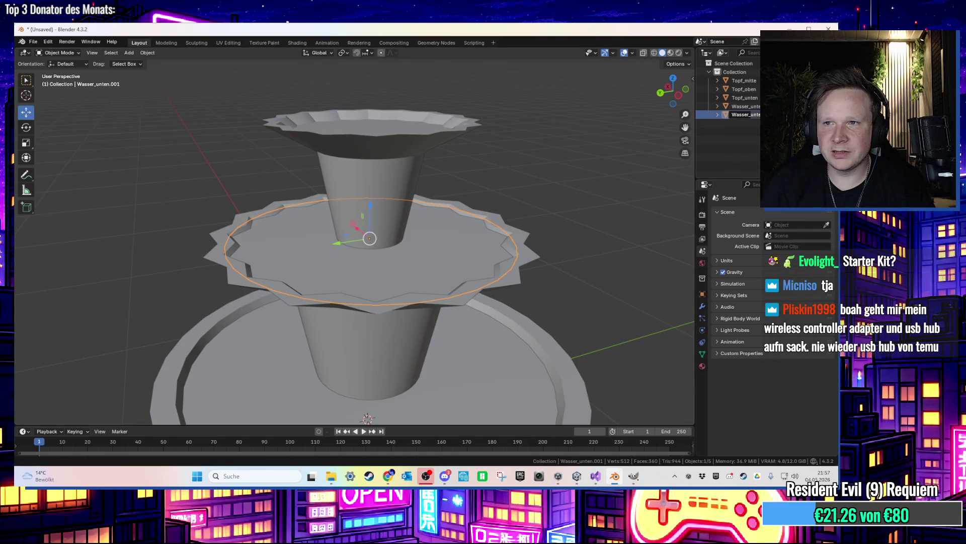
left_click(744, 114)
type("mtte")
key("Return")
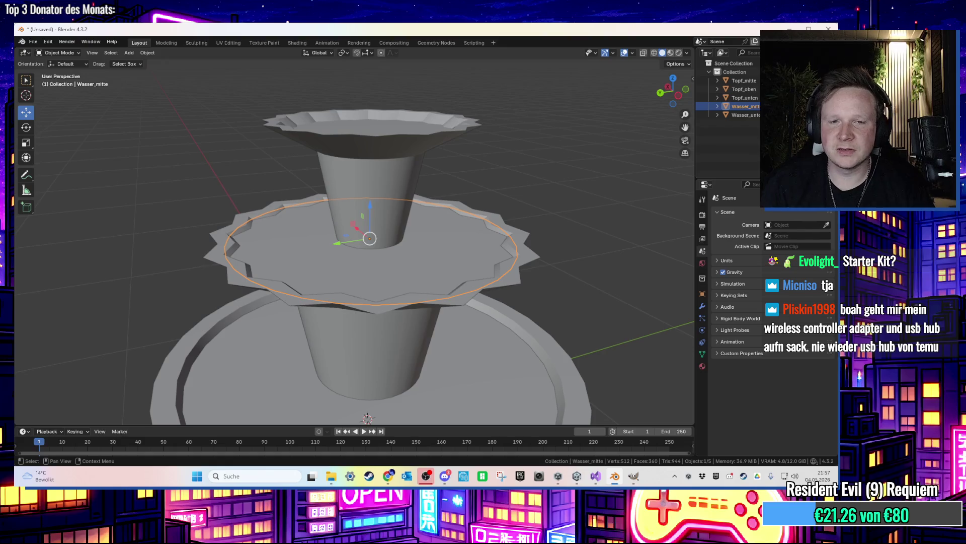
scroll(521, 182, "up", 2)
Copy and paste Wasser_mitte, raise the duplicate along Z to the top tier, and shrink it
key("ctrl+c")
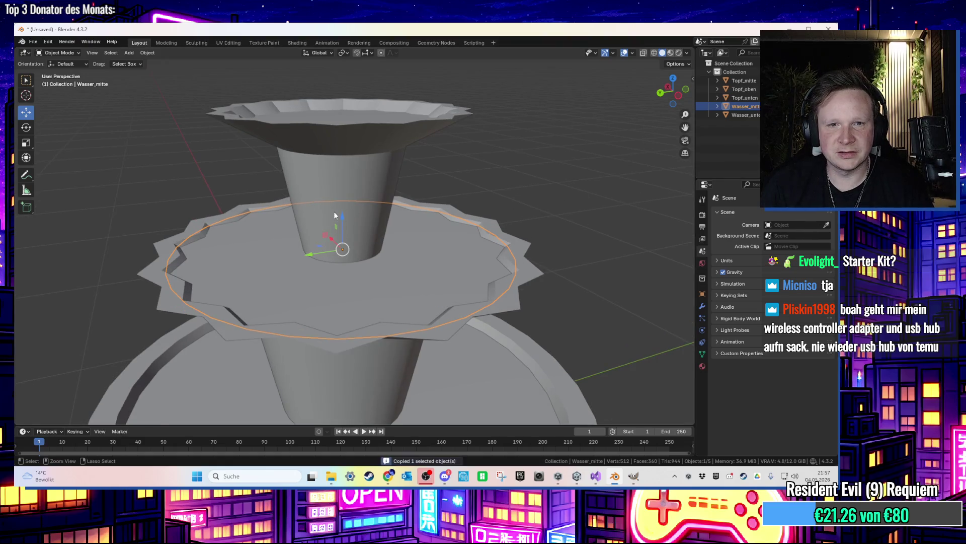
key("ctrl+v")
key("g")
key("z")
left_click(352, 104)
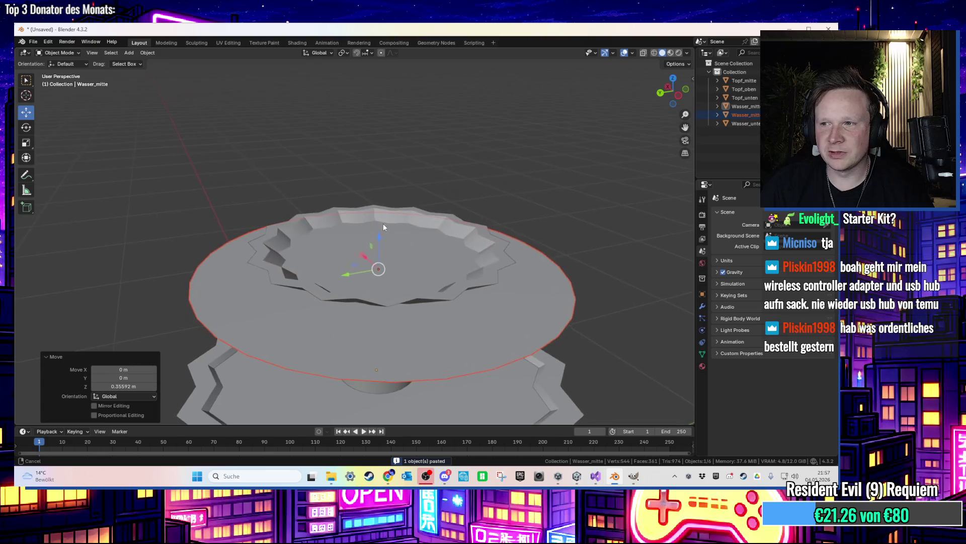
key("g")
key("z")
left_click(385, 219)
key("s")
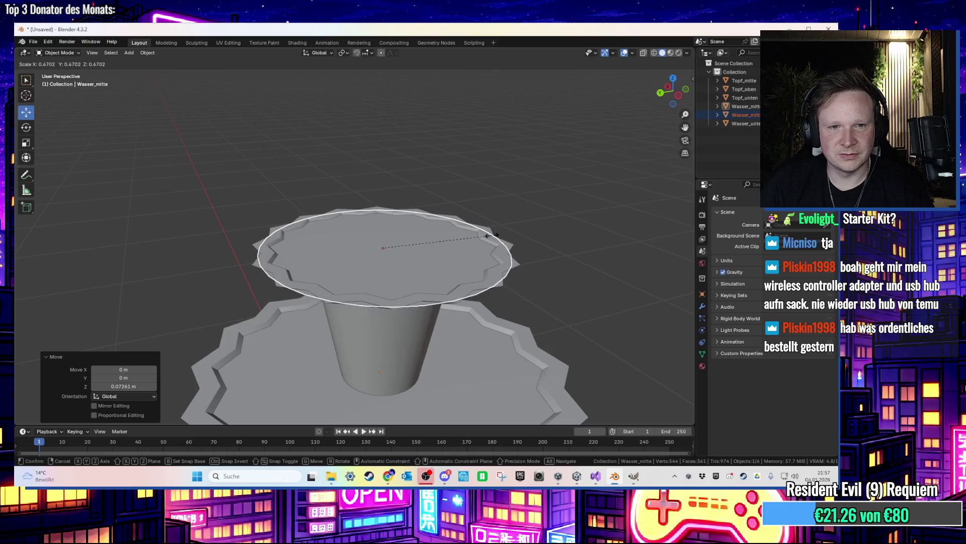
right_click(483, 236)
Rename the top water disc Wasser_oben
scroll(537, 216, "up", 3)
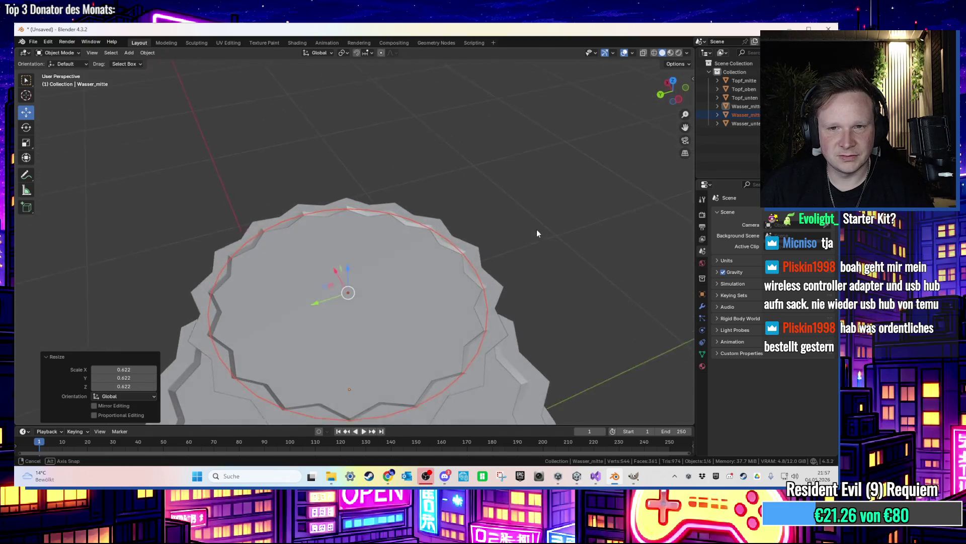
left_click(537, 237)
left_click(395, 272)
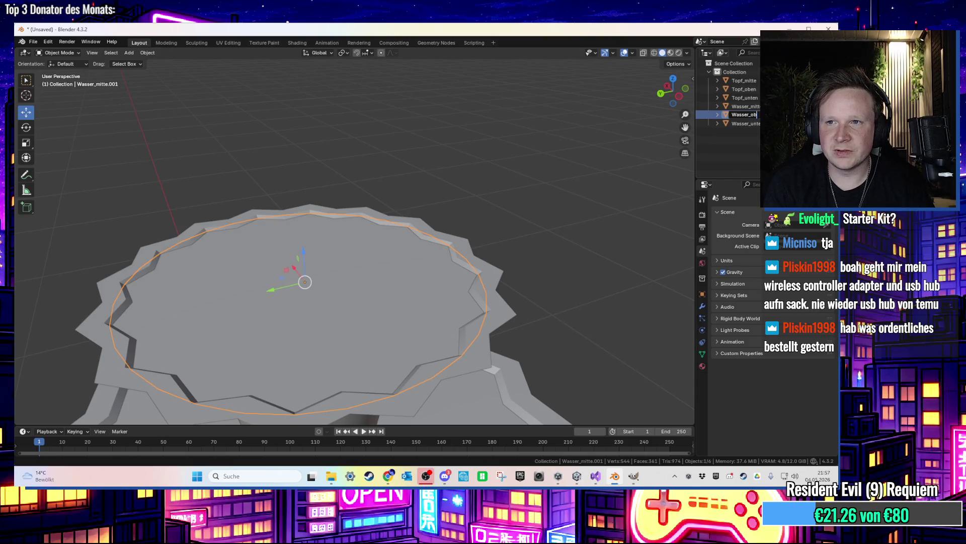
type("en")
key("Return")
Select Wasser_unten's surface face in Edit Mode and switch to the UV Editing workspace
left_click(411, 172)
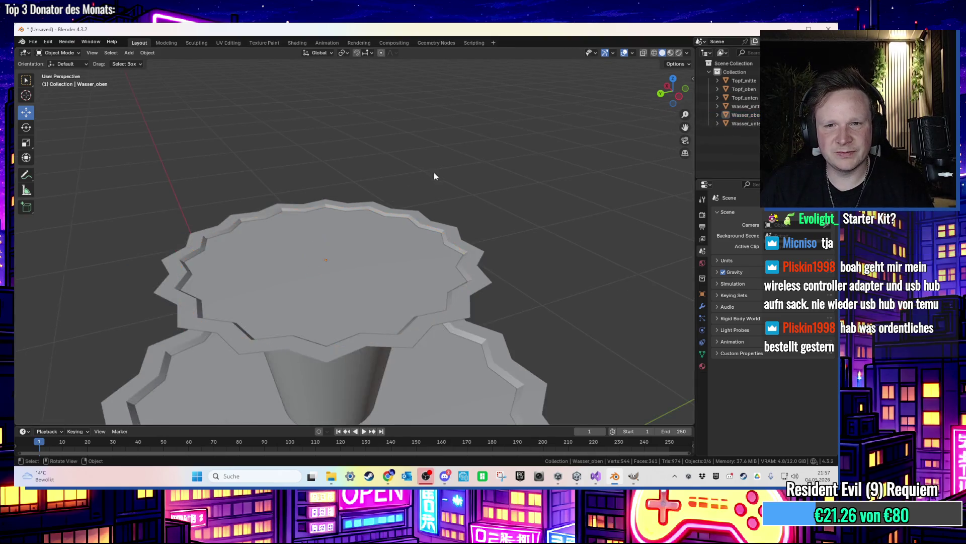
mouse_move(403, 198)
left_mouse_down()
mouse_move(404, 168)
mouse_move(459, 213)
mouse_move(458, 252)
mouse_move(390, 245)
left_mouse_up()
left_click(390, 244)
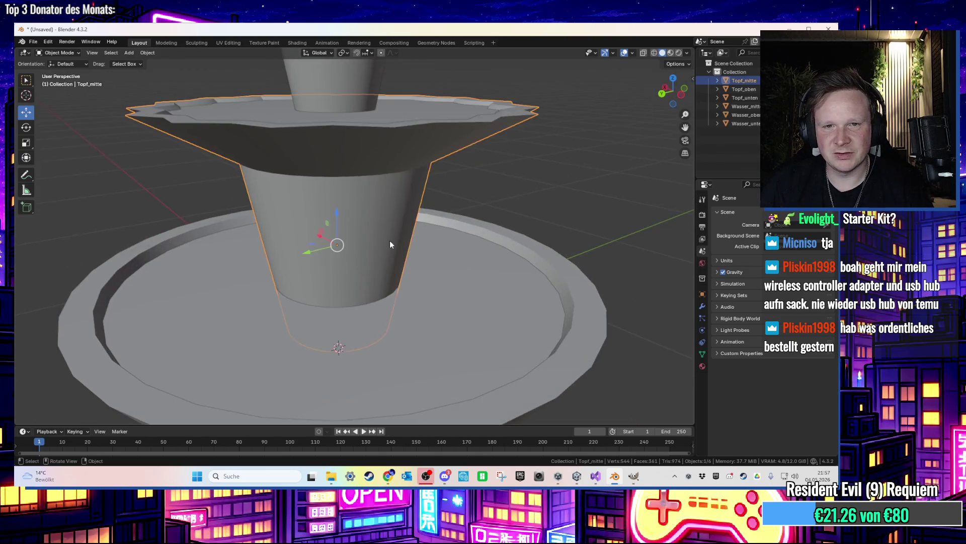
mouse_move(507, 217)
left_mouse_down()
mouse_move(519, 214)
mouse_move(514, 197)
mouse_move(556, 176)
mouse_move(563, 229)
mouse_move(494, 222)
mouse_move(459, 186)
mouse_move(463, 228)
left_mouse_up()
left_click(555, 177)
left_click(463, 229)
left_click(440, 334)
left_click(458, 144)
left_click(414, 332)
key("Tab")
left_click(387, 302)
left_click(238, 43)
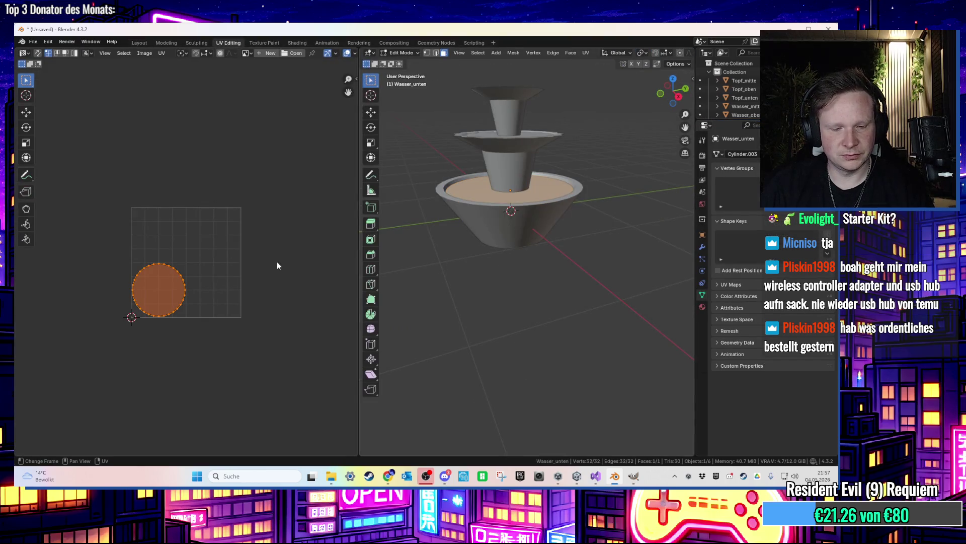
Unwrap the Wasser_unten and Wasser_mitte surfaces with Smart UV Project
key("u")
left_click(262, 263)
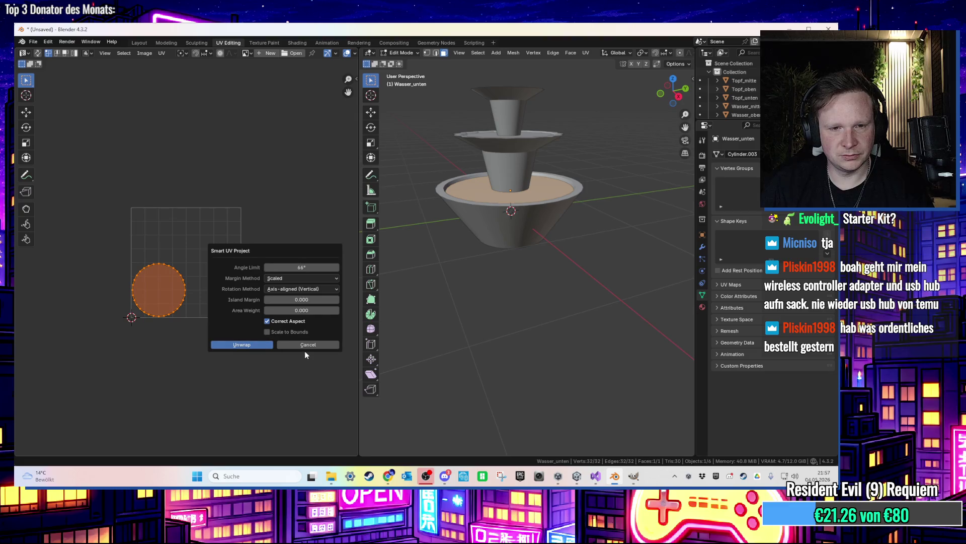
left_click(263, 346)
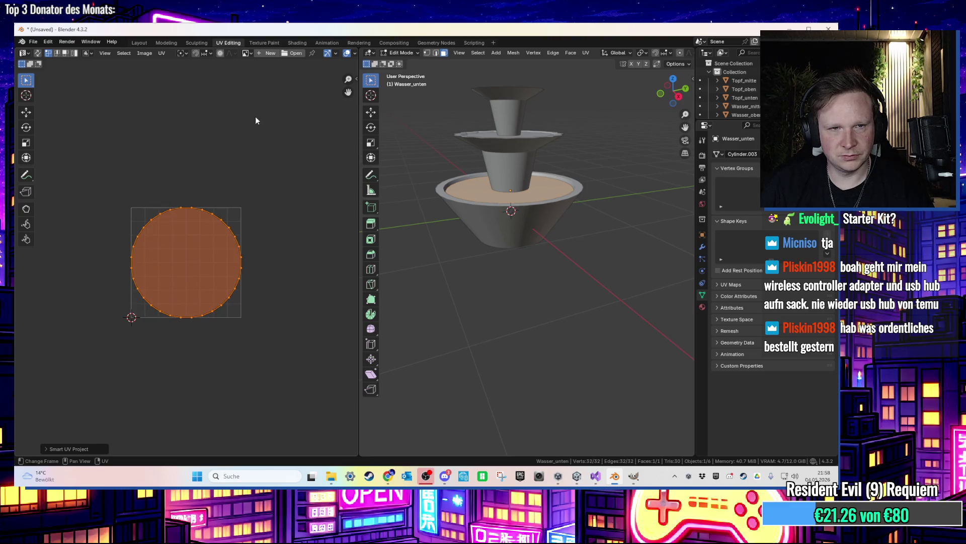
key("alt+q")
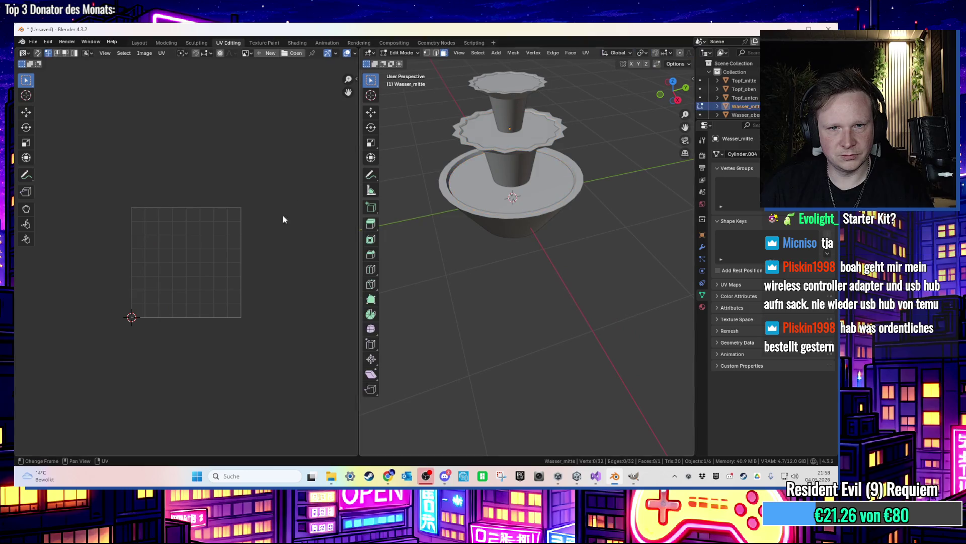
left_click(501, 141)
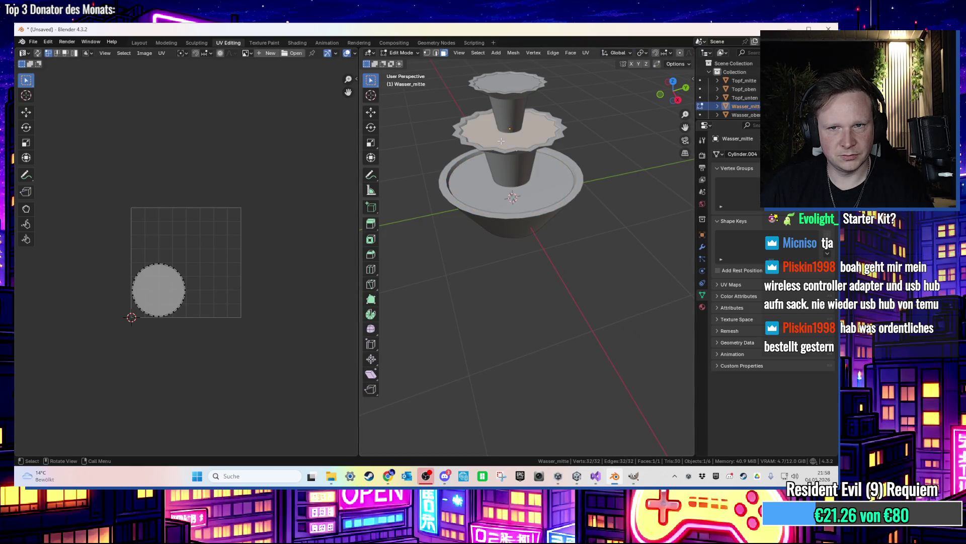
key("u")
left_click(215, 249)
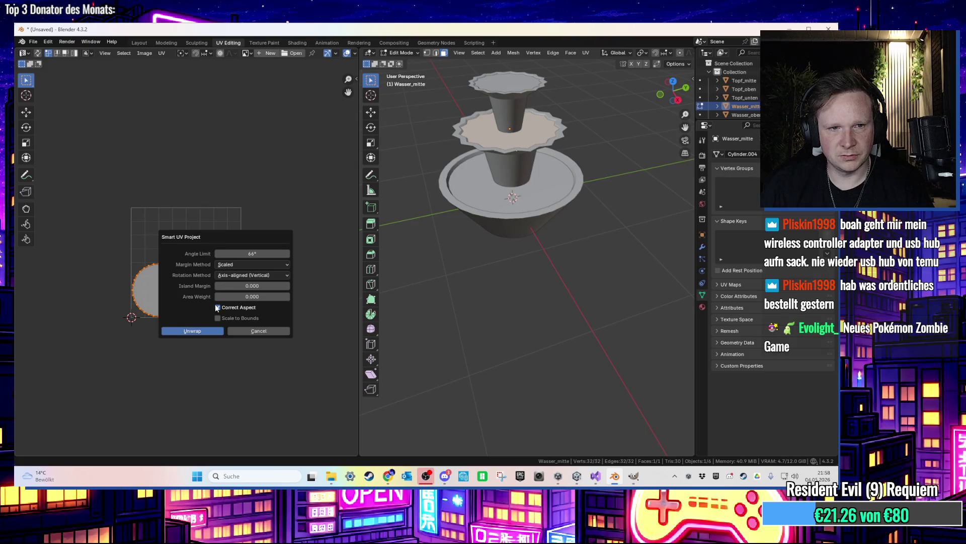
left_click(199, 331)
Unwrap all of Wasser_oben's faces with Smart UV Project and return to the Layout workspace
key("Tab")
left_click(505, 84)
key("Tab")
left_click(505, 84)
key("a")
key("u")
left_click(192, 252)
left_click(193, 336)
key("Tab")
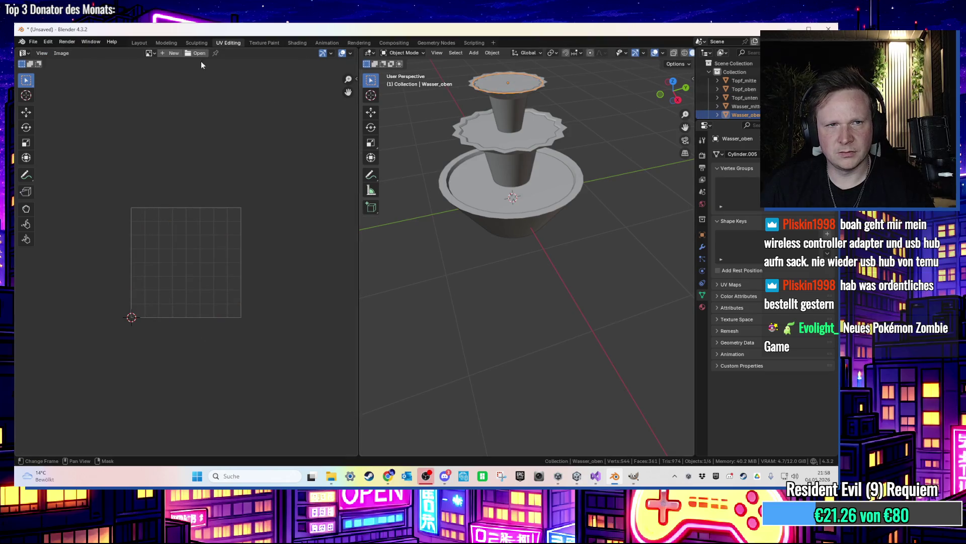
left_click(139, 43)
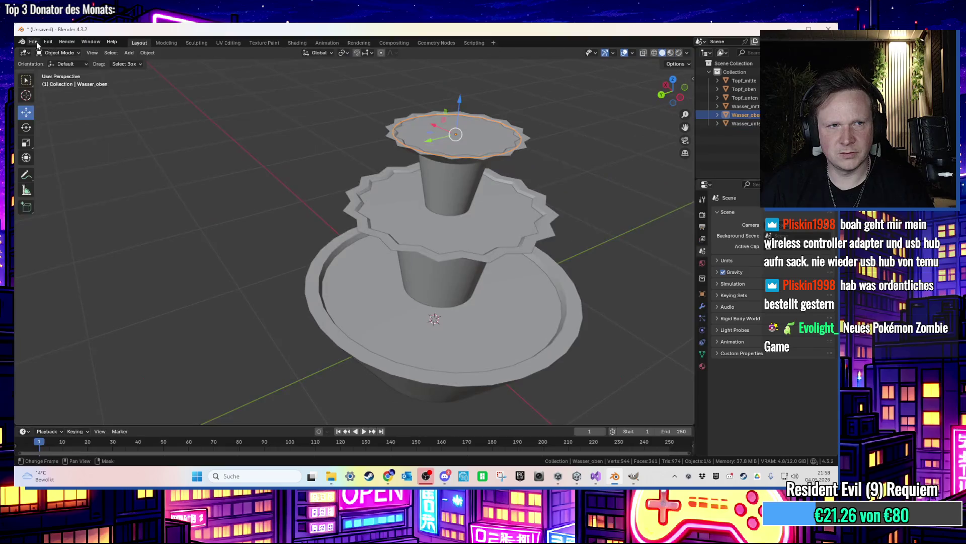
Export the fountain from Blender to the Desktop as BrunnenDach.fbx and return to Unity
left_click(33, 42)
mouse_move(68, 190)
left_click(132, 249)
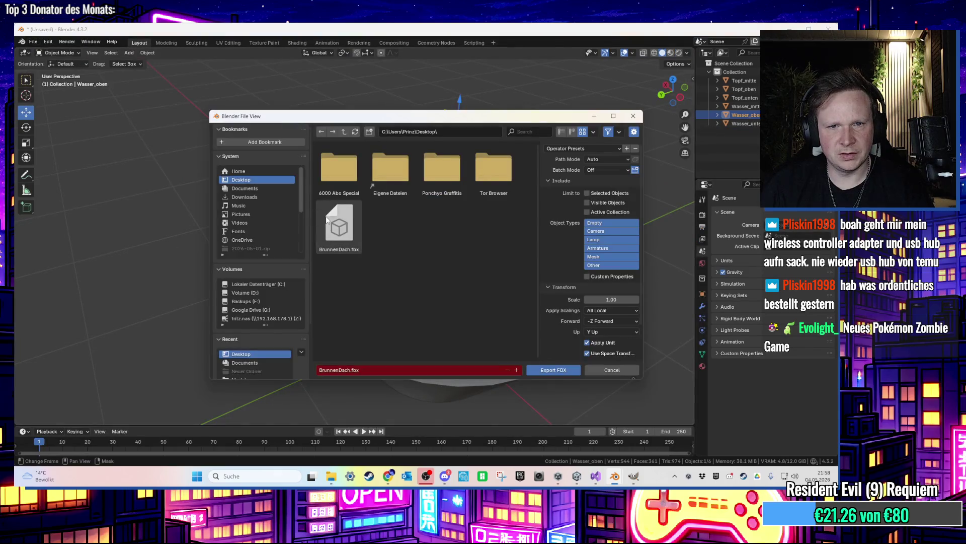
key("Return")
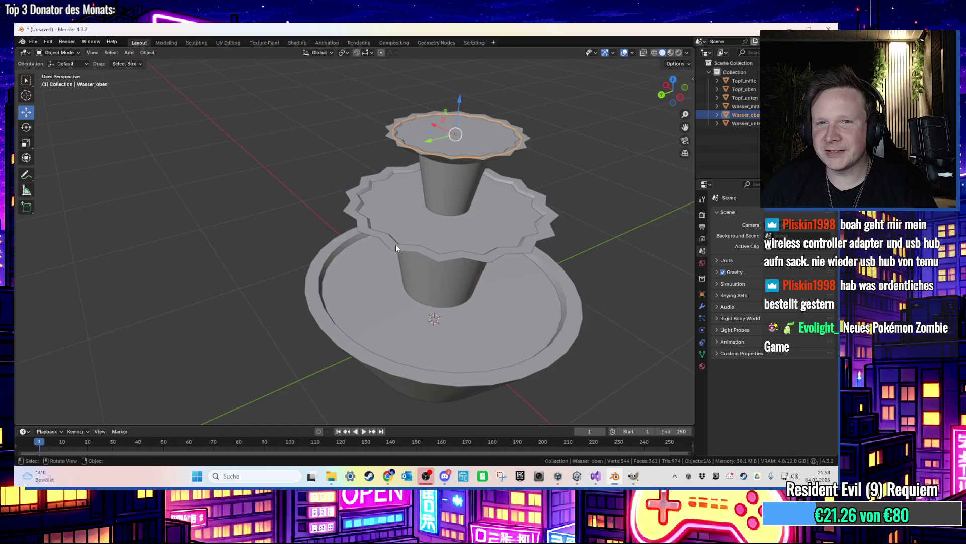
key("alt+Tab")
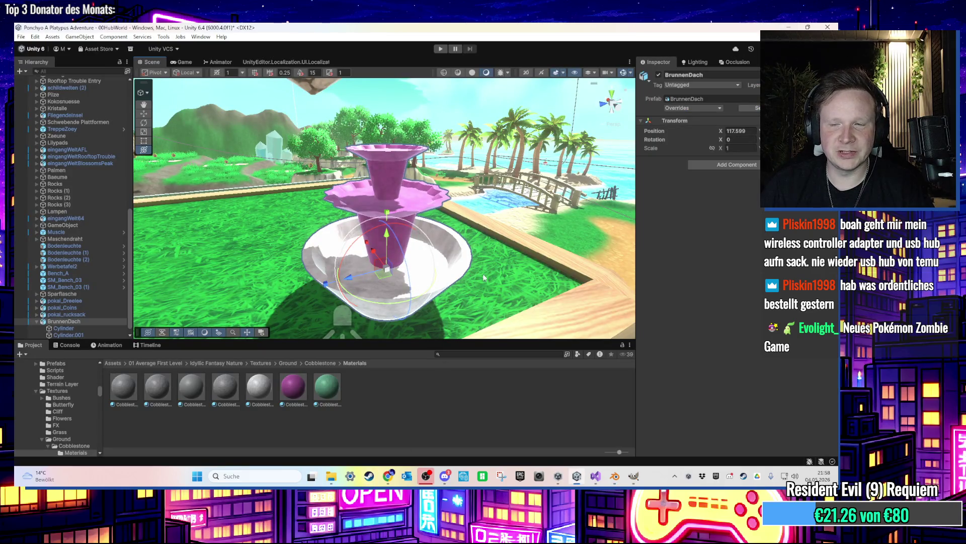
Ping the BrunnenDach asset and show its FBX file in Explorer to replace it
left_click(687, 98)
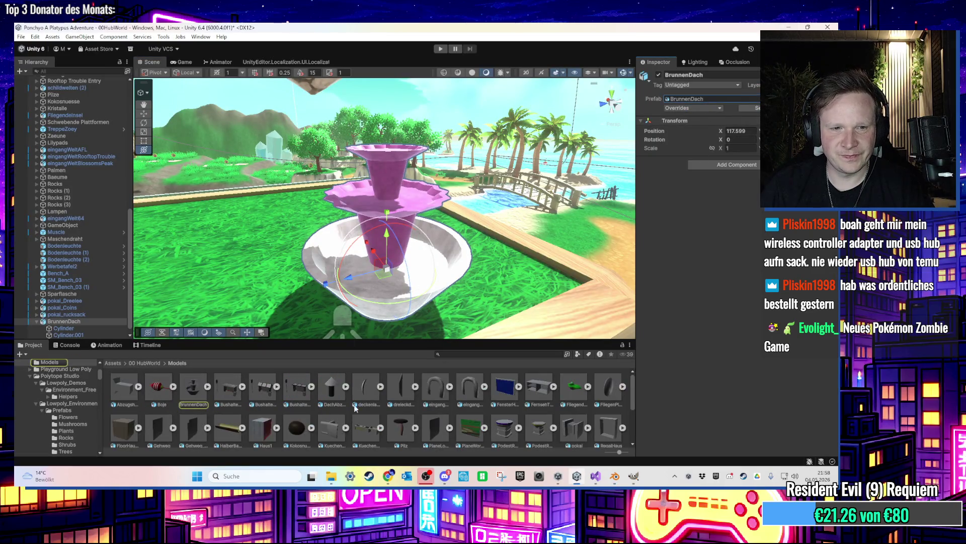
right_click(220, 409)
left_click(246, 175)
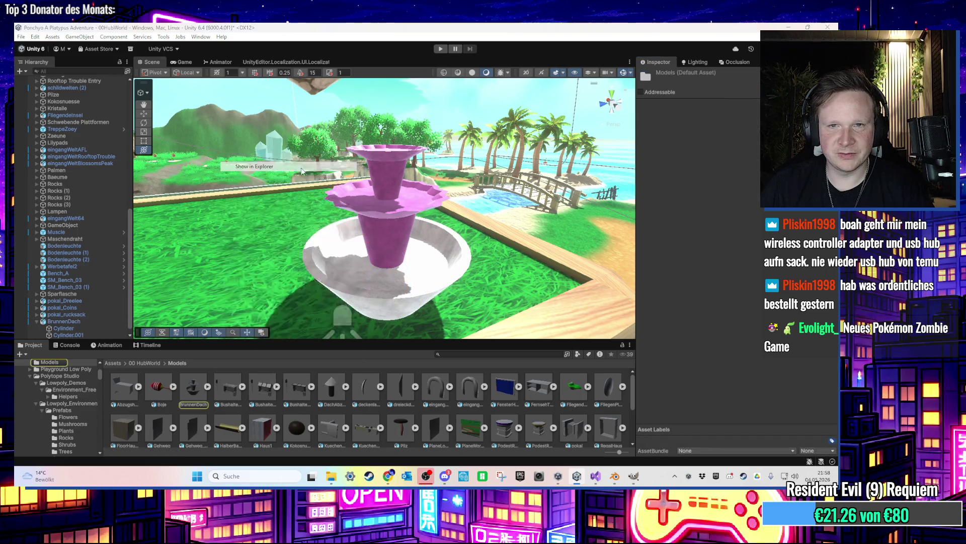
key("super+d")
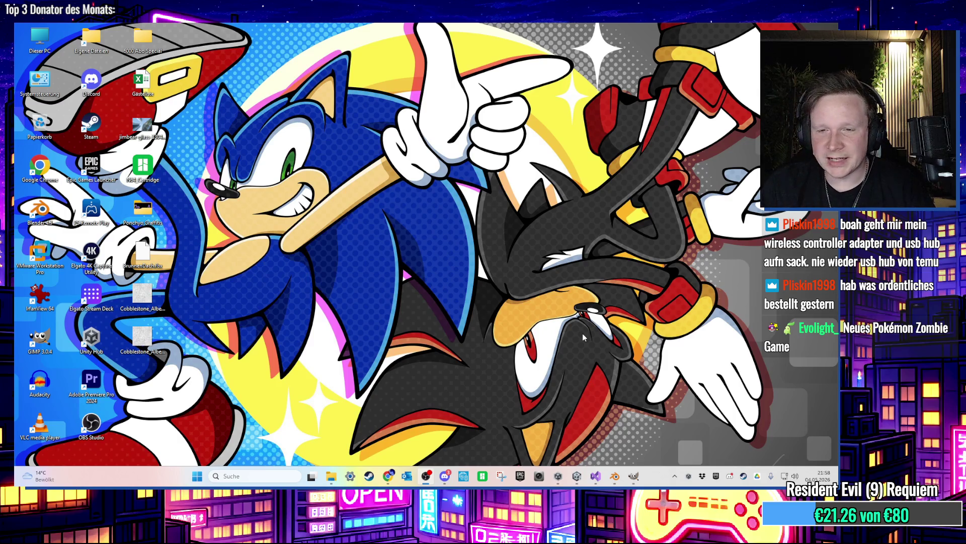
Return to Unity and focus the Project search field
left_click(577, 476)
scroll(475, 255, "up", 5)
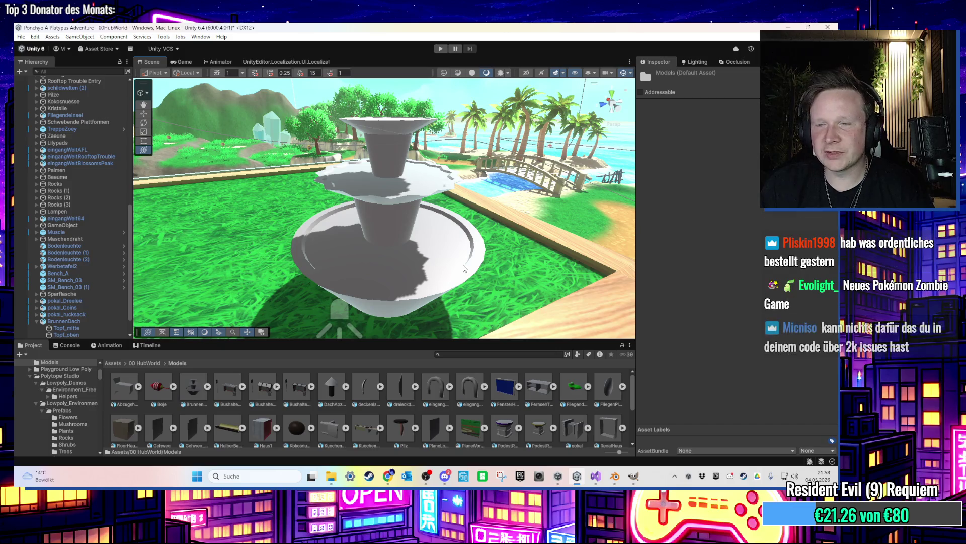
scroll(463, 268, "up", 5)
scroll(463, 269, "down", 5)
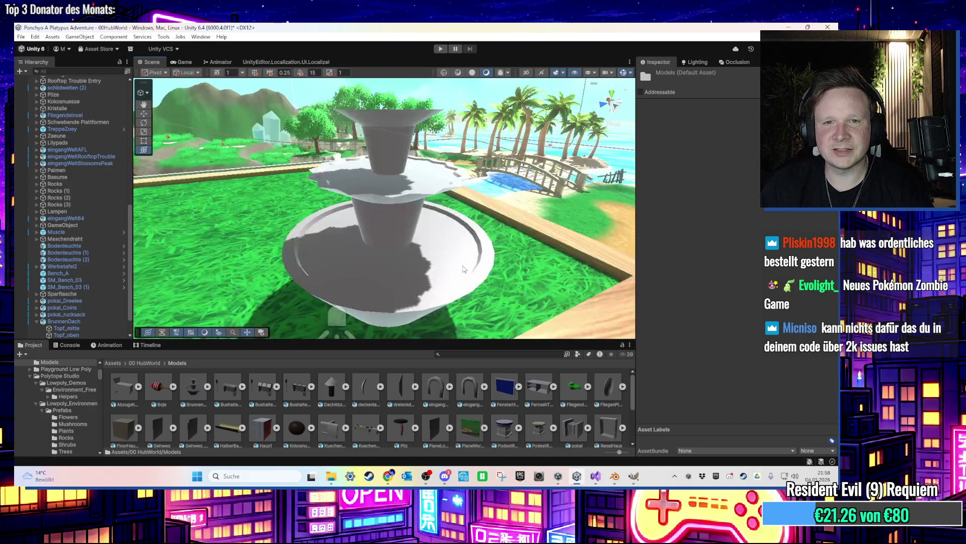
left_click(470, 353)
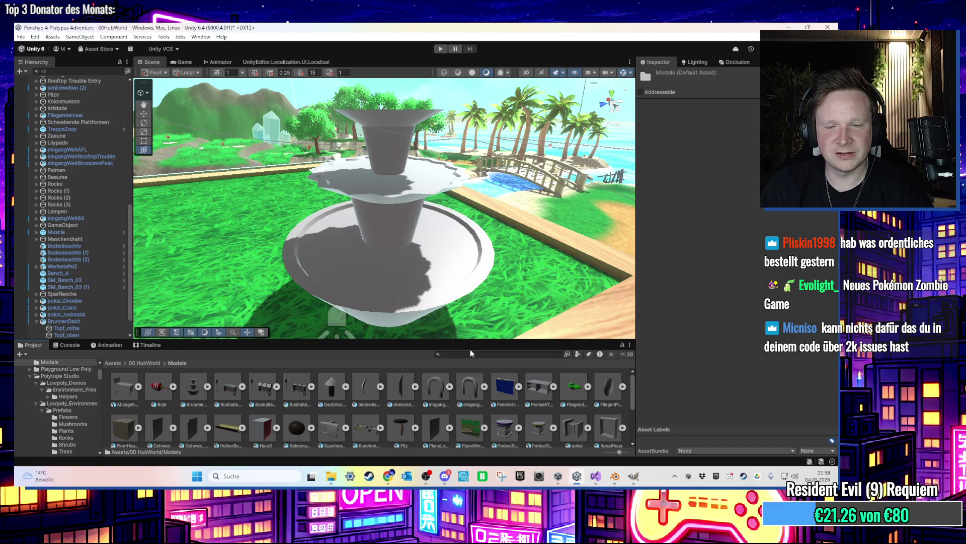
Search the Project for 'water' and select the Easy Water ohne Tiefe material
type("water")
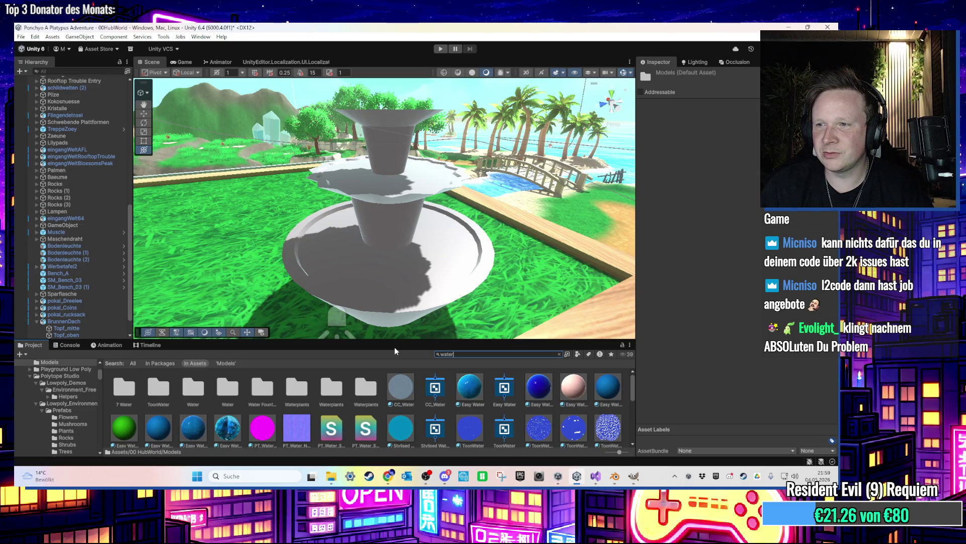
left_click_drag(428, 251, 438, 264)
scroll(438, 264, "down", 2)
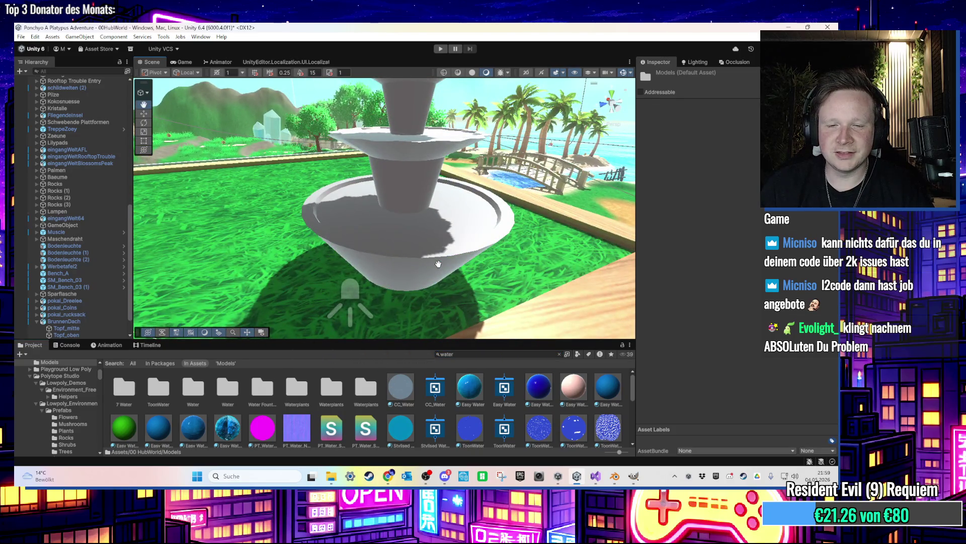
left_click(472, 385)
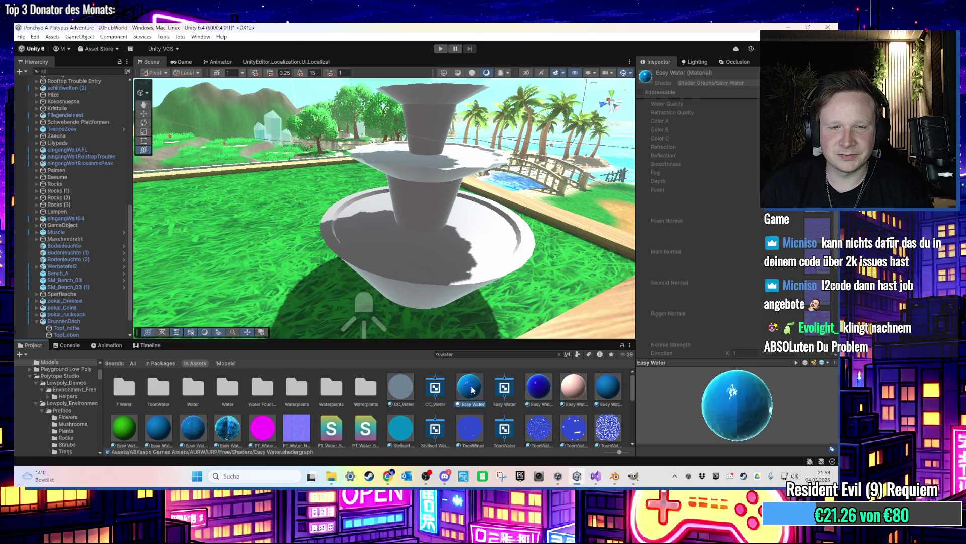
scroll(388, 400, "down", 2)
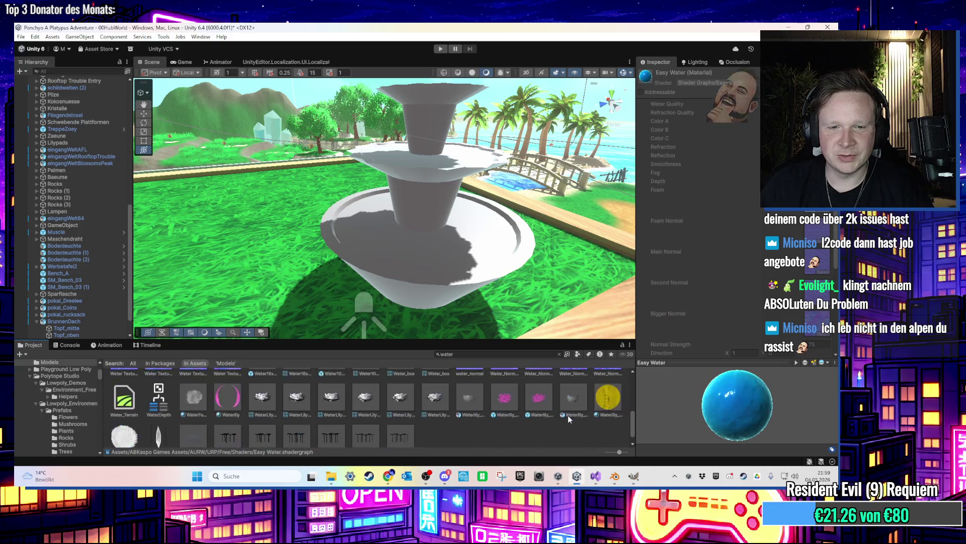
scroll(262, 433, "up", 1)
left_click(238, 412)
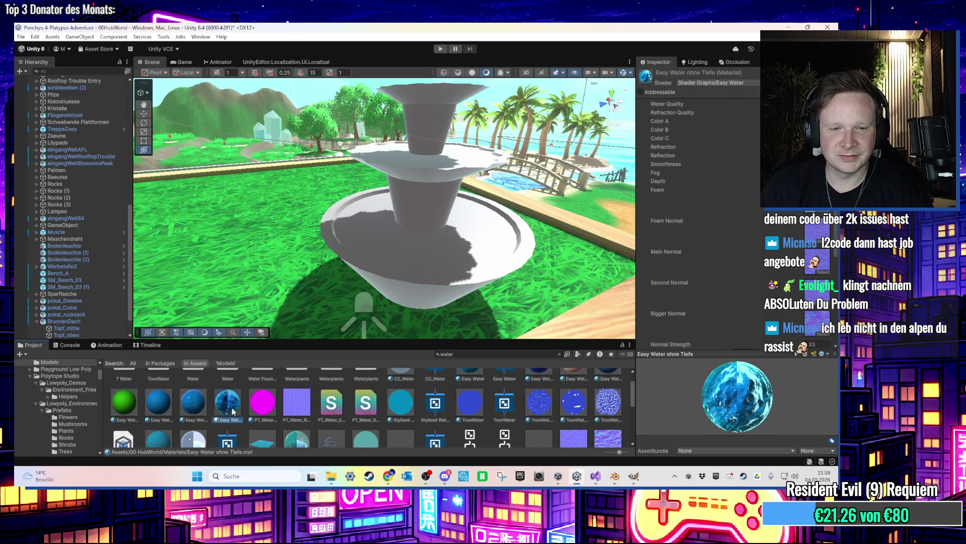
Clear the search and drag the water material onto the lower and upper fountain bowls
left_click(529, 356)
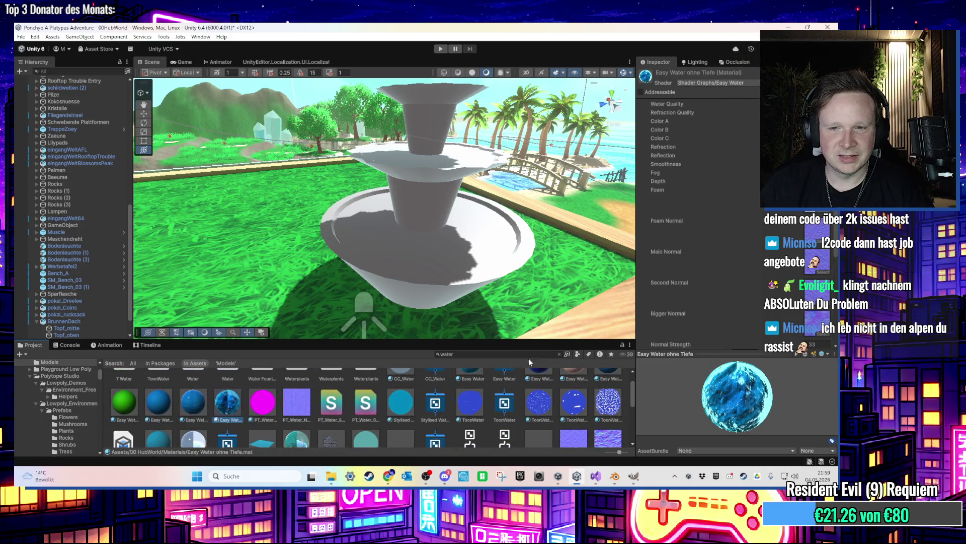
left_click(560, 355)
scroll(333, 428, "up", 1)
scroll(333, 429, "up", 2)
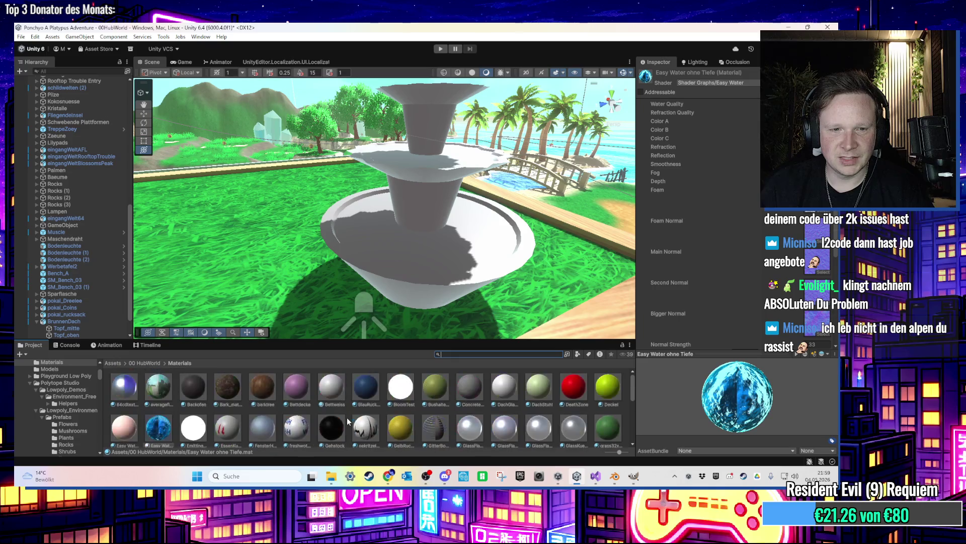
mouse_move(159, 428)
left_mouse_down()
mouse_move(453, 242)
mouse_move(485, 238)
mouse_move(444, 263)
mouse_move(433, 251)
left_mouse_up()
mouse_move(159, 428)
left_mouse_down()
mouse_move(429, 188)
mouse_move(259, 366)
left_mouse_up()
scroll(147, 434, "down", 1)
left_click_drag(423, 216, 427, 210)
Search for 'stone' and open the folder holding Cobblestone_Albedowhite 1
left_click(459, 353)
type("stone")
left_click(502, 385)
left_click(558, 354)
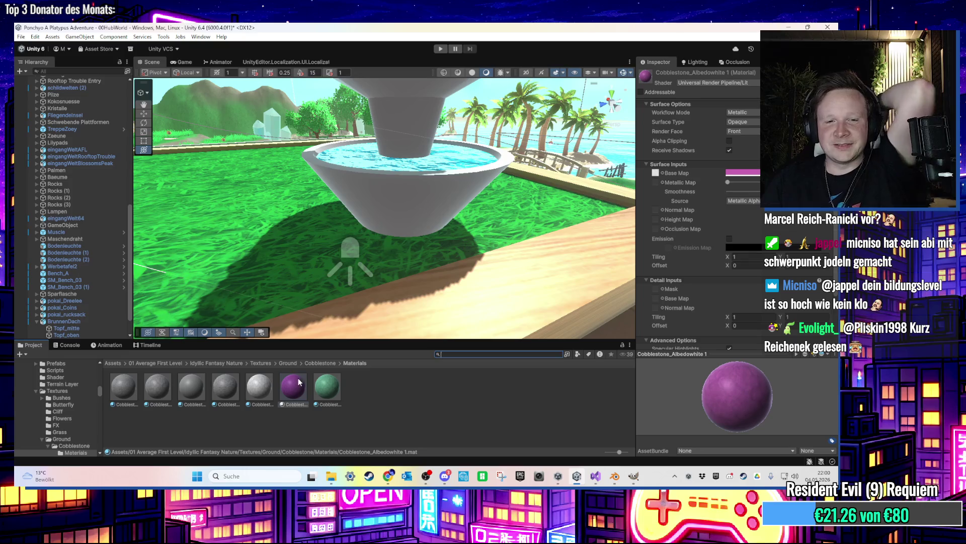
Apply purple Cobblestone_Albedowhite 1 to the outer basin and the light stone material to the middle column
left_click_drag(299, 381, 416, 209)
scroll(412, 219, "down", 5)
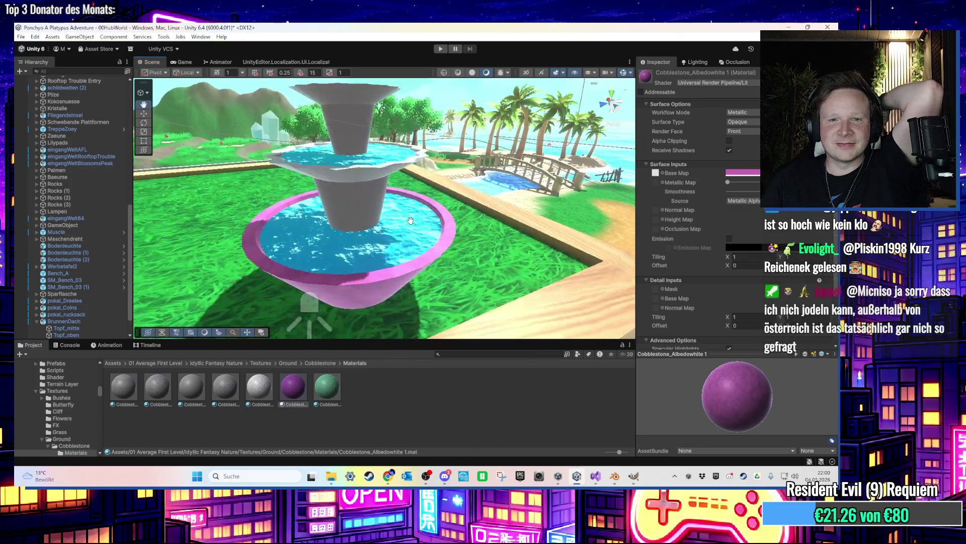
mouse_move(259, 386)
left_mouse_down()
mouse_move(361, 212)
mouse_move(383, 132)
left_mouse_up()
scroll(495, 109, "up", 2)
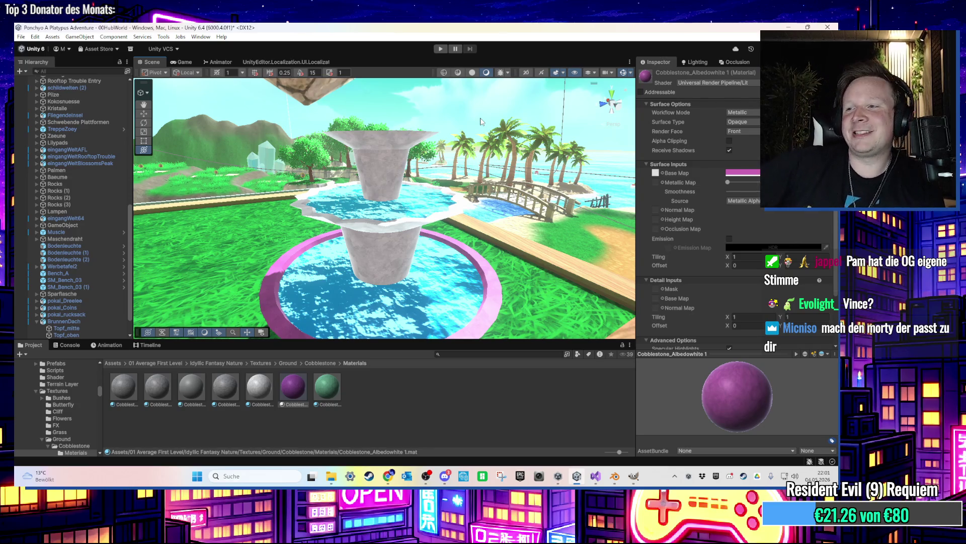
scroll(547, 142, "down", 3)
scroll(446, 175, "up", 5)
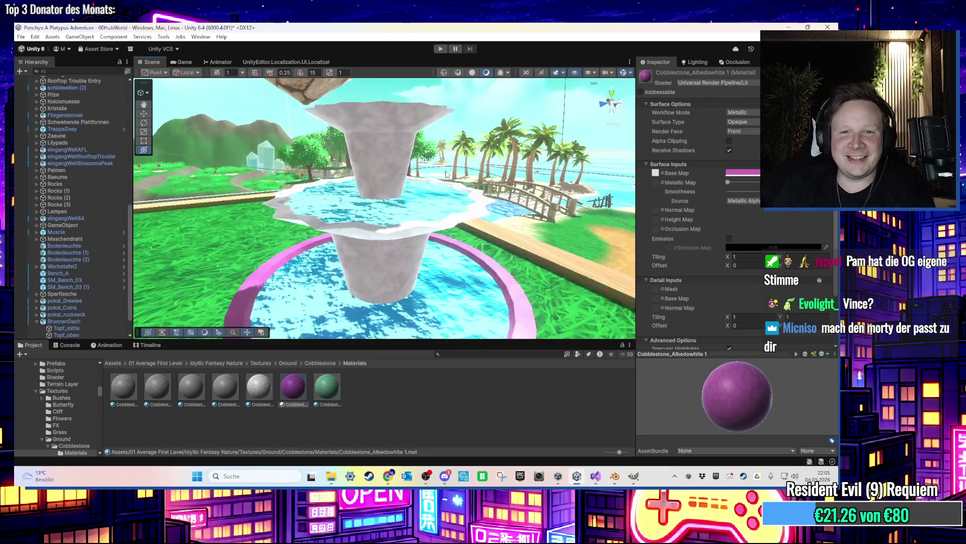
scroll(446, 174, "down", 3)
mouse_move(424, 200)
left_mouse_down()
mouse_move(438, 163)
mouse_move(453, 160)
left_mouse_up()
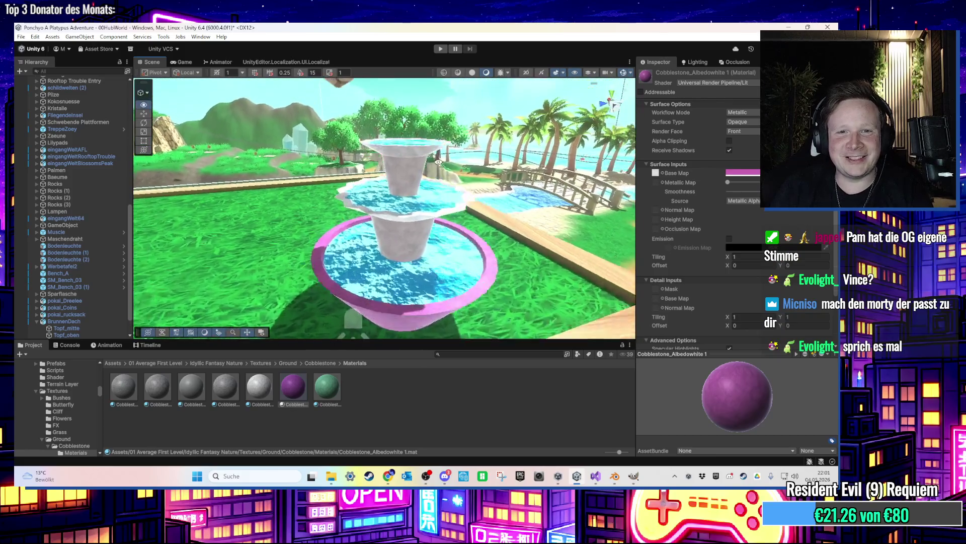
scroll(453, 160, "down", 3)
scroll(462, 159, "up", 2)
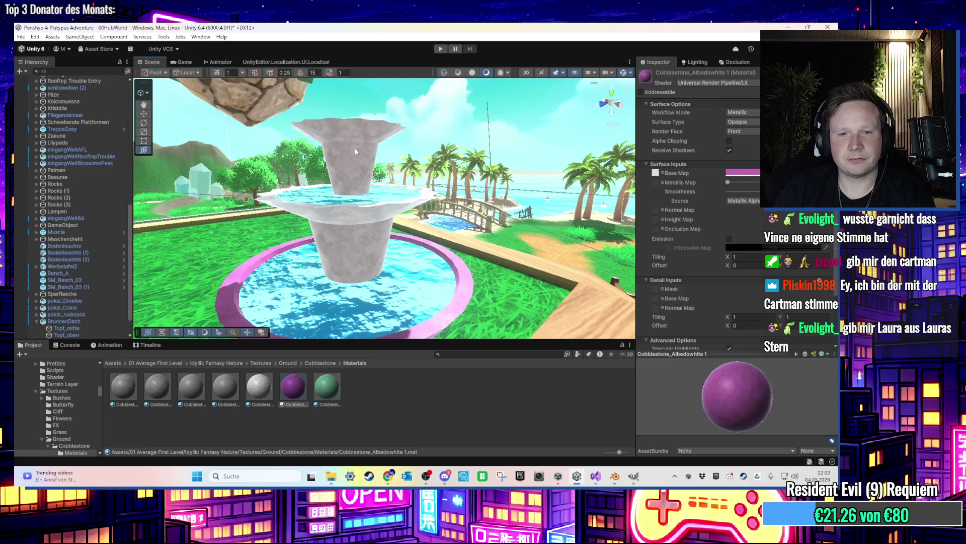
Search 'water' and open the ABKaspo Games Assets/AURW/URP/Free/Materials folder
left_click(451, 354)
type("water")
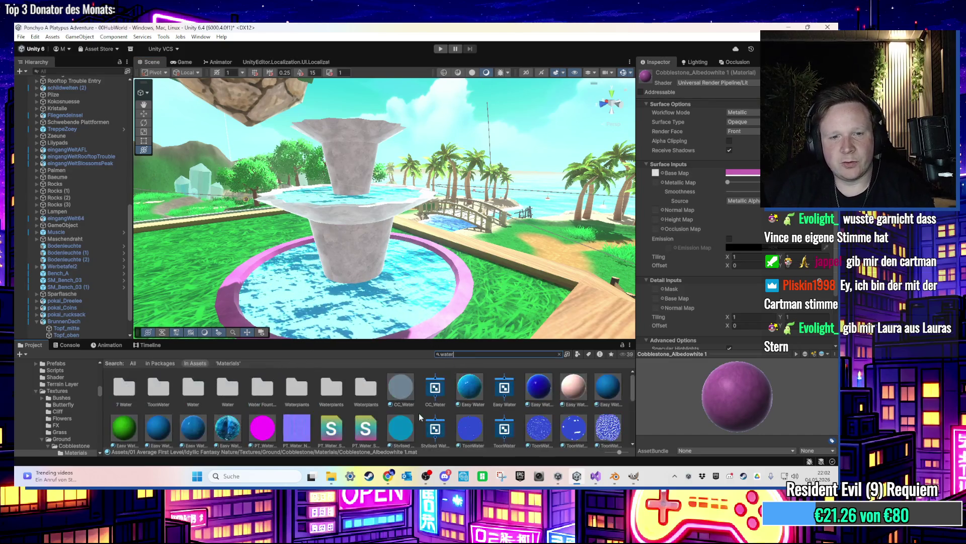
left_click(469, 387)
left_click(560, 354)
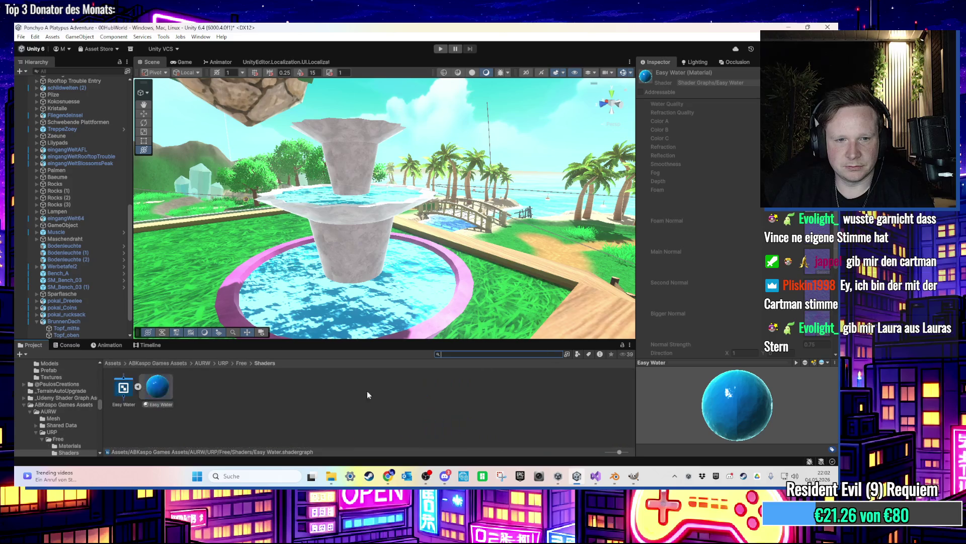
left_click(139, 387)
left_click(241, 363)
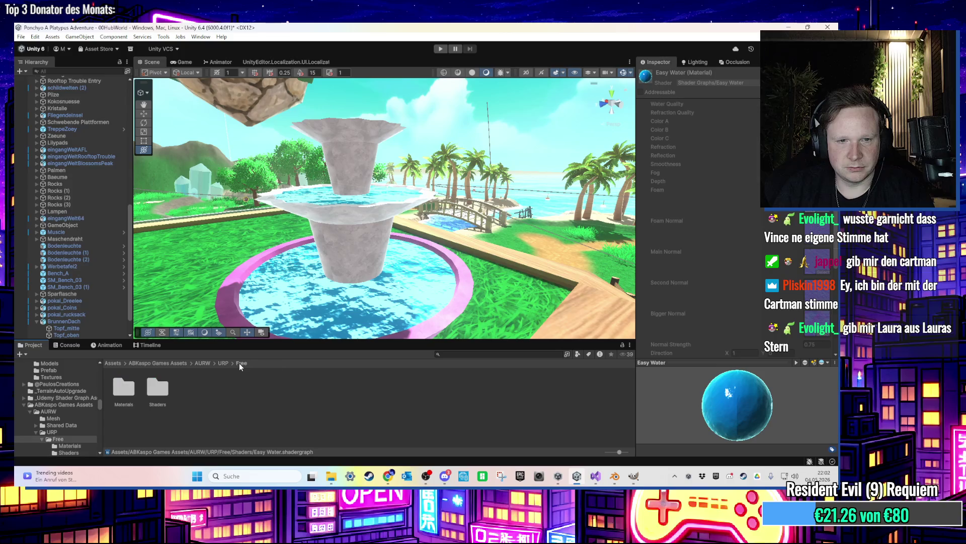
left_click(124, 387)
double_click(124, 387)
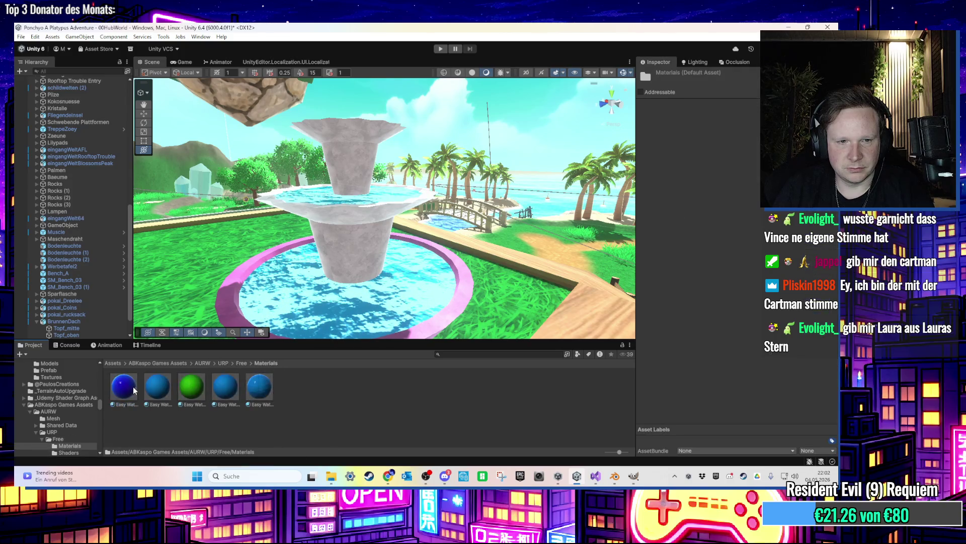
Drag Easy Water materials onto the fountain's lower and middle basins
left_click_drag(402, 281, 327, 323)
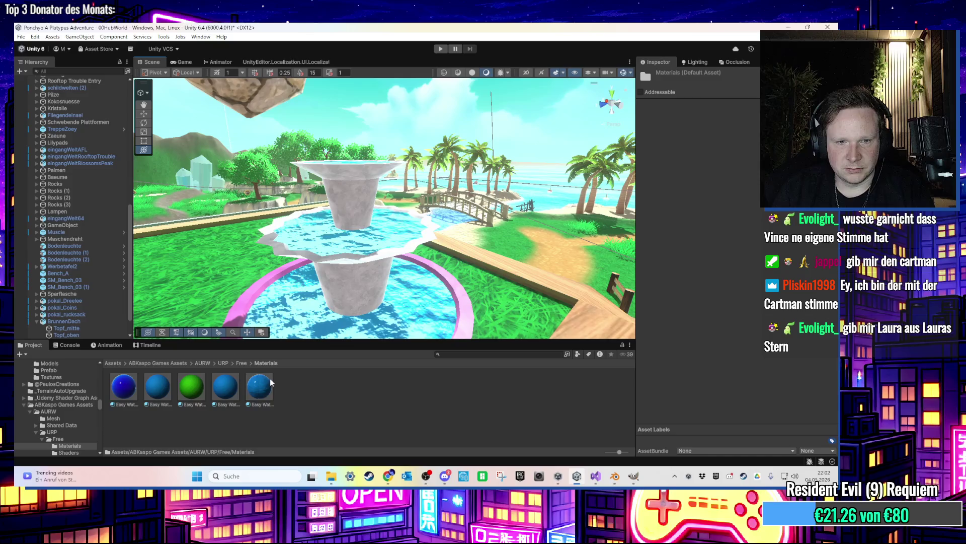
scroll(307, 327, "up", 3)
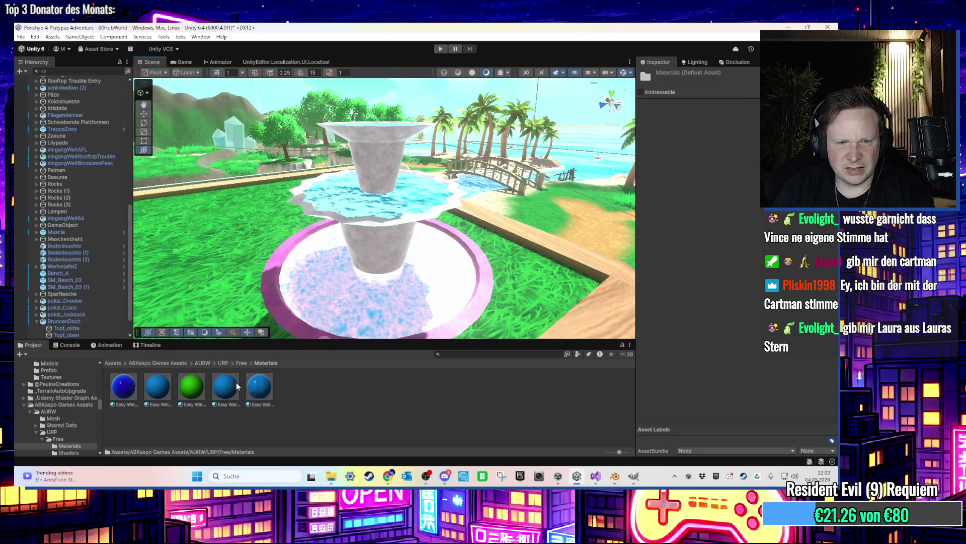
left_click_drag(234, 387, 325, 310)
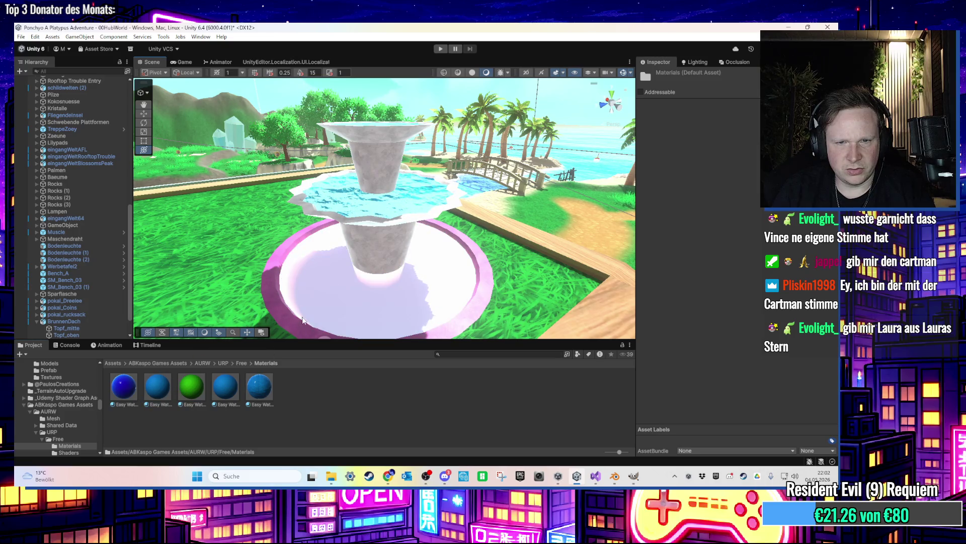
mouse_move(225, 387)
left_mouse_down()
mouse_move(226, 362)
mouse_move(332, 282)
mouse_move(295, 331)
mouse_move(248, 366)
mouse_move(357, 306)
mouse_move(344, 304)
left_mouse_up()
scroll(344, 304, "up", 5)
scroll(346, 302, "down", 5)
scroll(345, 302, "down", 3)
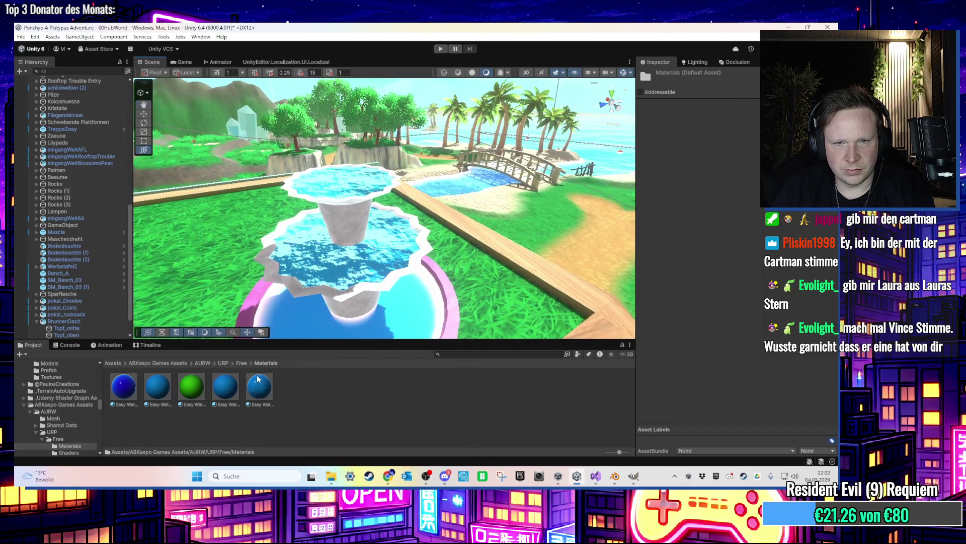
mouse_move(250, 386)
left_mouse_down()
mouse_move(330, 270)
mouse_move(307, 259)
mouse_move(335, 265)
mouse_move(328, 273)
left_mouse_up()
scroll(328, 273, "up", 3)
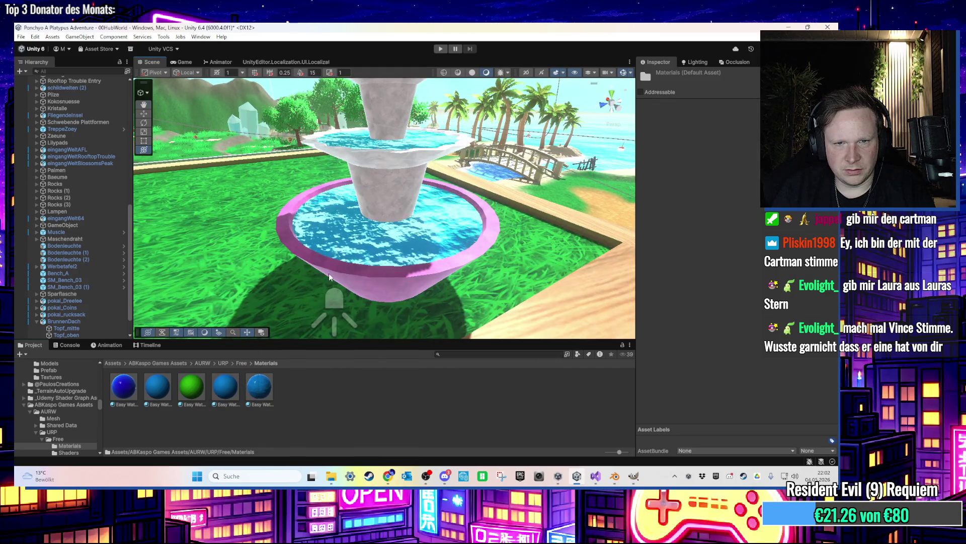
scroll(352, 247, "down", 5)
scroll(367, 228, "up", 5)
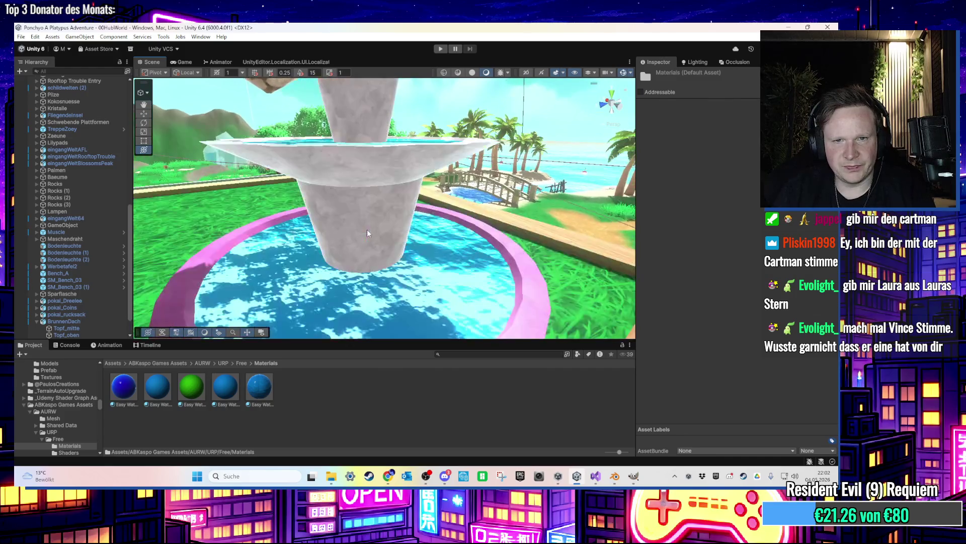
Select BrunnenDach and frame it in the Scene view
left_click(361, 229)
key("f")
scroll(383, 216, "up", 5)
scroll(383, 217, "down", 5)
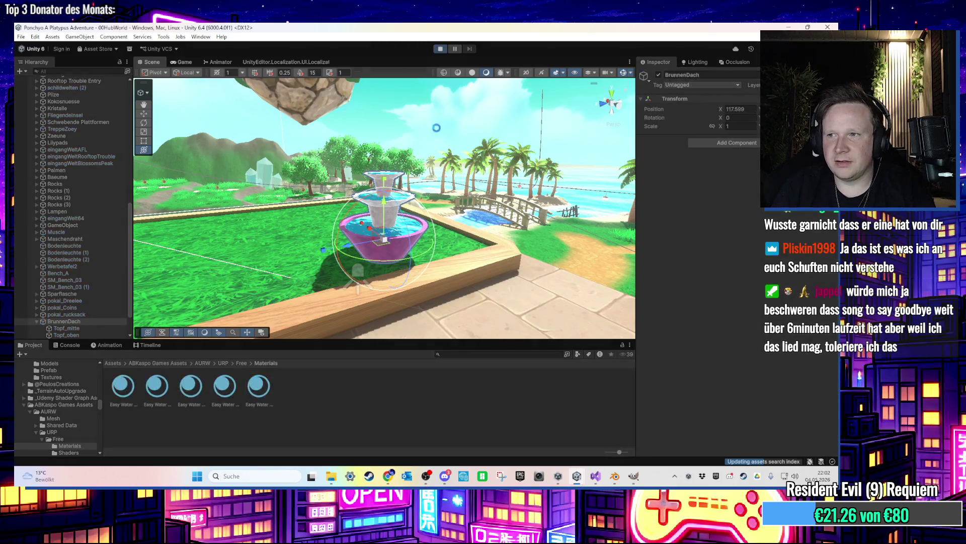
Walk the character onto the dirt path and along it toward the house
key("s")
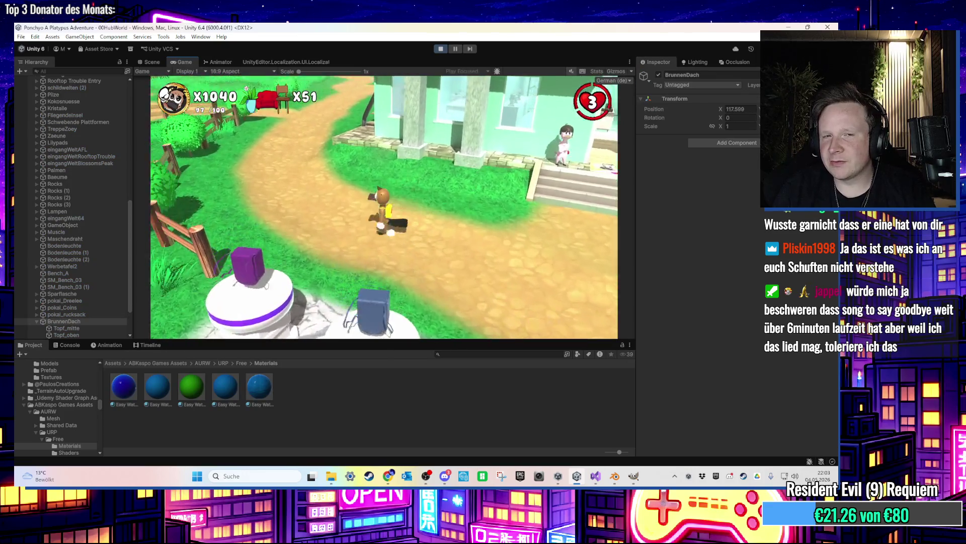
key("w")
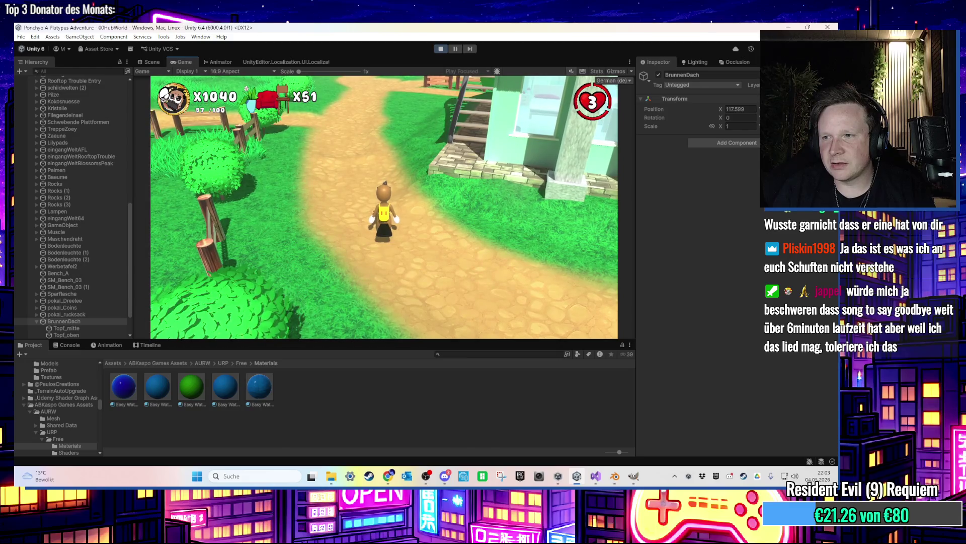
key("d")
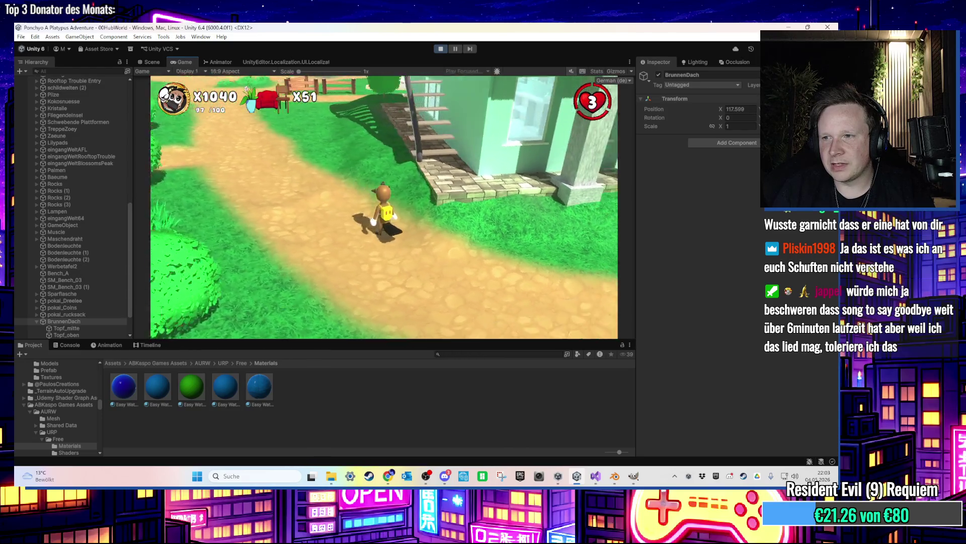
key("super")
key("super")
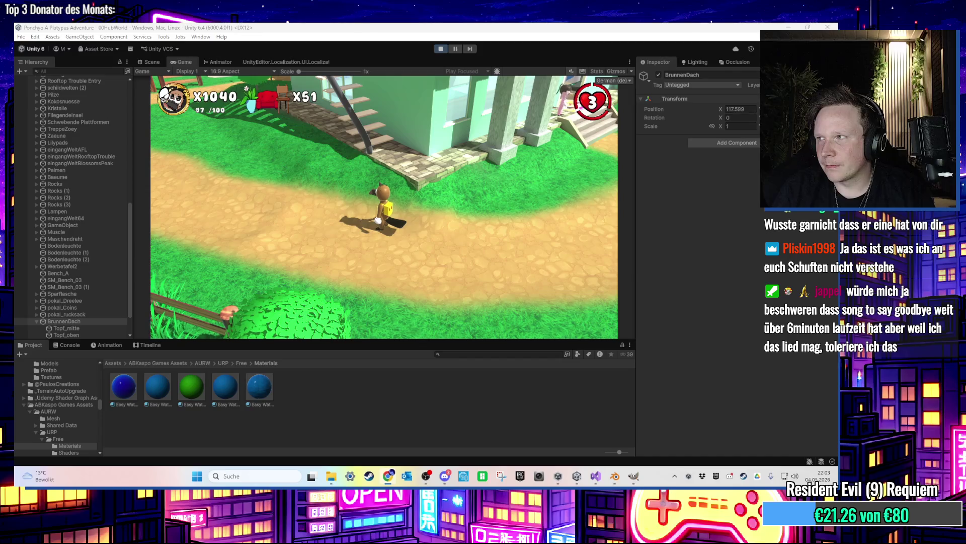
Refocus the game and walk the character up the stairs toward the pool
key("alt+Tab")
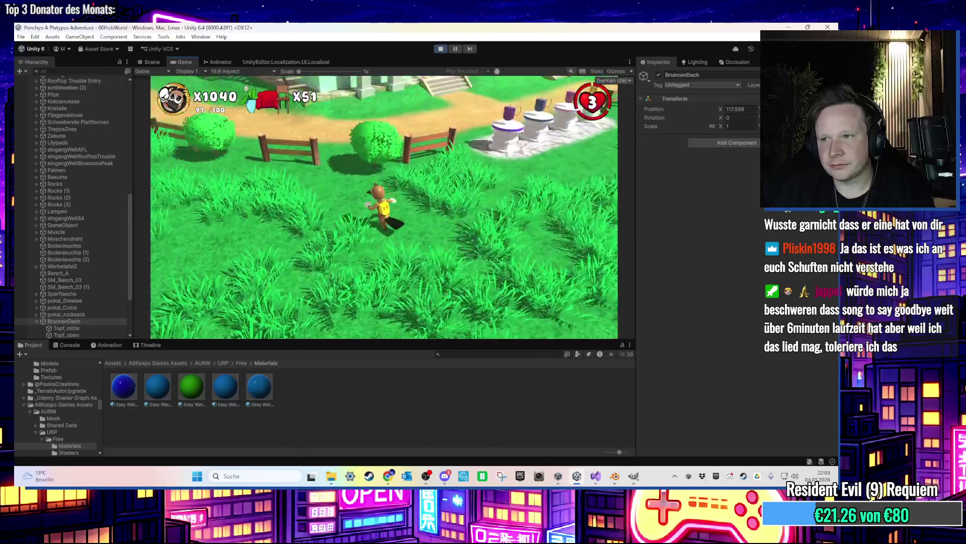
key("w")
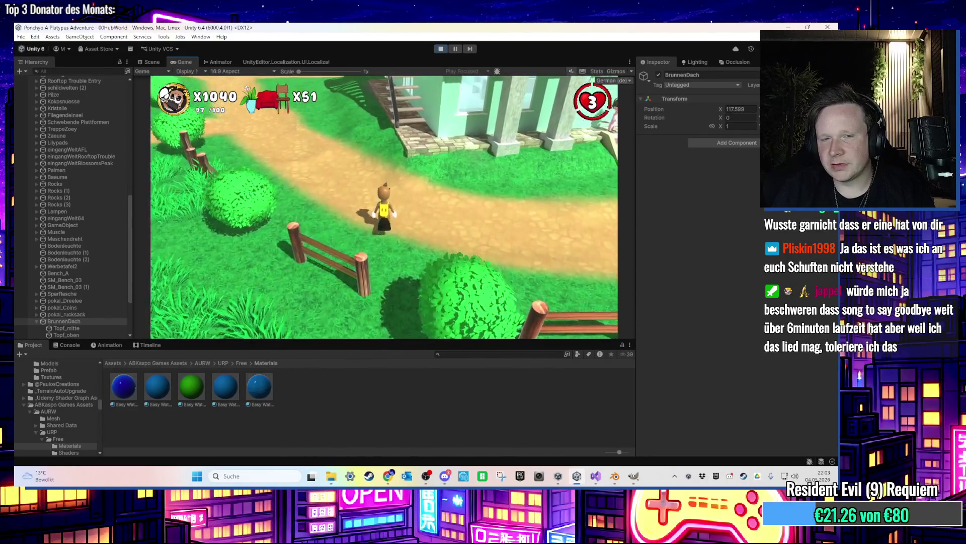
key("w")
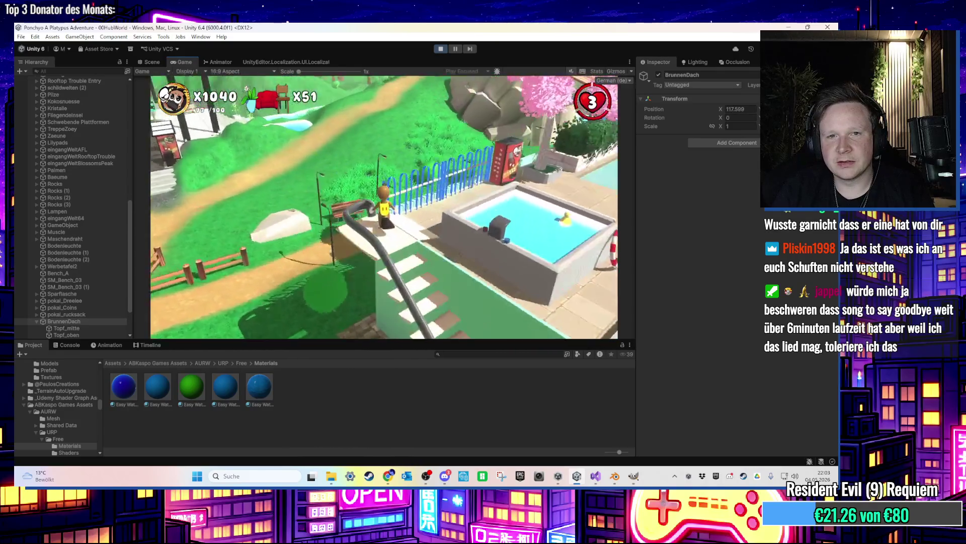
key("w")
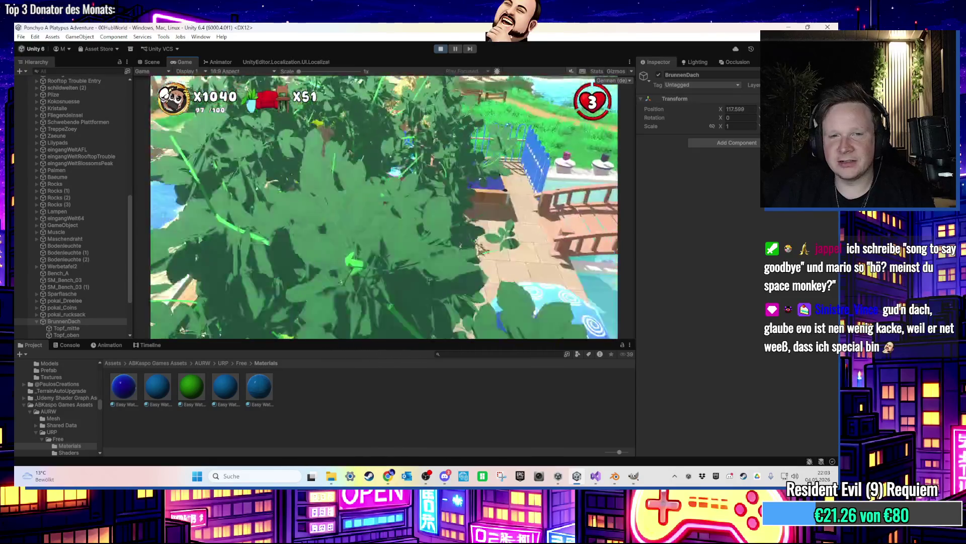
key("super")
key("super")
Inspect the fountain's position in the Scene view, then keep exploring in the running game
left_click(158, 60)
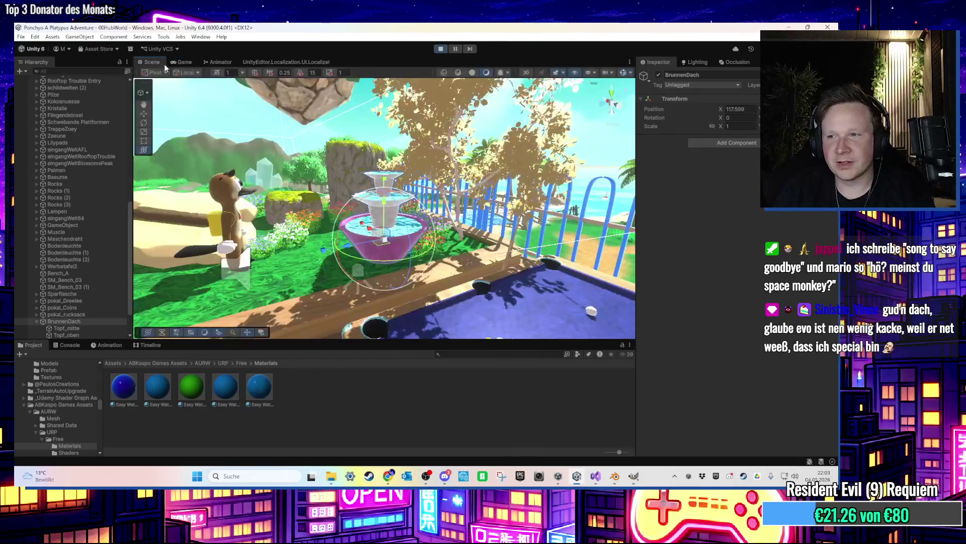
scroll(385, 208, "down", 3)
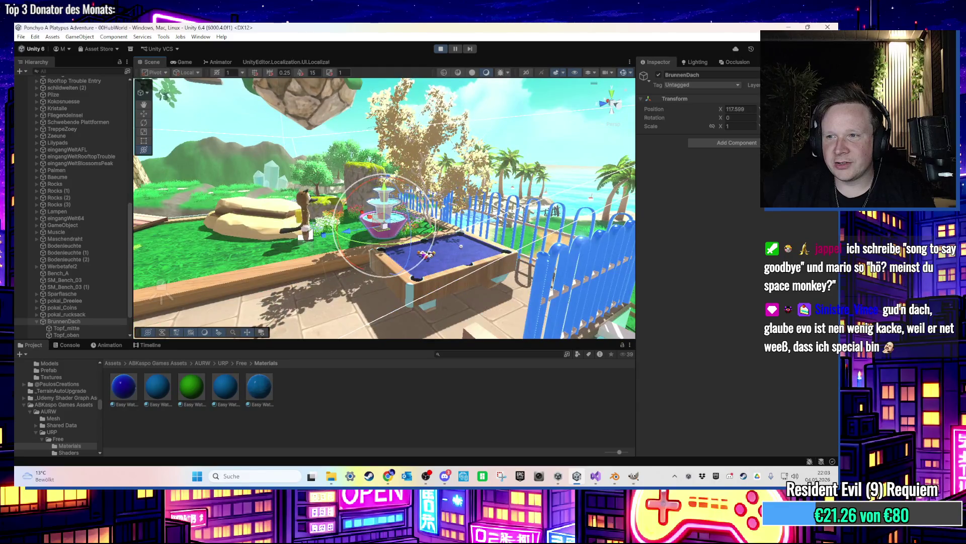
mouse_move(385, 209)
left_mouse_down()
mouse_move(416, 200)
mouse_move(396, 242)
mouse_move(418, 216)
mouse_move(418, 229)
mouse_move(426, 225)
left_mouse_up()
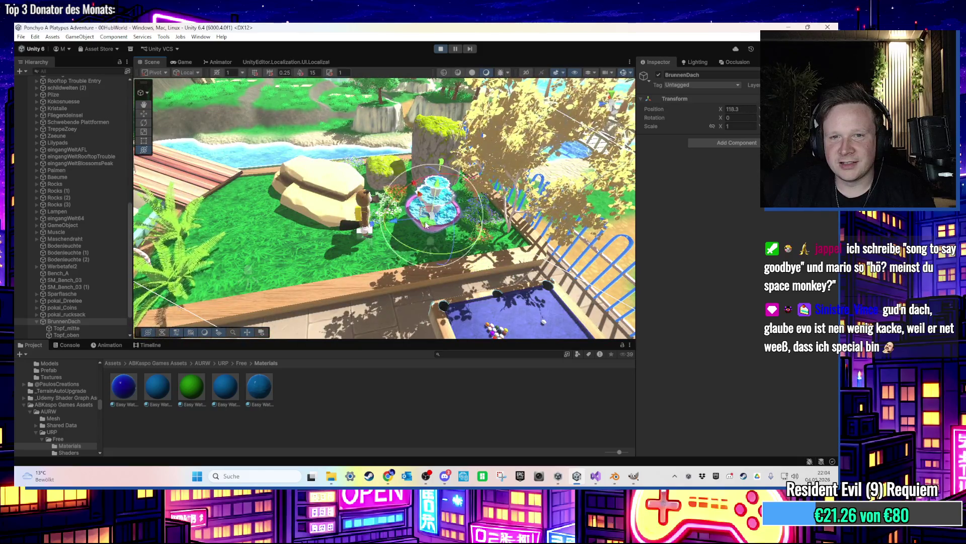
left_click(184, 62)
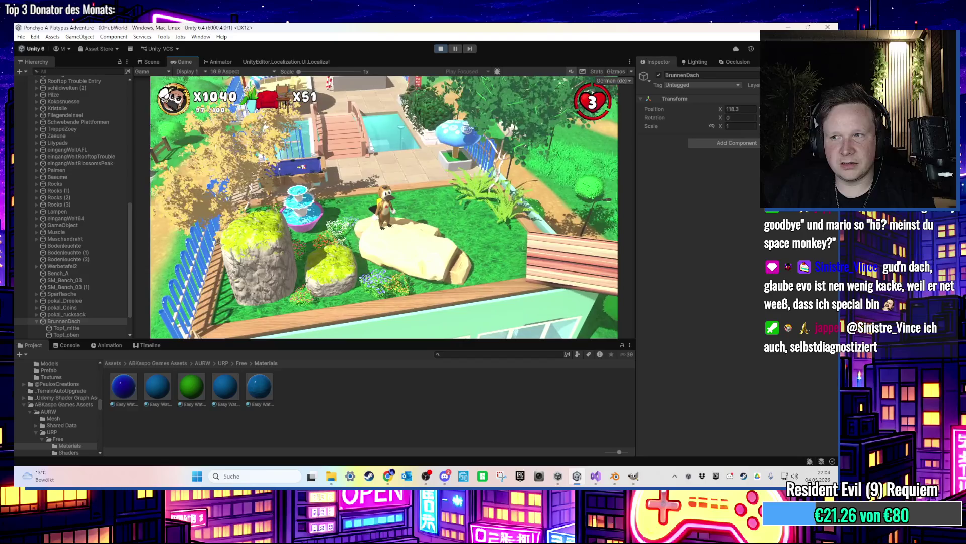
key("super")
key("super")
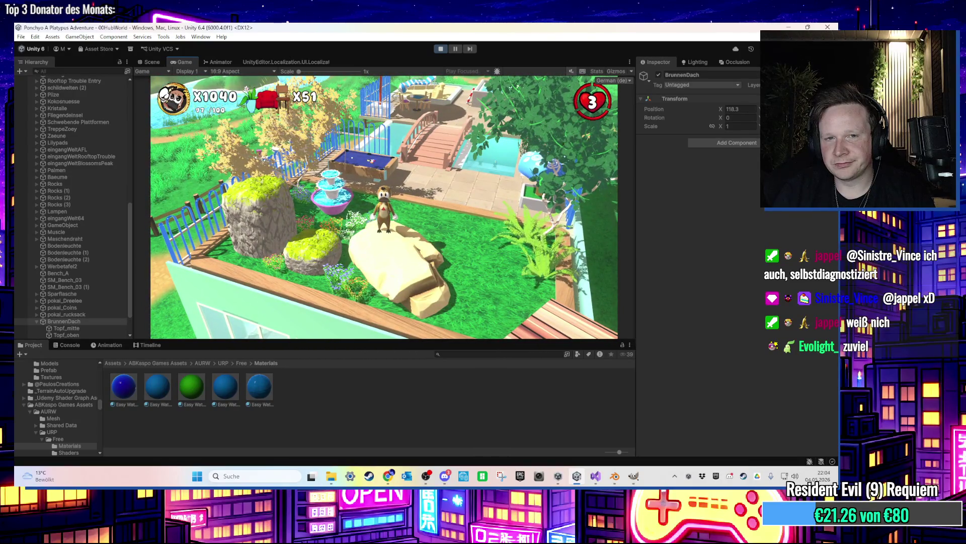
key("super")
Frame BrunnenDach and drag it down onto the lawn between the two entrance stairways
left_click(149, 62)
mouse_move(262, 151)
left_mouse_down()
mouse_move(383, 199)
mouse_move(445, 173)
mouse_move(306, 188)
mouse_move(483, 206)
mouse_move(306, 190)
left_mouse_up()
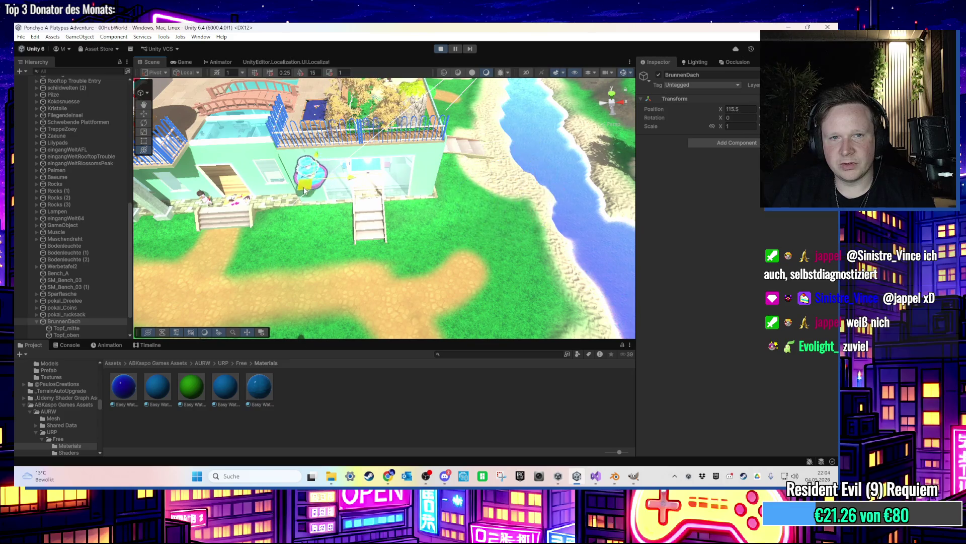
key("f")
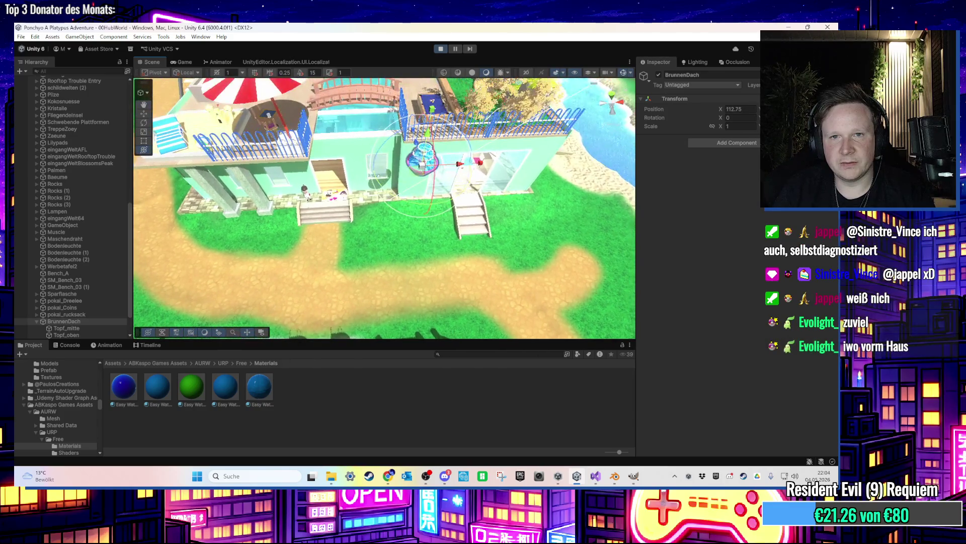
left_click_drag(423, 161, 410, 223)
key("f")
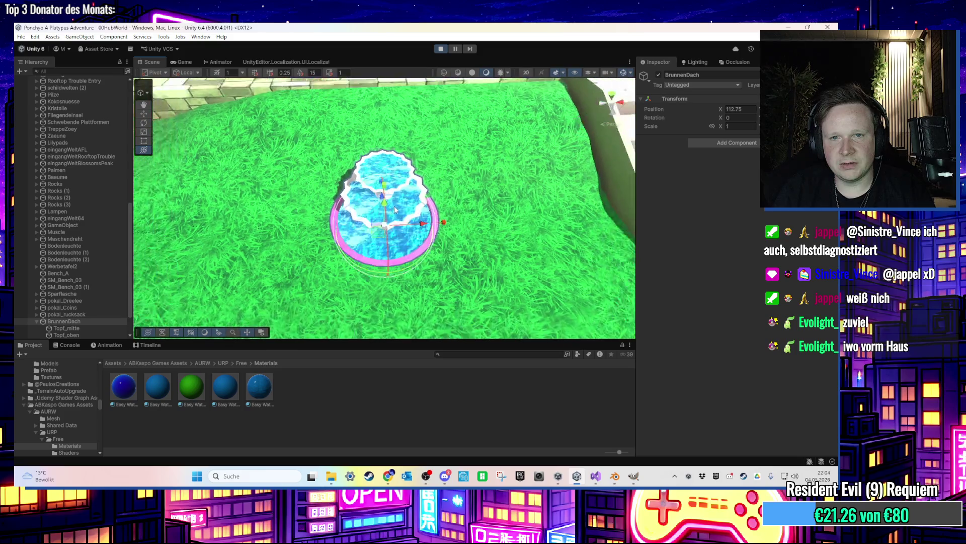
scroll(393, 209, "down", 10)
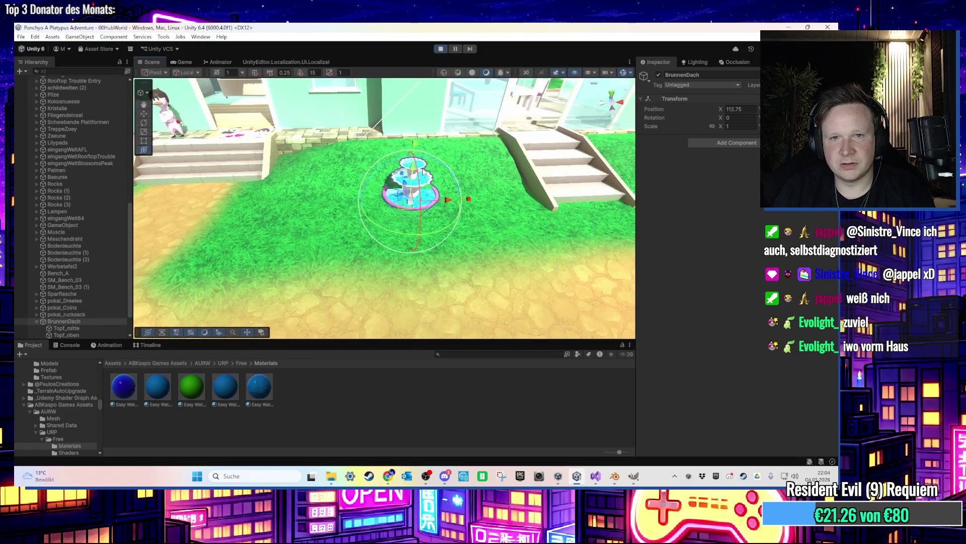
mouse_move(410, 201)
left_mouse_down()
mouse_move(393, 218)
mouse_move(277, 124)
left_mouse_up()
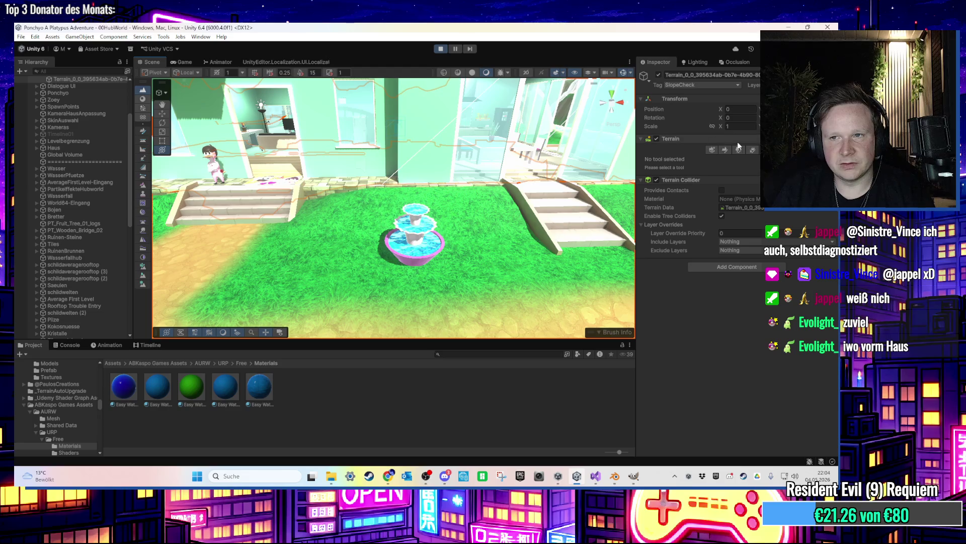
Try the Terrain Paint Trees tool with the grass vegetation
left_click(738, 150)
left_click(697, 221)
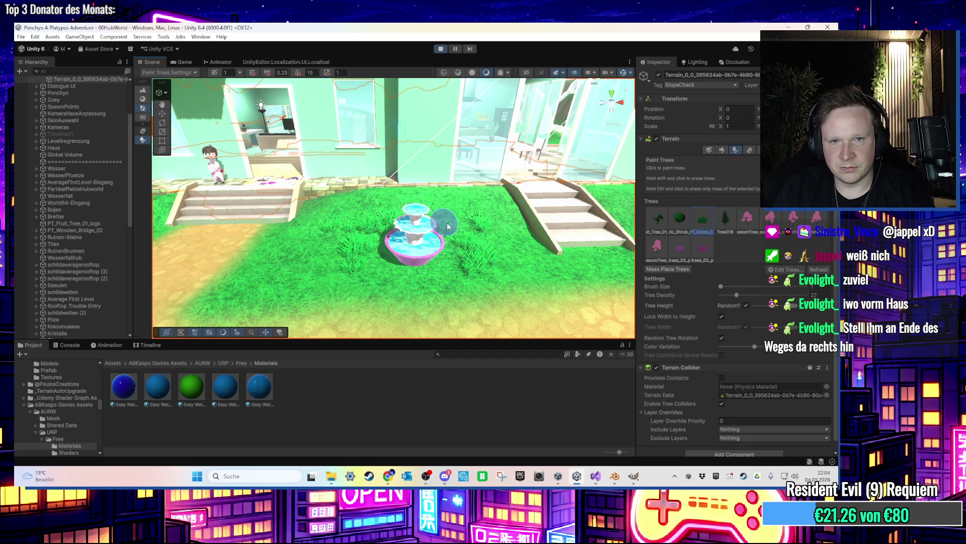
scroll(442, 219, "up", 3)
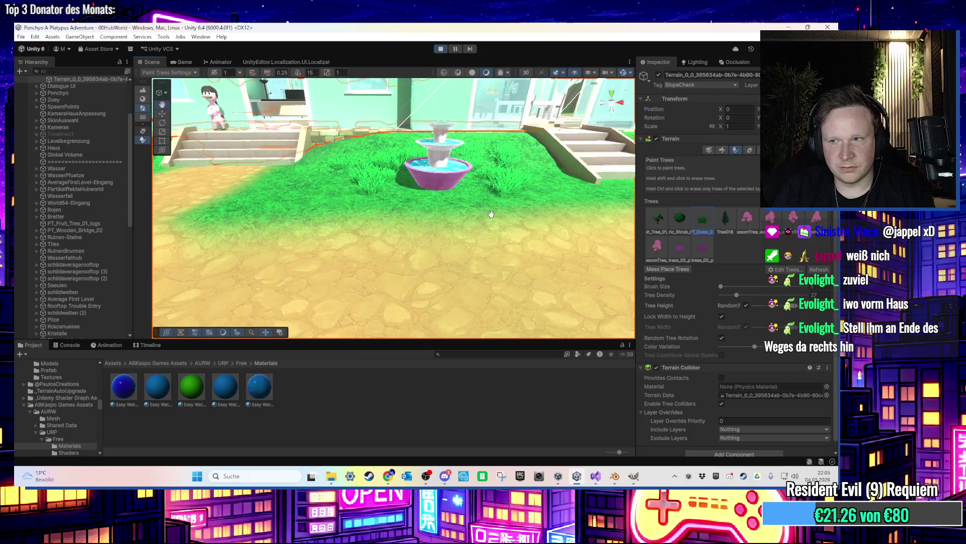
scroll(478, 266, "down", 5)
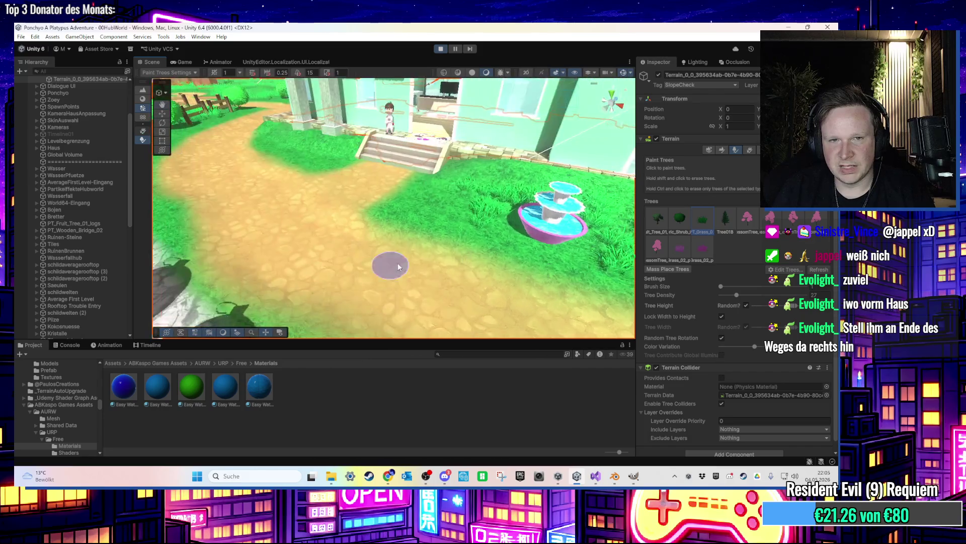
Switch back to the Move tool and select the whole BrunnenDach fountain in the Hierarchy
left_click(162, 115)
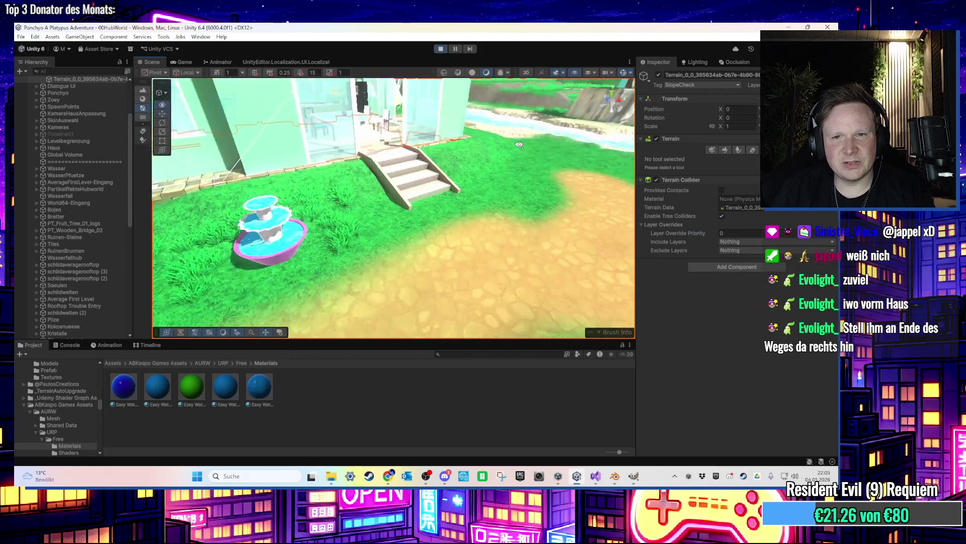
scroll(335, 202, "up", 3)
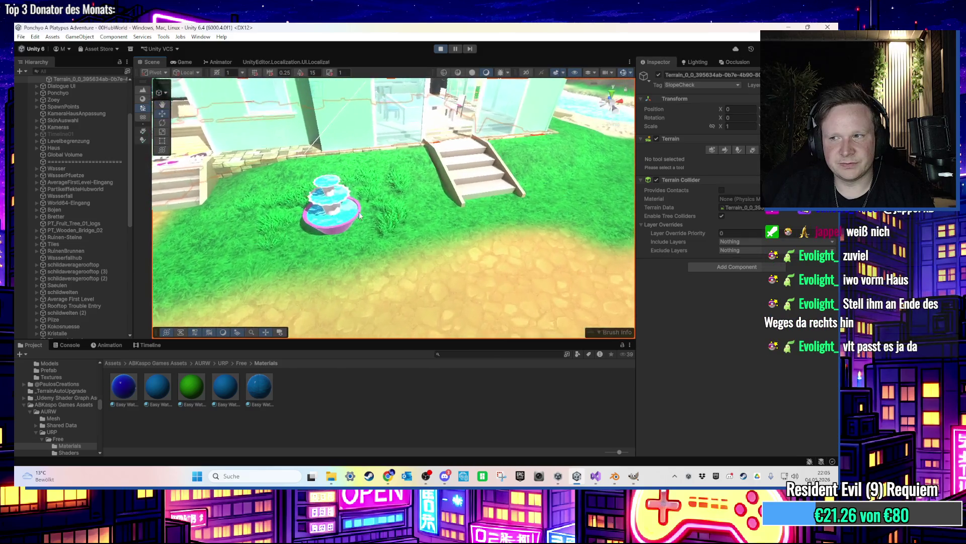
left_click(338, 227)
mouse_move(338, 226)
left_mouse_down()
mouse_move(291, 216)
mouse_move(331, 184)
mouse_move(478, 125)
left_mouse_up()
left_click(96, 293)
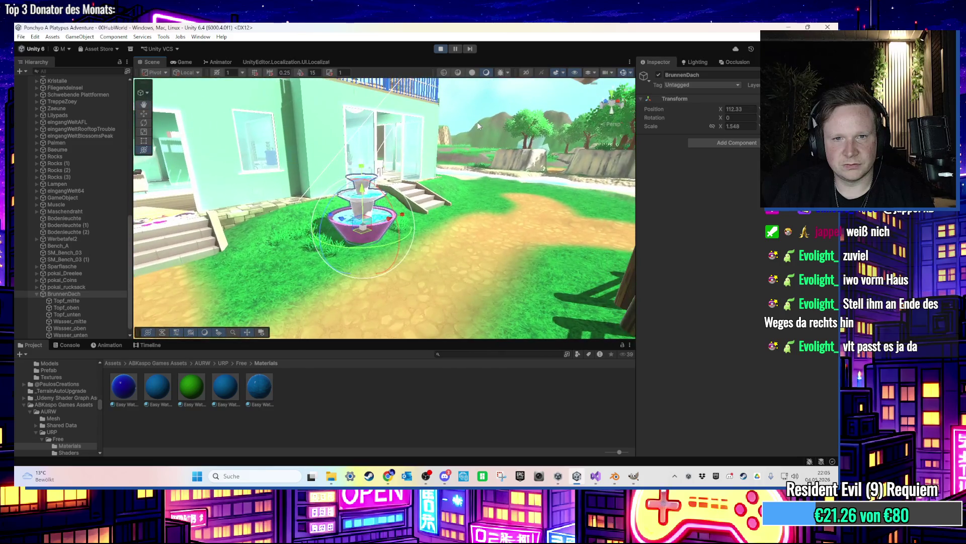
Move BrunnenDach to the right-hand path bend (X ≈121.46) and check it in the Game view
left_click_drag(443, 167, 365, 171)
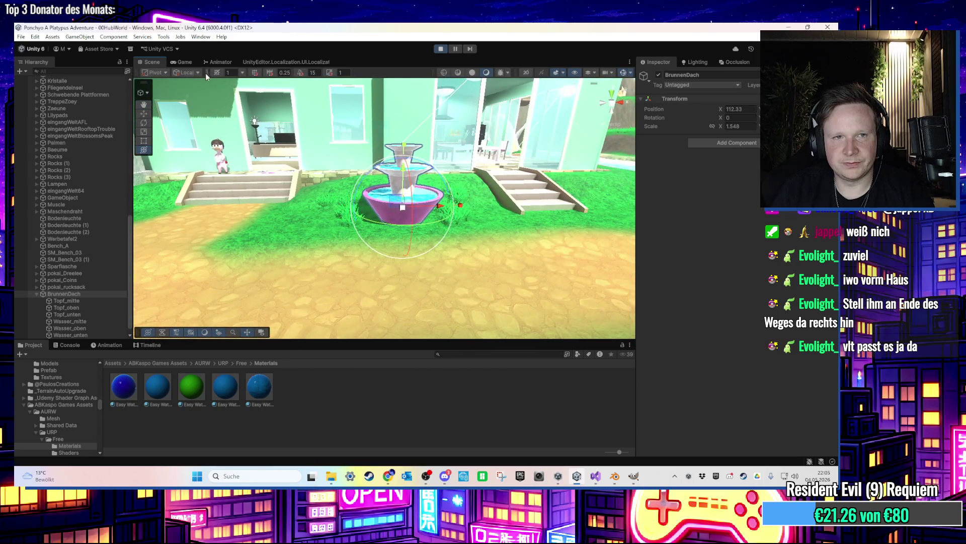
left_click(182, 62)
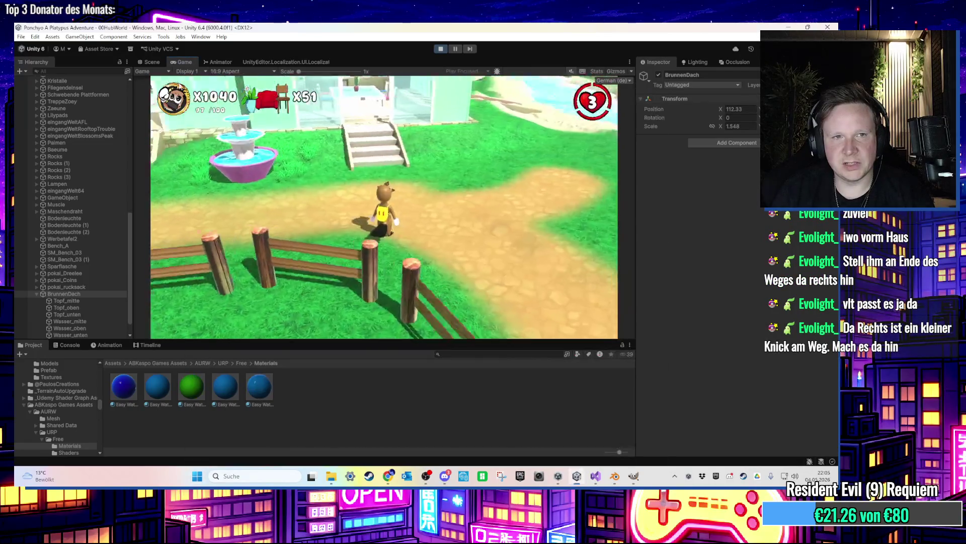
left_click(152, 62)
left_click_drag(355, 234, 539, 223)
key("f")
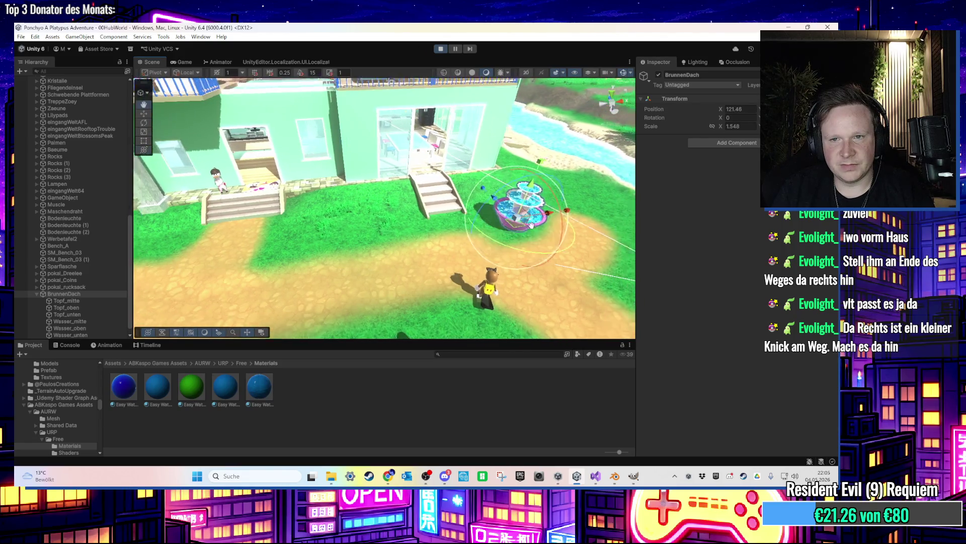
left_click_drag(491, 224, 222, 132)
left_click(185, 64)
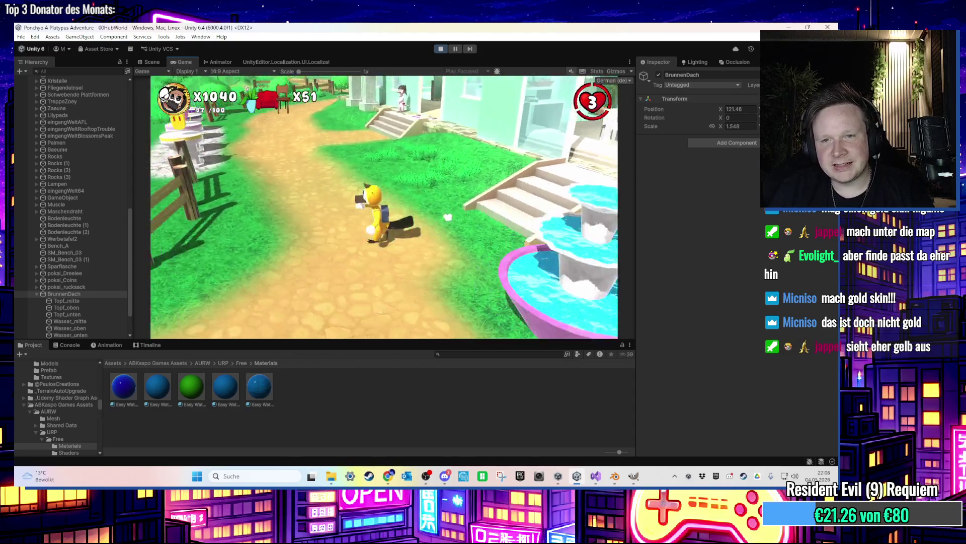
Shift the fountain left back onto the grass in the Scene view, then return to the running game
key("super")
left_click(141, 63)
mouse_move(302, 201)
left_mouse_down()
mouse_move(327, 211)
mouse_move(343, 203)
mouse_move(409, 277)
left_mouse_up()
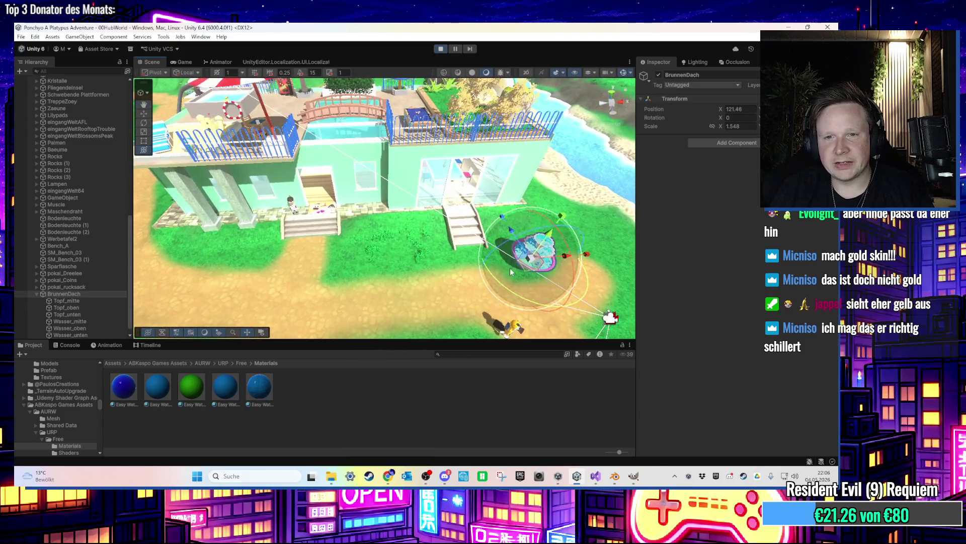
scroll(387, 229, "up", 10)
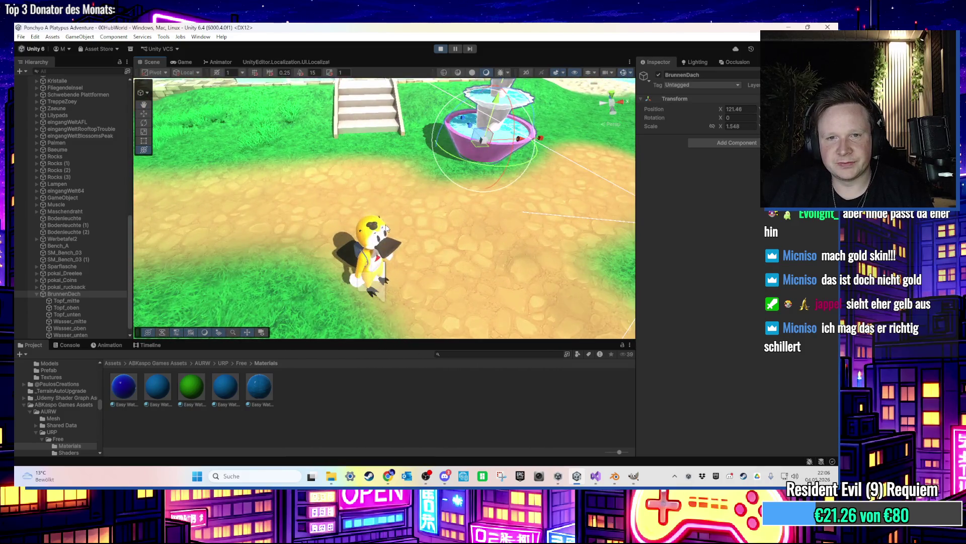
scroll(387, 229, "up", 5)
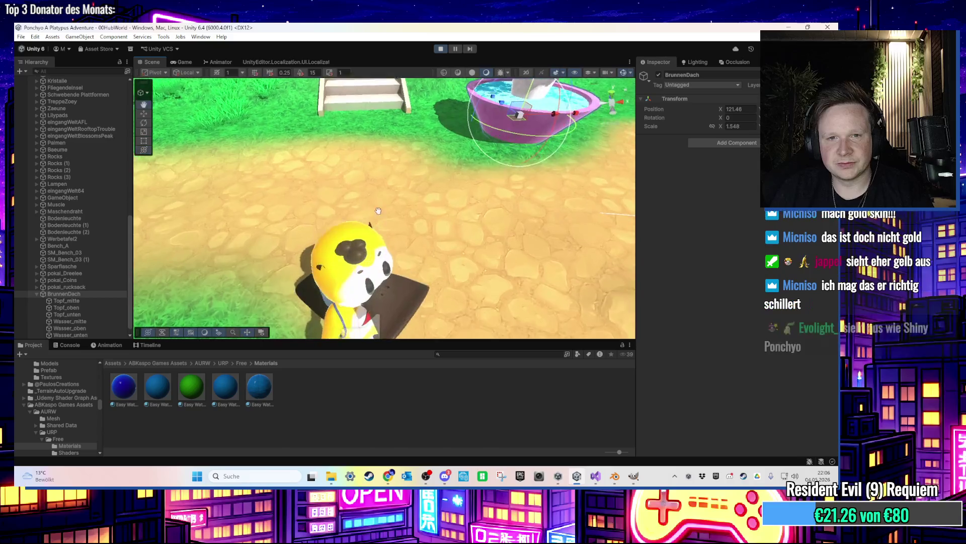
scroll(388, 188, "down", 8)
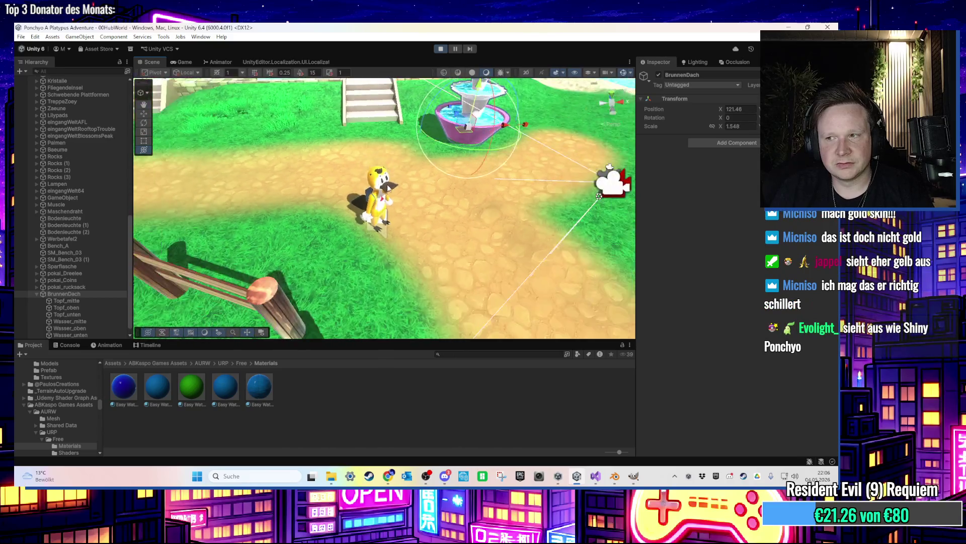
scroll(387, 188, "down", 5)
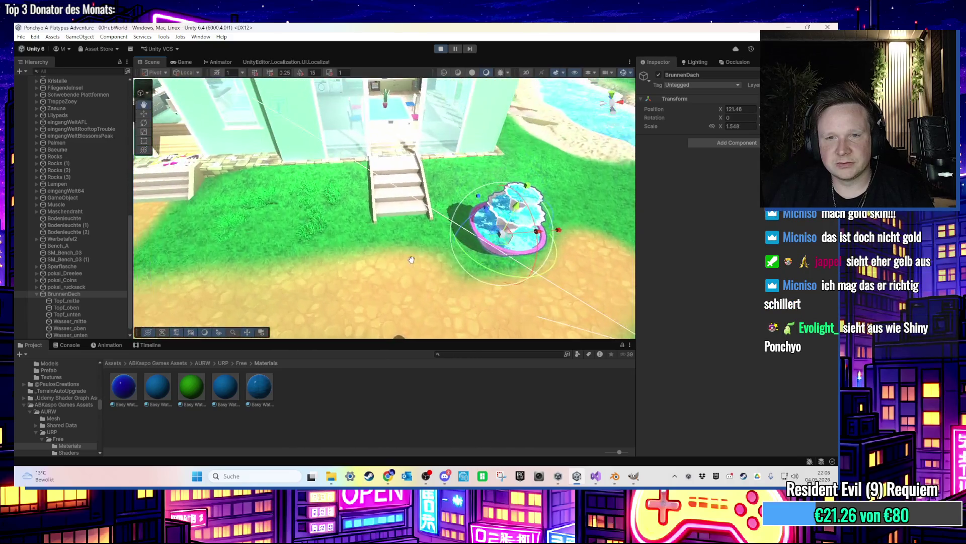
mouse_move(506, 222)
left_mouse_down()
mouse_move(292, 196)
mouse_move(265, 220)
mouse_move(481, 263)
mouse_move(335, 257)
mouse_move(317, 189)
left_mouse_up()
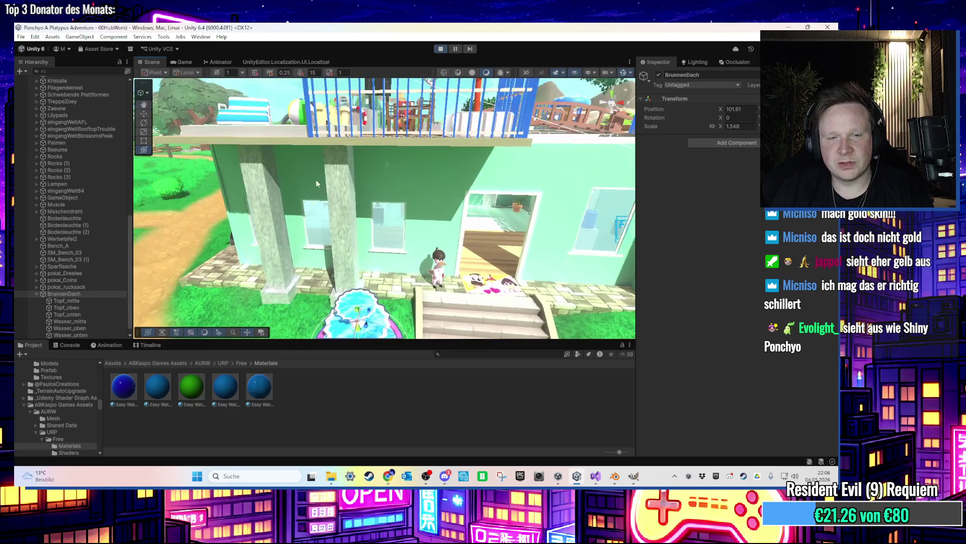
left_click(186, 62)
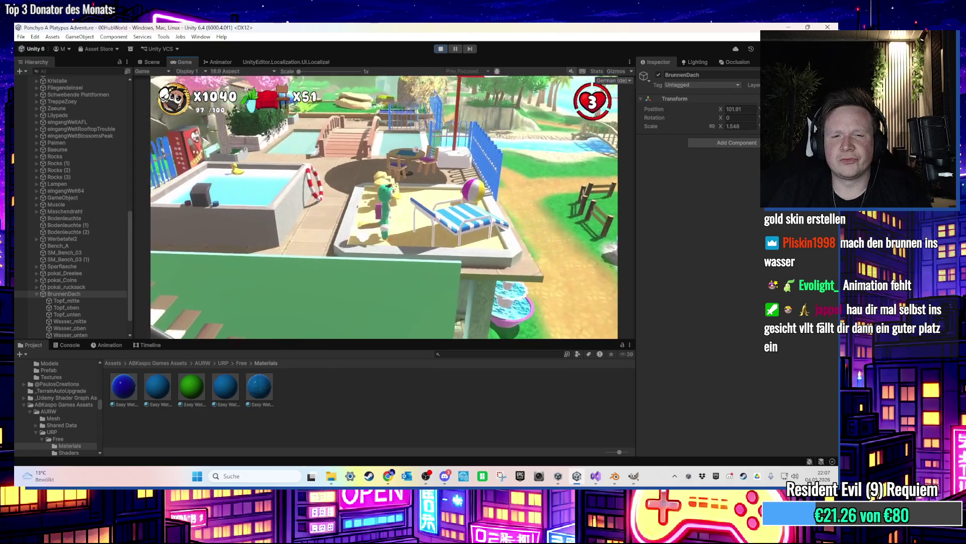
Filter the Hierarchy to find and select the green trash bin Muelltonne gruen under Haus
key("super")
left_click(82, 66)
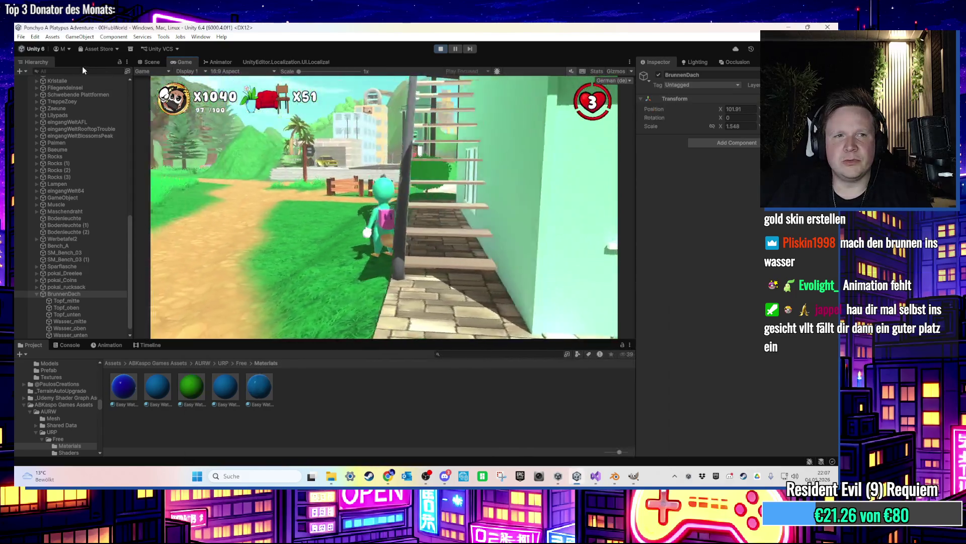
left_click(84, 68)
type("ll")
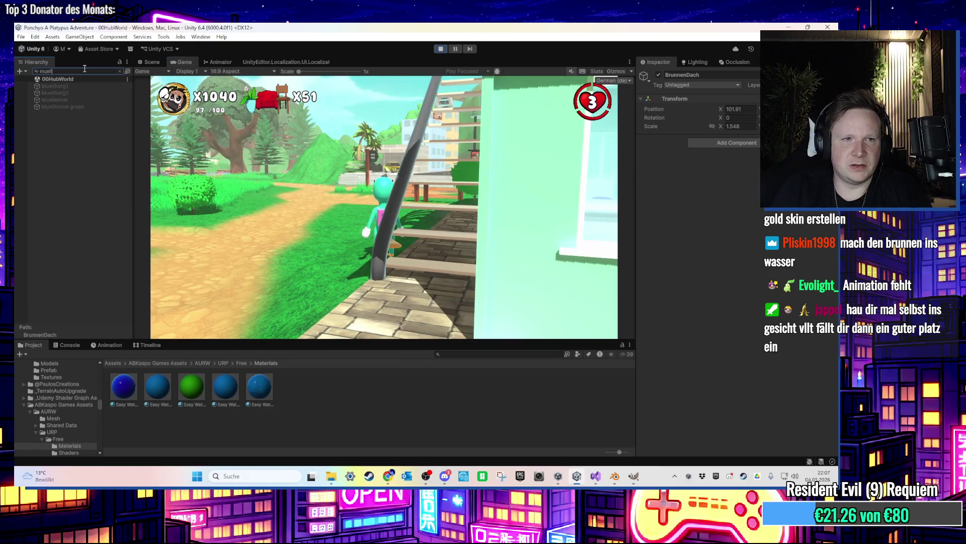
left_click(101, 107)
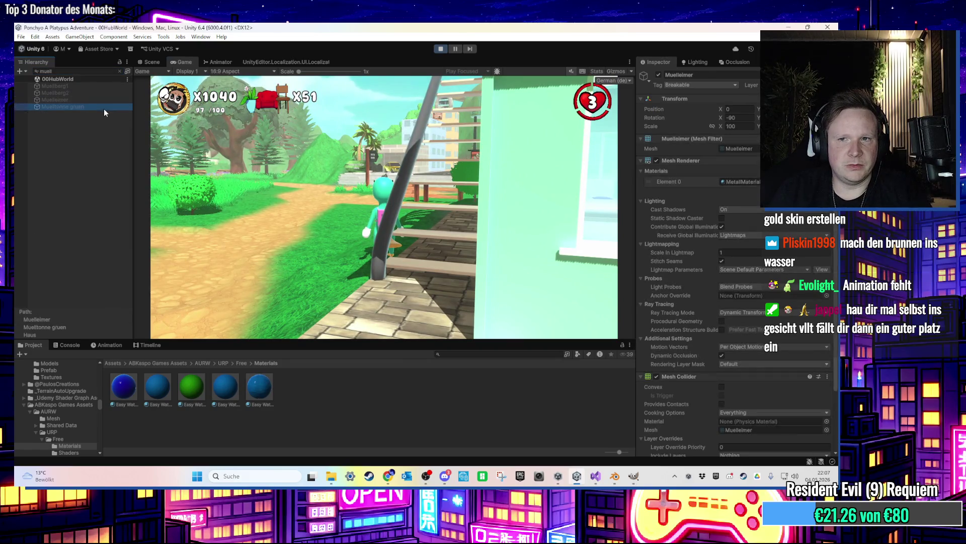
left_click(120, 71)
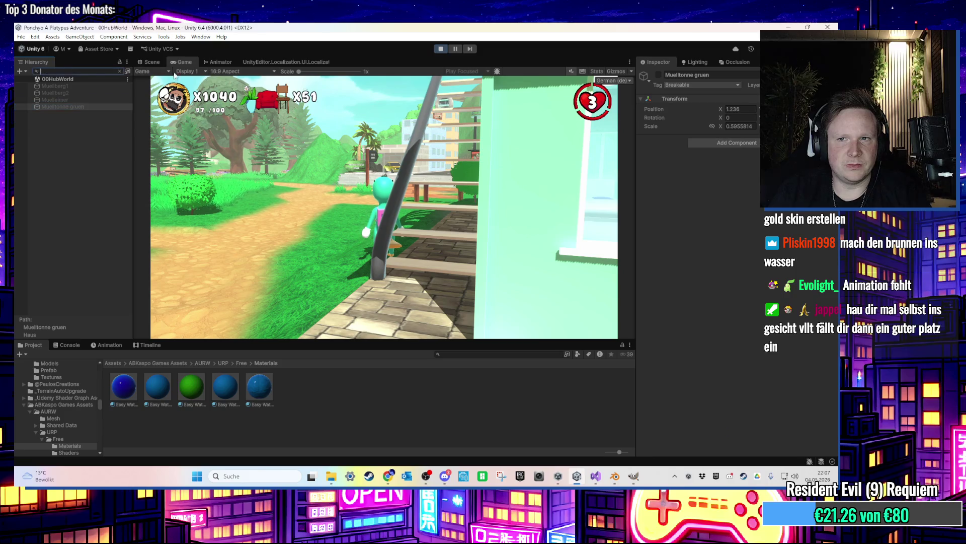
left_click(302, 168)
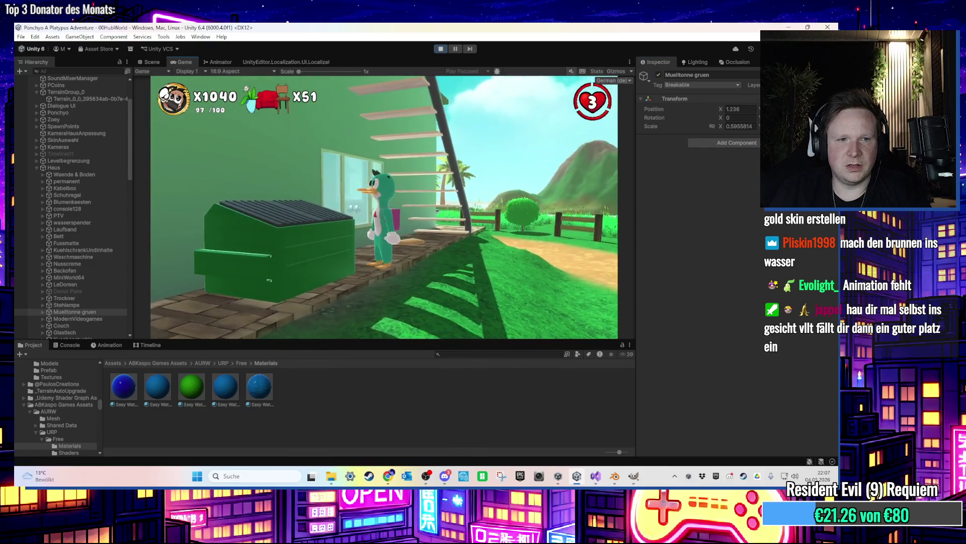
Stop the playtest, select LevelManager and open its Hub World Deko Check script for editing
key("super")
key("super")
left_click(440, 49)
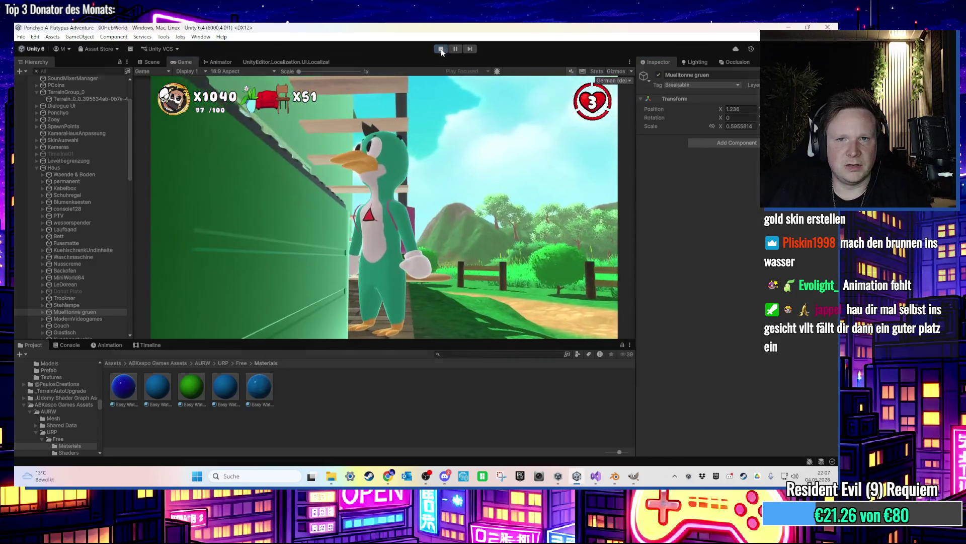
left_click(91, 121)
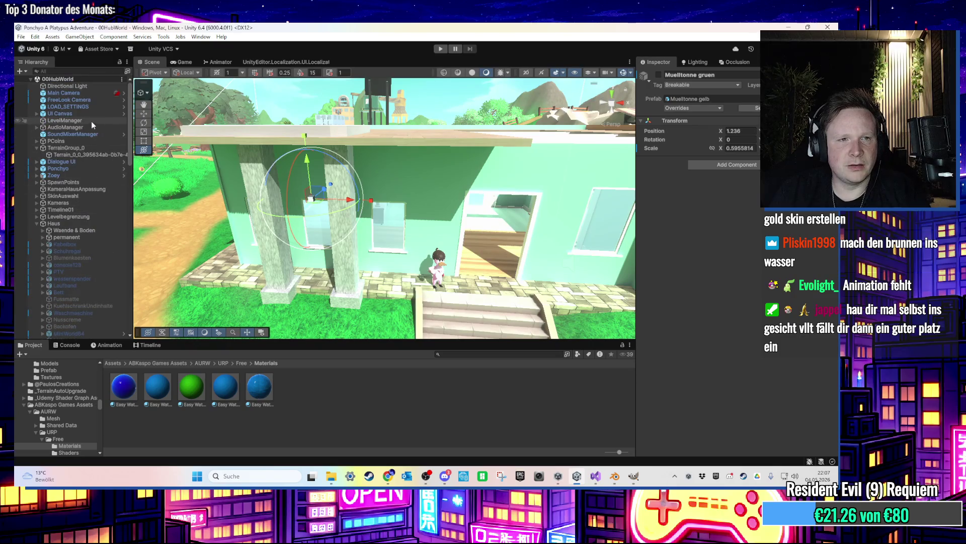
scroll(732, 342, "down", 10)
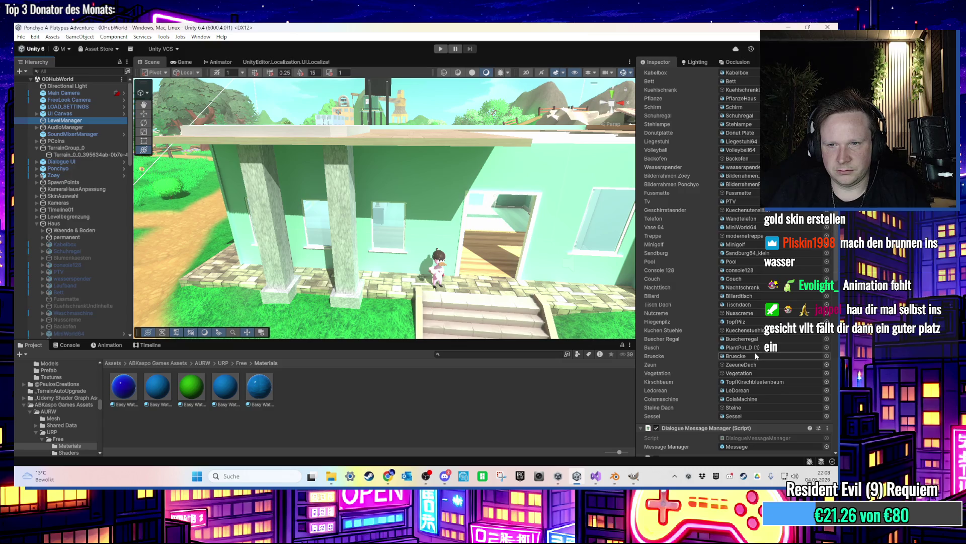
scroll(748, 349, "up", 10)
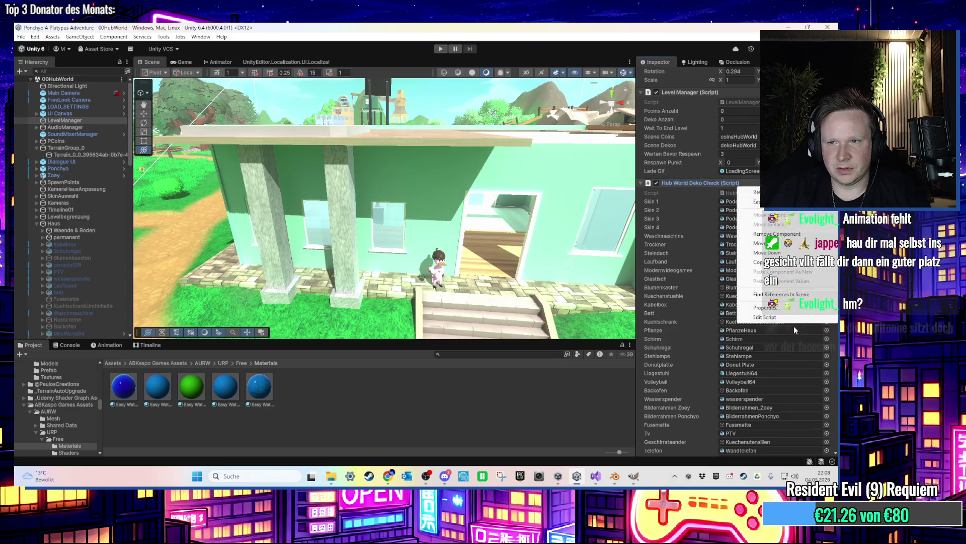
key("alt+Tab")
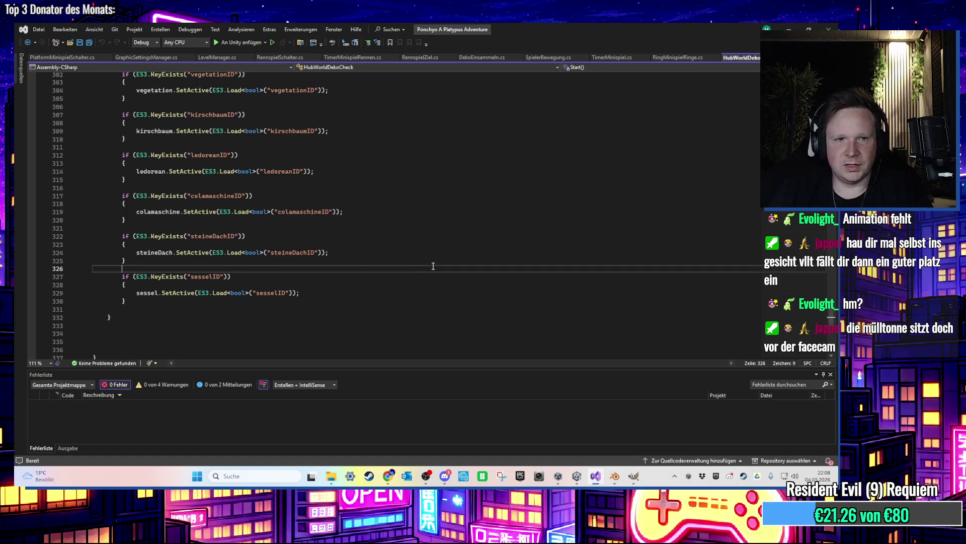
Search the HubWorldDekoCheck script for the existing trash bin (muelltonne) references
key("ctrl+f")
type("muell")
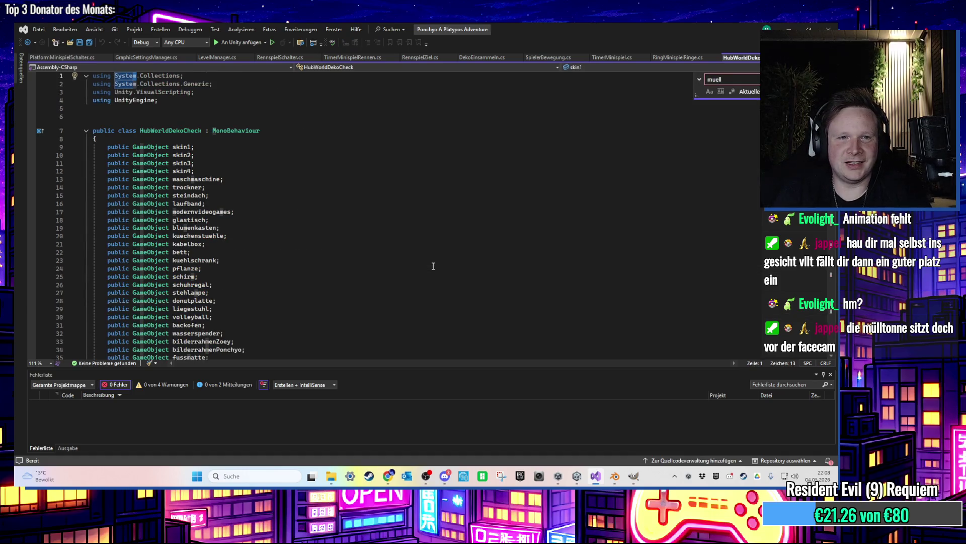
key("BackSpace")
key("BackSpace")
type("ton")
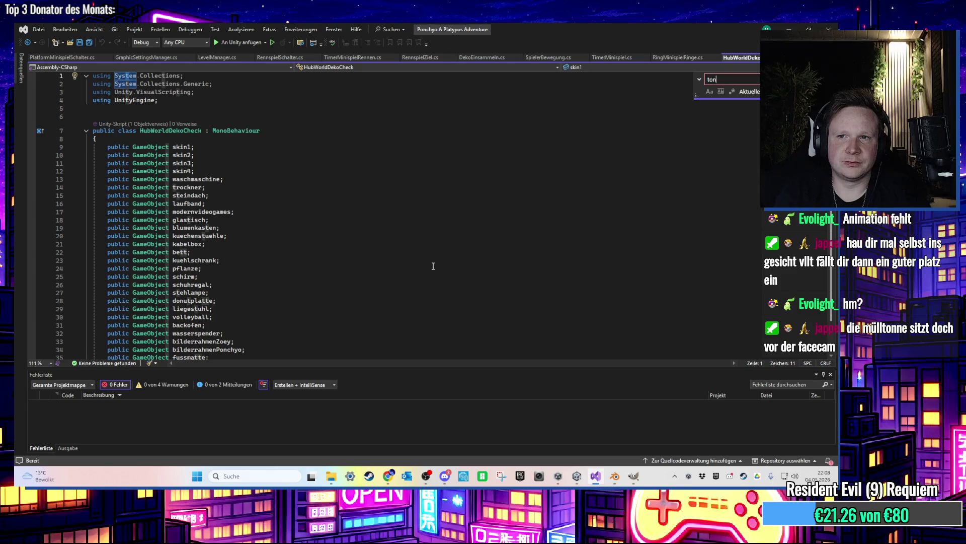
scroll(352, 261, "down", 12)
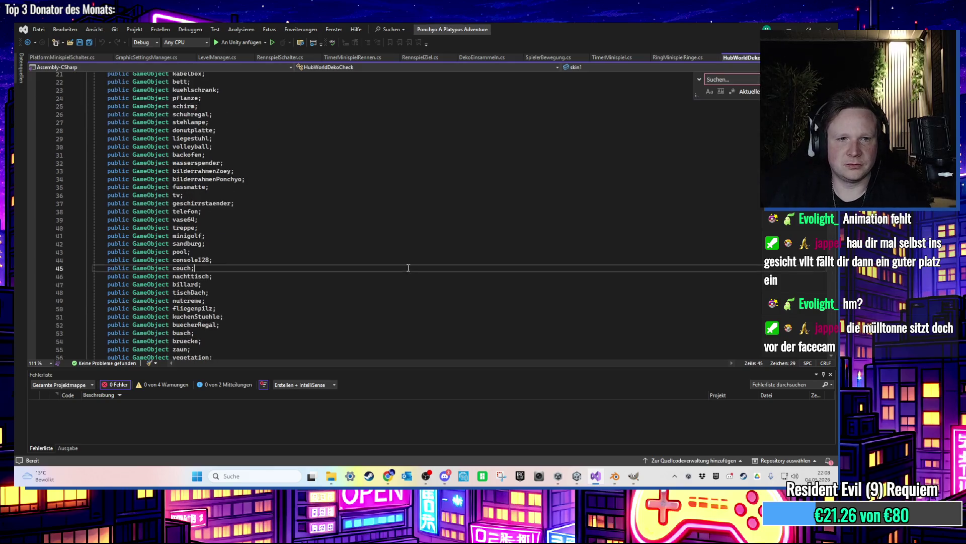
Declare a public GameObject muelltonne field on empty line 62, then return to Unity
left_click(251, 284)
type("pub")
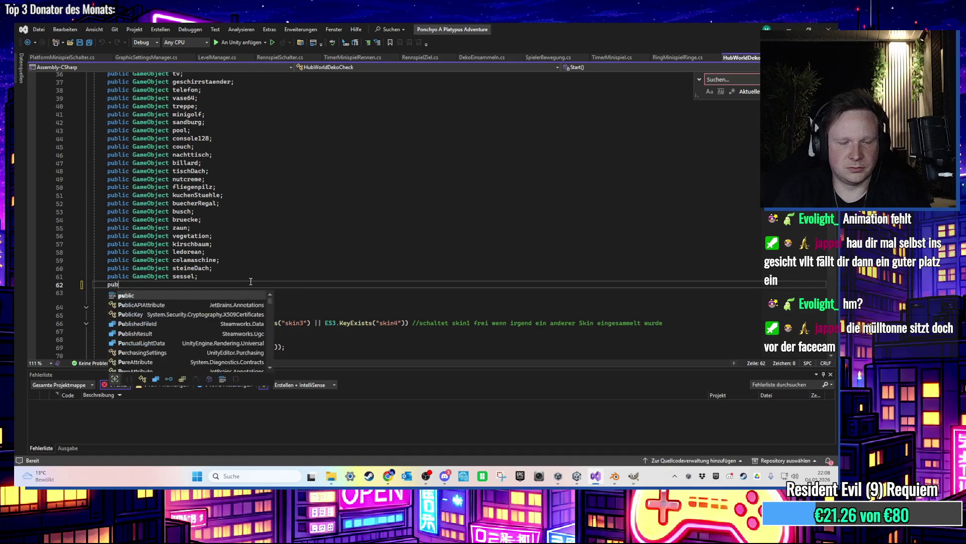
type("lic Game mu")
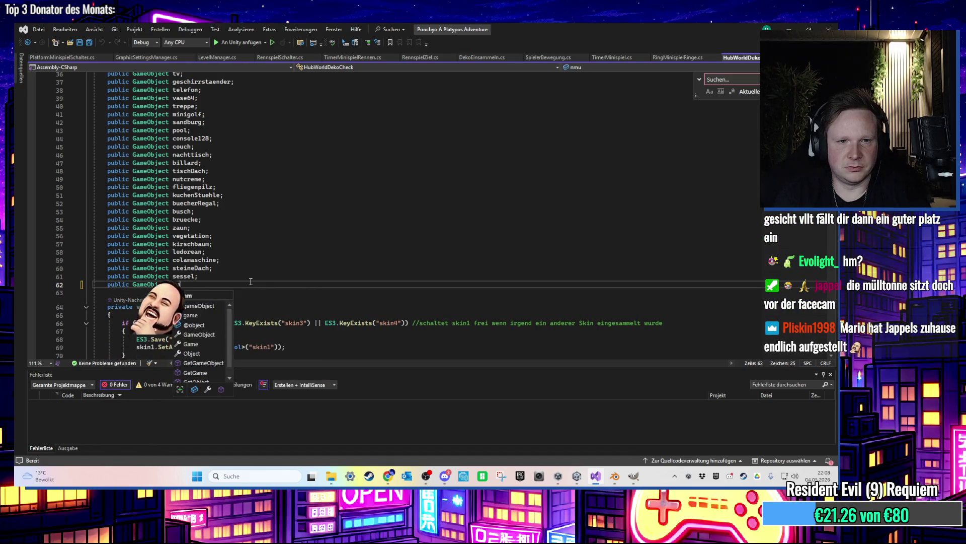
type("elltonne;")
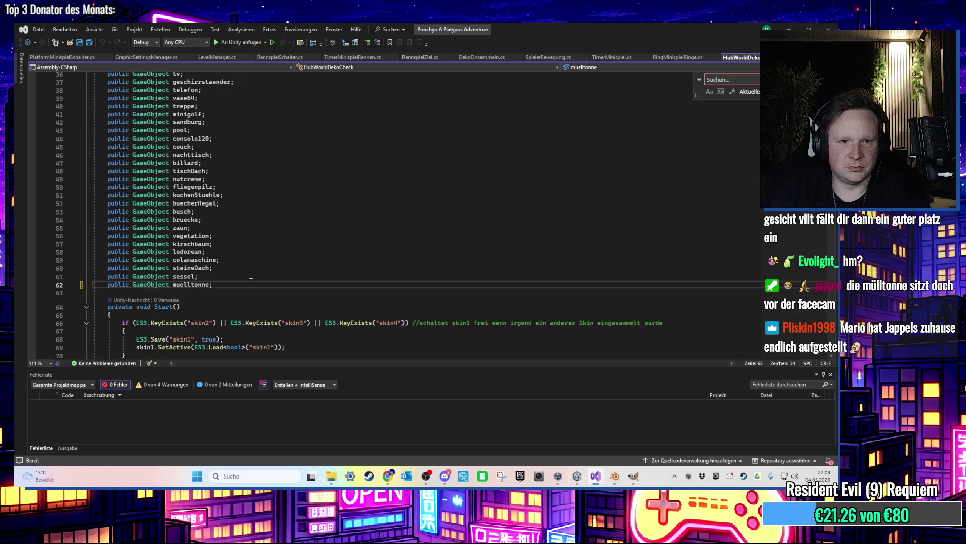
scroll(288, 272, "down", 20)
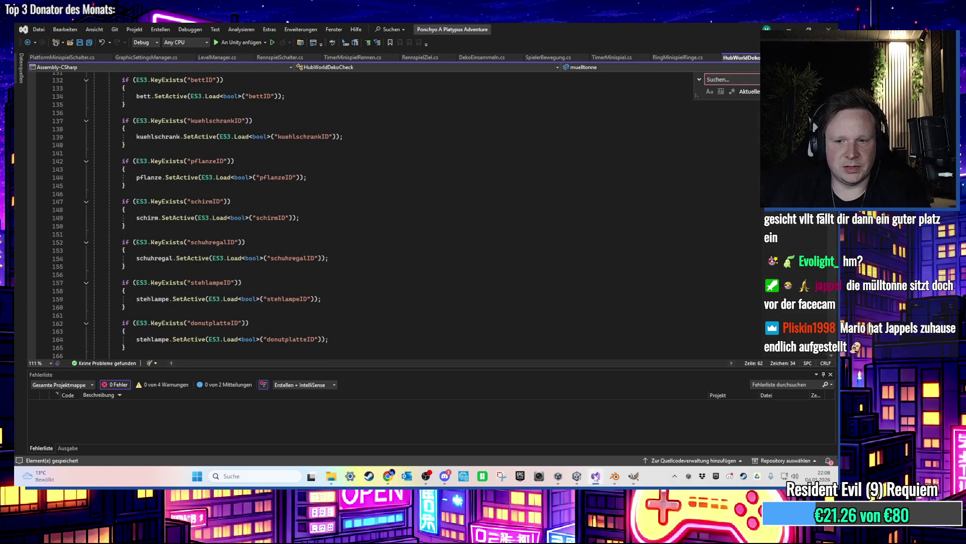
left_click(577, 476)
mouse_move(577, 476)
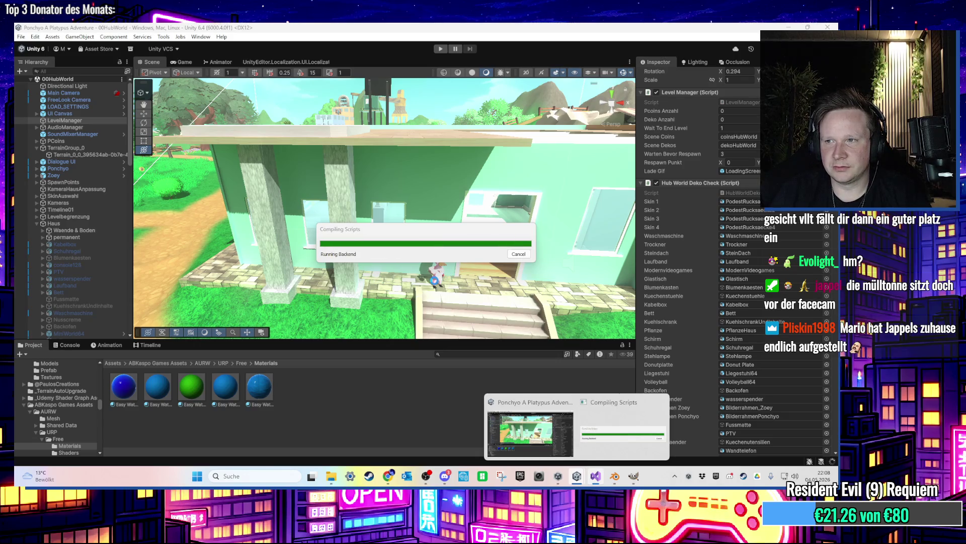
Select the lawn terrain and switch to the Paint Trees tool with the shrub prefab
mouse_move(517, 291)
left_mouse_down()
mouse_move(397, 253)
mouse_move(381, 258)
left_mouse_up()
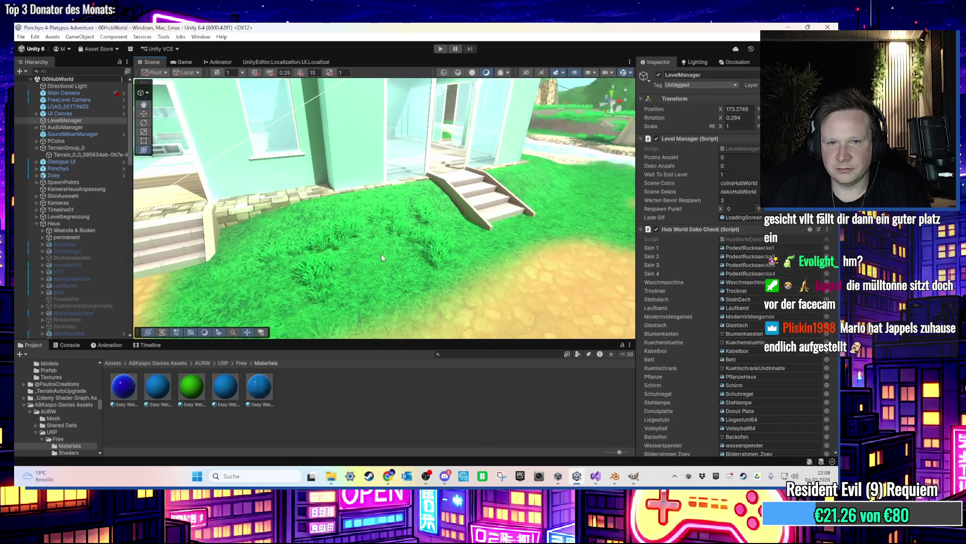
left_click(382, 257)
left_click(738, 150)
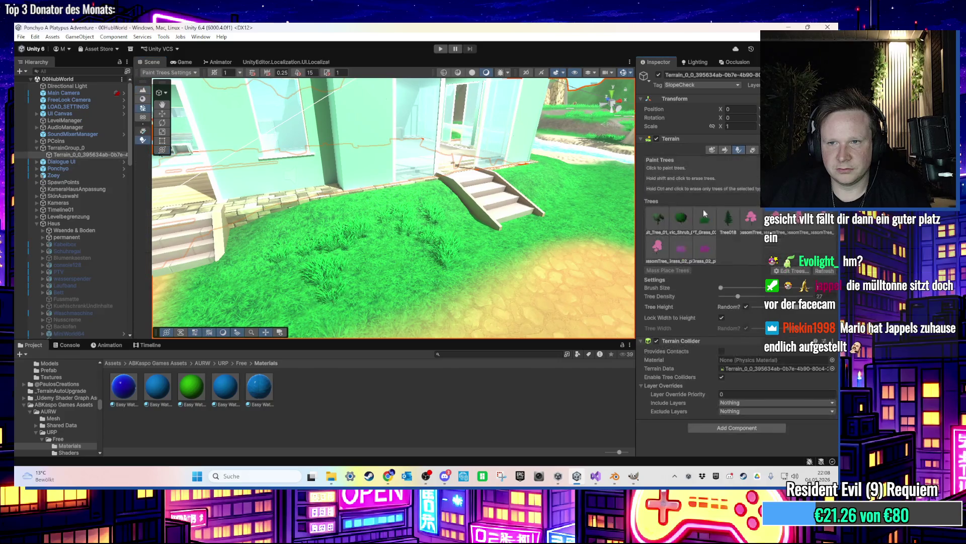
scroll(421, 251, "down", 5)
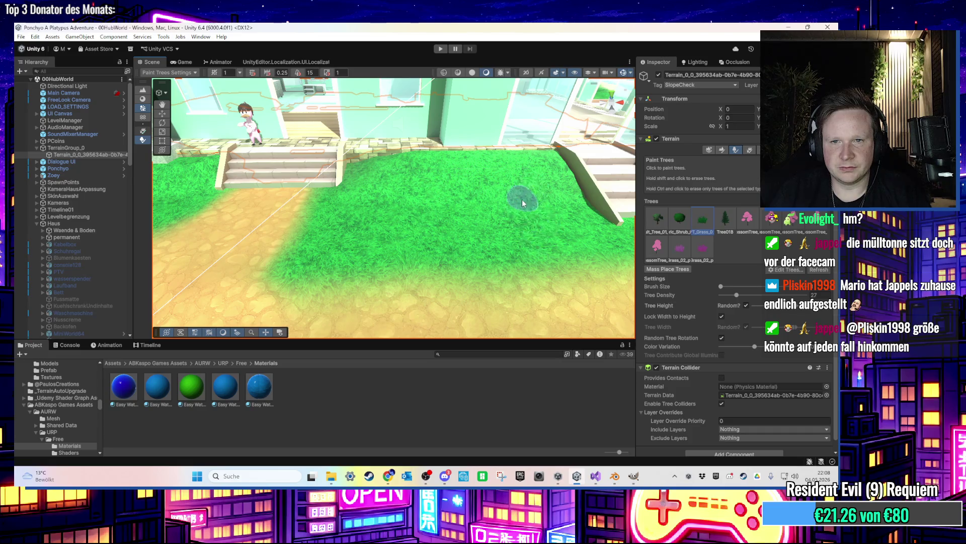
left_click_drag(523, 204, 509, 237)
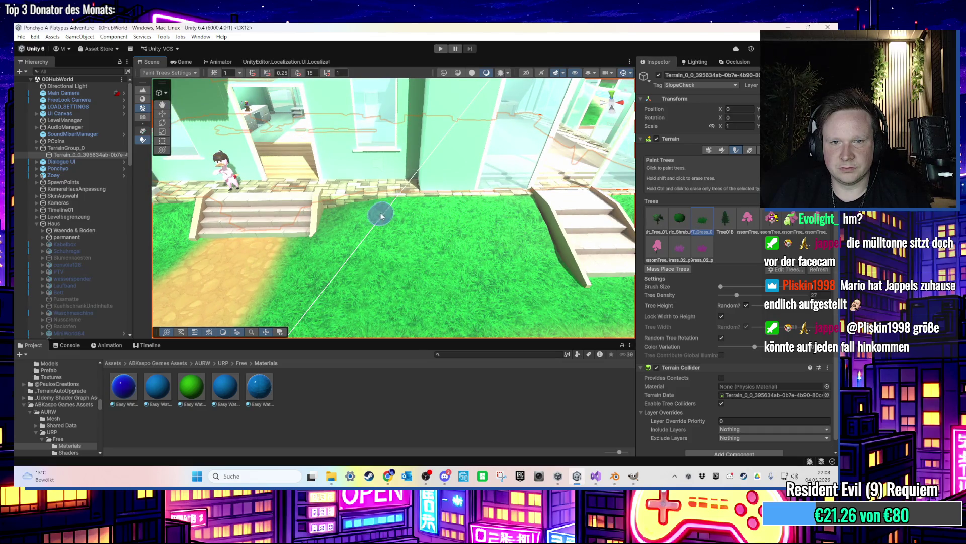
Plant three round shrubs on the lawn along the house front beside the entrance stairs
left_click(347, 219)
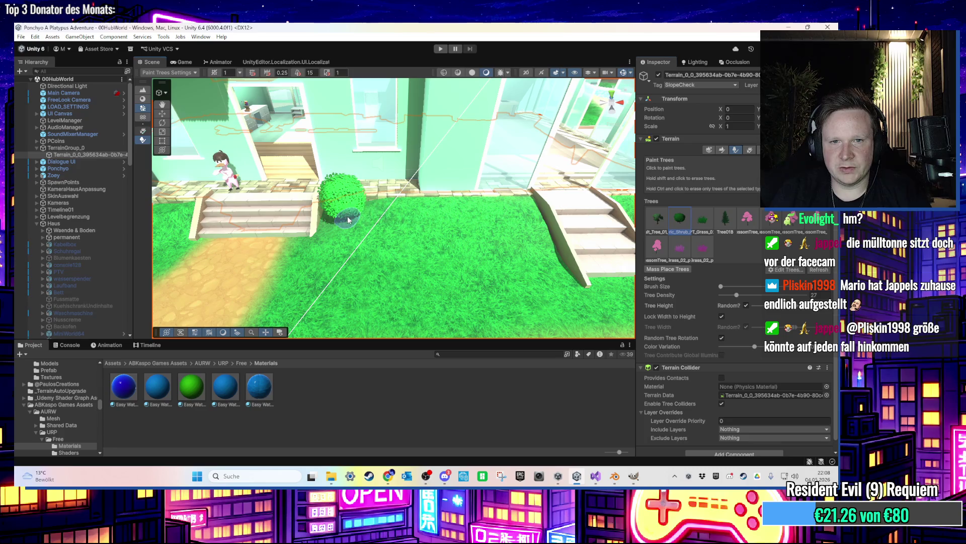
left_click(429, 216)
left_click(506, 209)
mouse_move(524, 247)
left_mouse_down()
mouse_move(473, 174)
mouse_move(495, 214)
mouse_move(378, 226)
mouse_move(422, 270)
left_mouse_up()
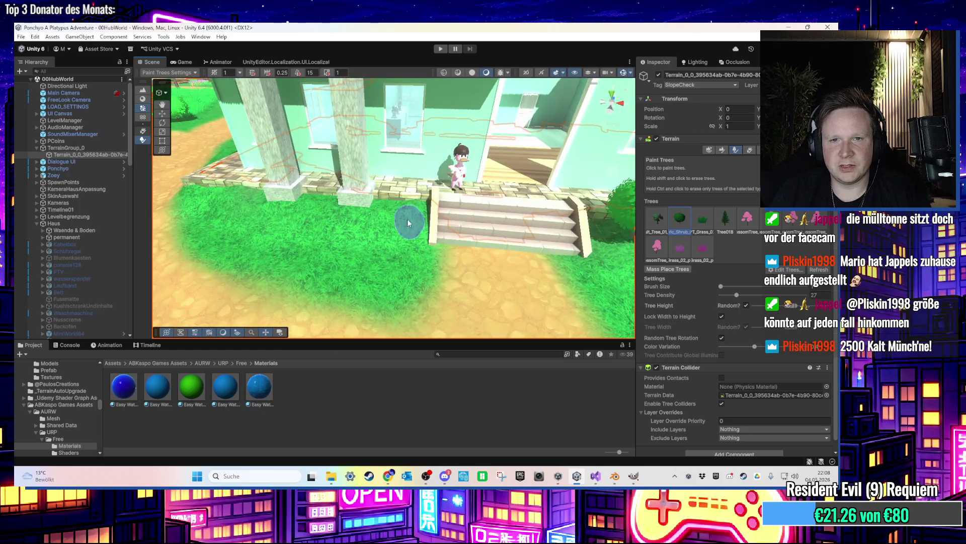
left_click_drag(394, 214, 442, 260)
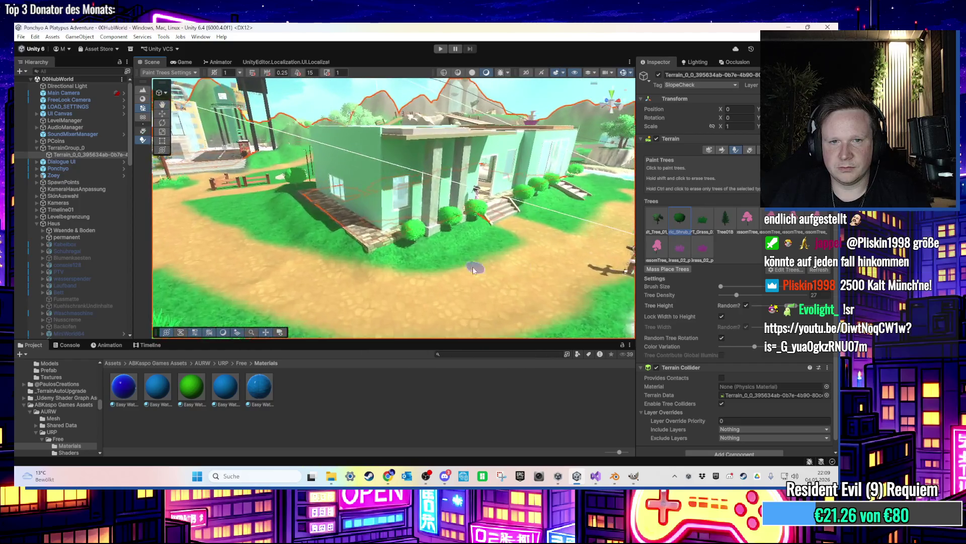
scroll(462, 280, "down", 2)
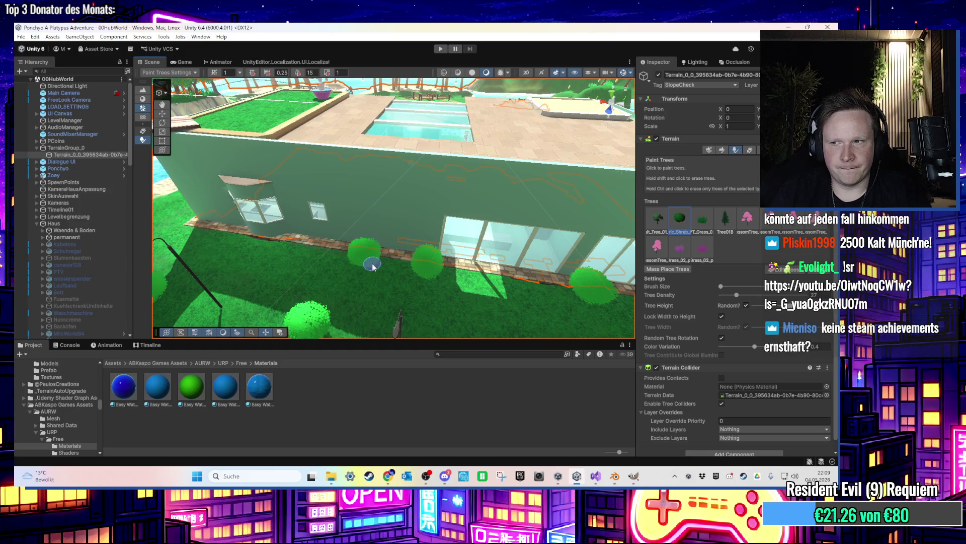
mouse_move(467, 293)
left_mouse_down()
mouse_move(364, 257)
mouse_move(417, 261)
mouse_move(316, 206)
left_mouse_up()
scroll(410, 259, "up", 3)
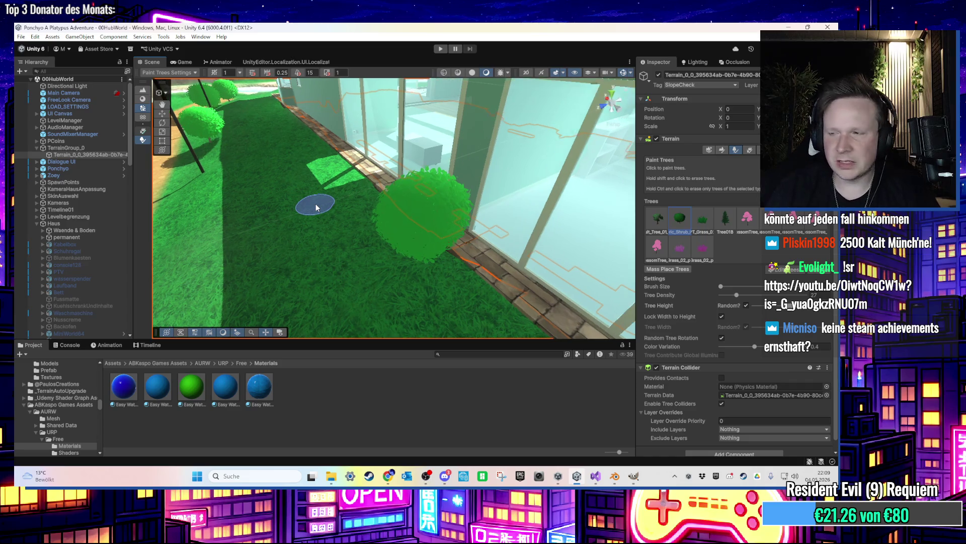
scroll(313, 239, "up", 2)
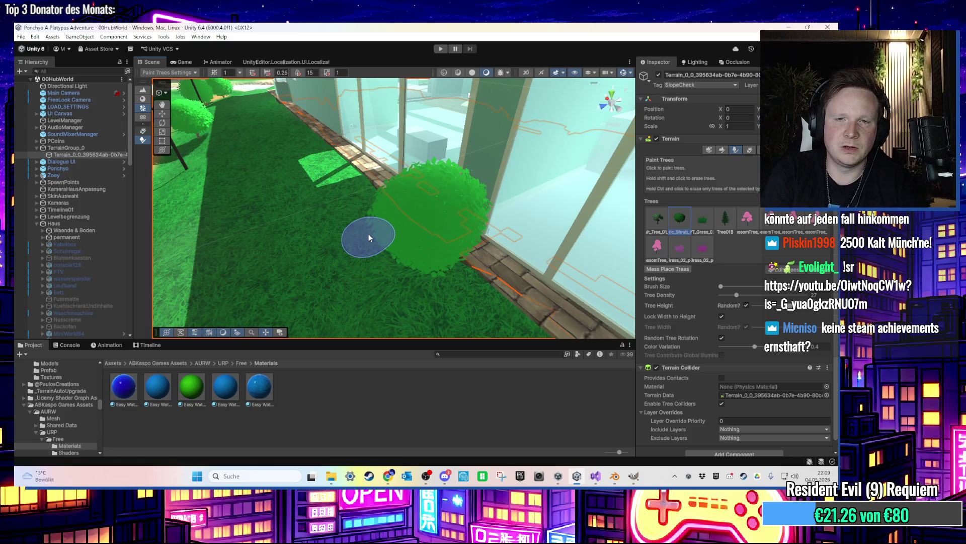
scroll(368, 233, "down", 5)
mouse_move(369, 234)
left_mouse_down()
mouse_move(428, 253)
mouse_move(350, 143)
mouse_move(289, 199)
mouse_move(356, 251)
mouse_move(186, 138)
left_mouse_up()
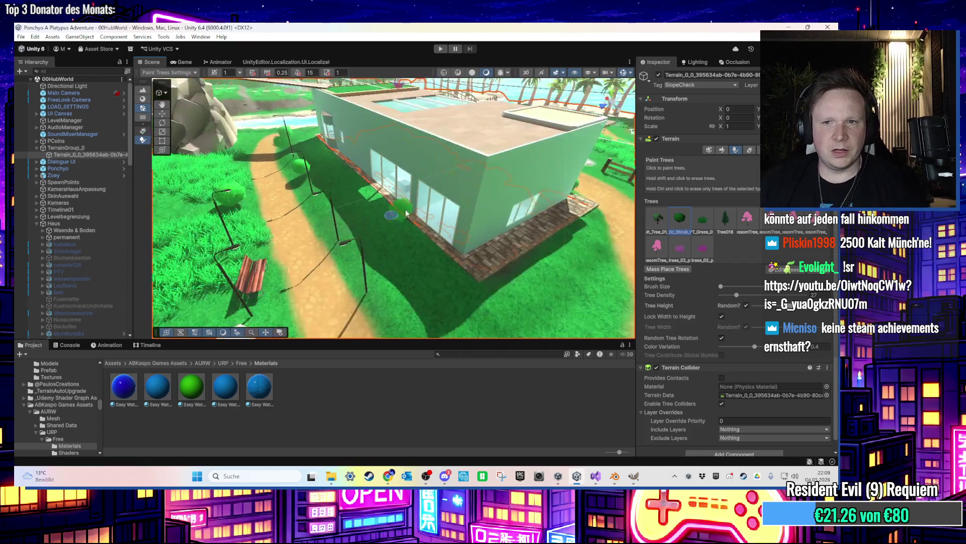
Move the BrunnenDach fountain down onto the lawn in front of the entrance stairs
left_click(401, 172)
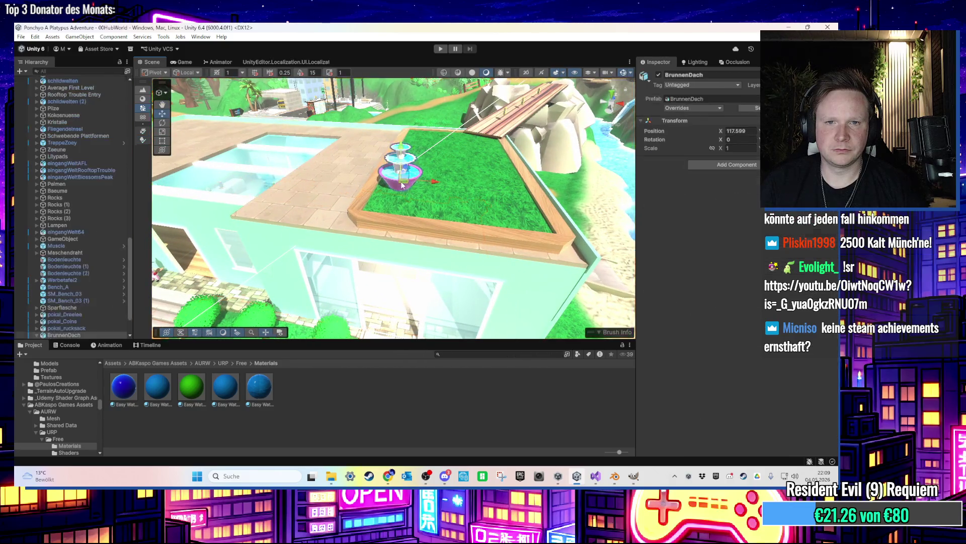
scroll(406, 192, "down", 2)
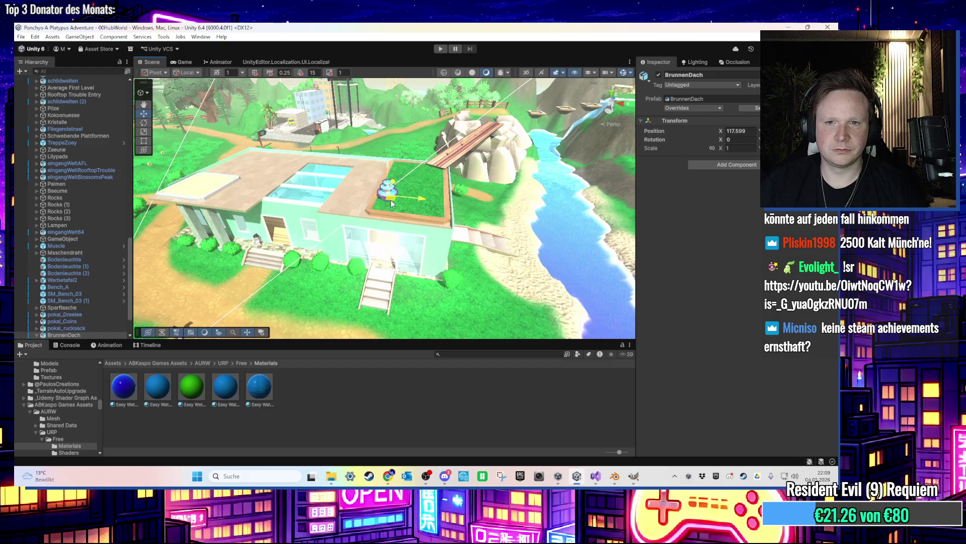
mouse_move(480, 274)
left_mouse_down()
mouse_move(464, 205)
mouse_move(355, 192)
mouse_move(427, 225)
left_mouse_up()
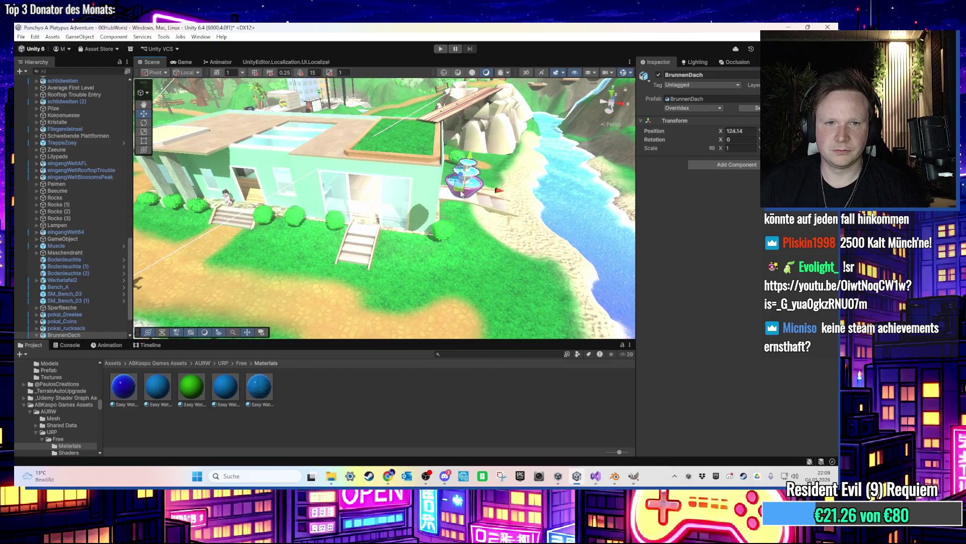
left_click_drag(481, 238, 285, 190)
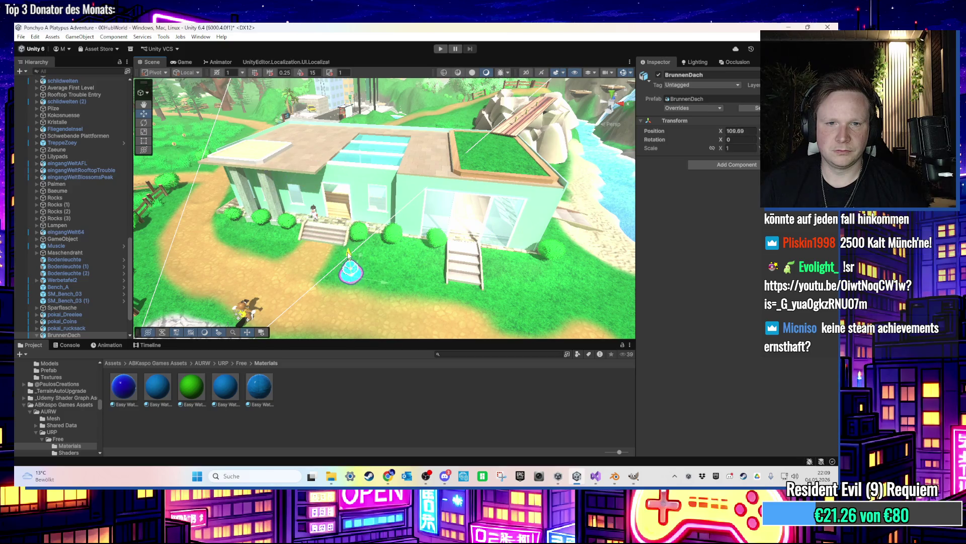
key("f")
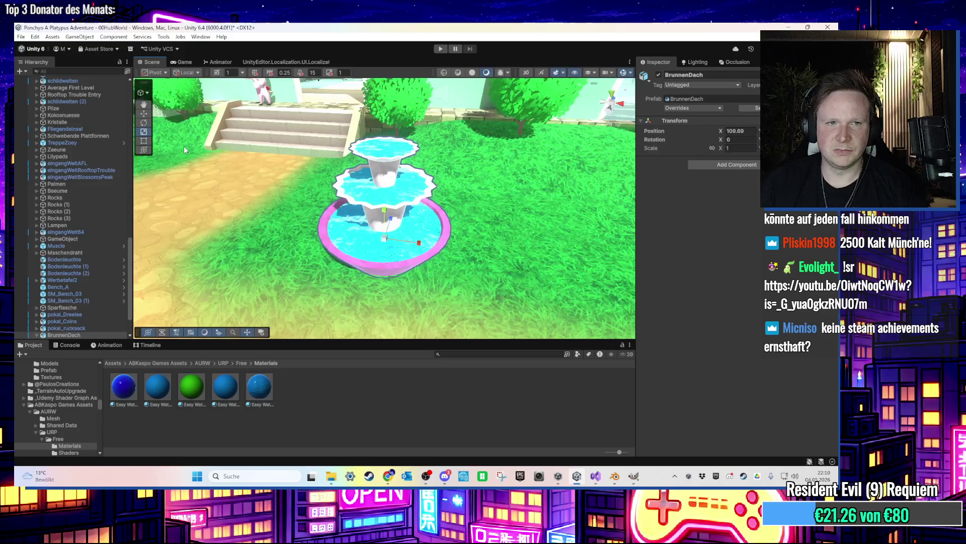
Nudge the fountain slightly left and rotate it a little
left_click_drag(398, 246, 315, 239)
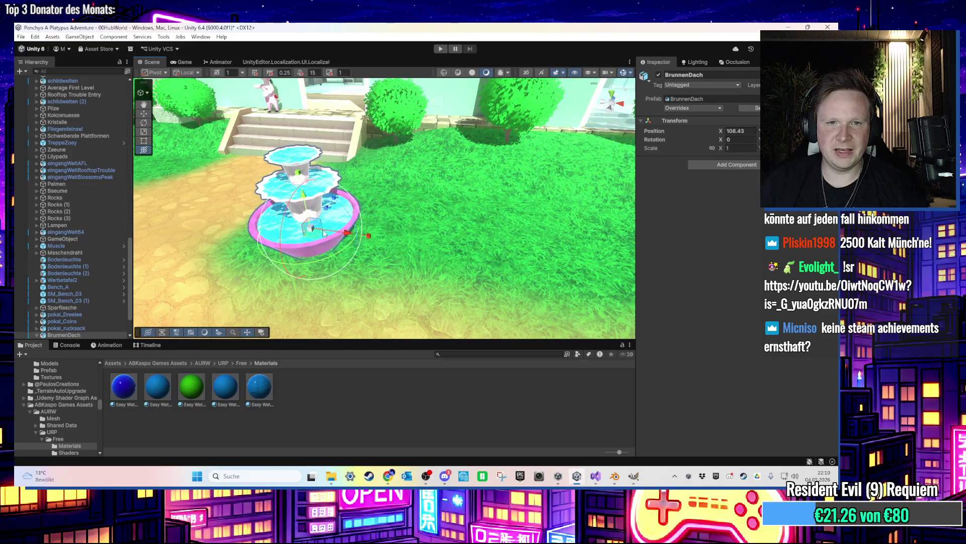
mouse_move(478, 213)
left_mouse_down()
mouse_move(500, 210)
mouse_move(454, 200)
left_mouse_up()
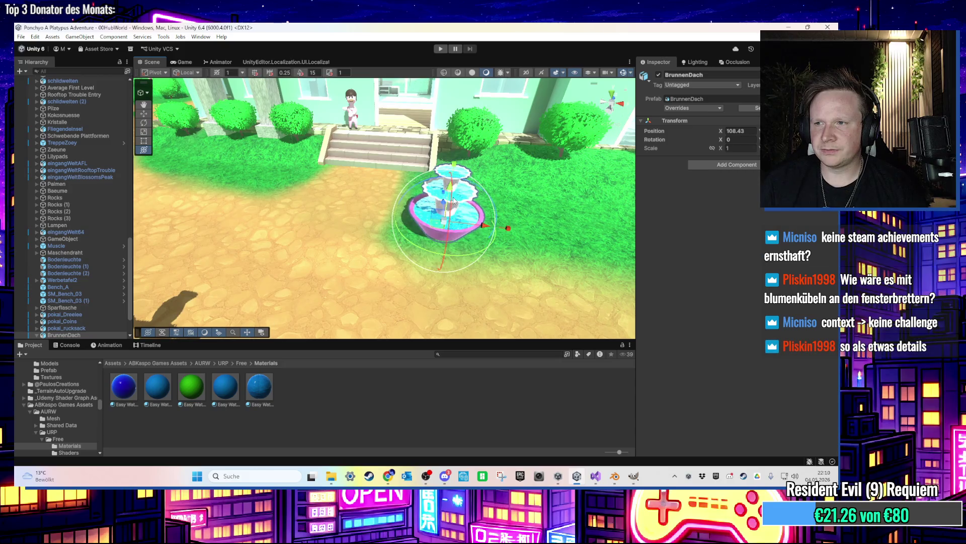
scroll(454, 199, "down", 5)
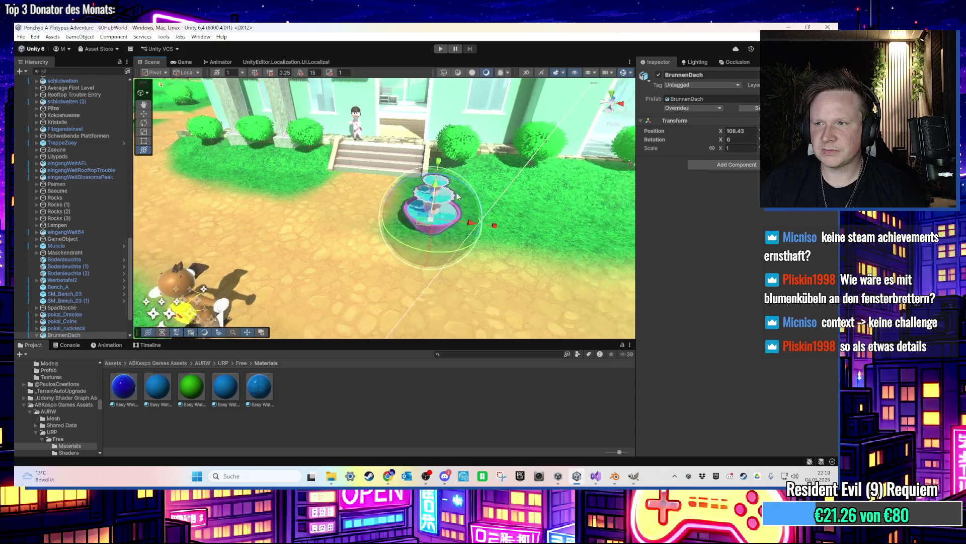
left_click_drag(454, 199, 391, 275)
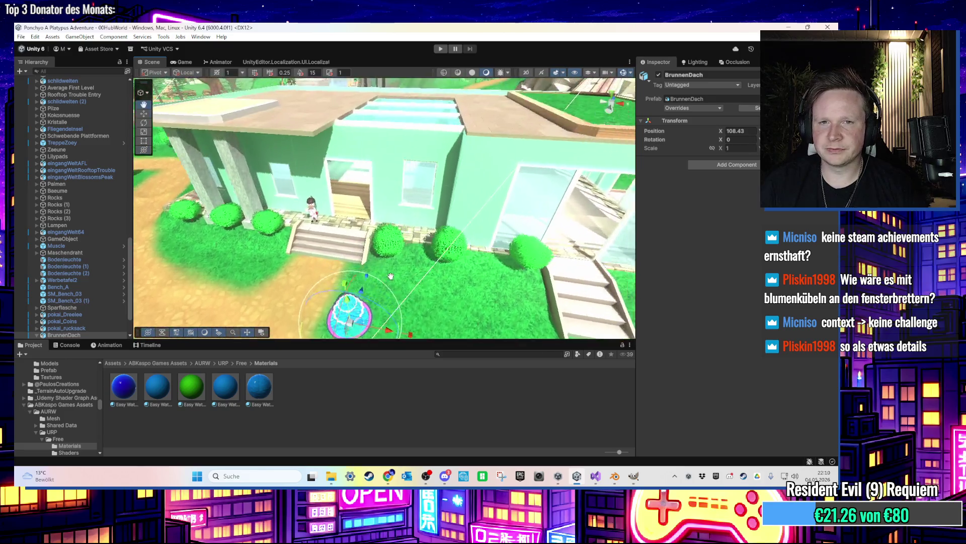
scroll(391, 276, "up", 10)
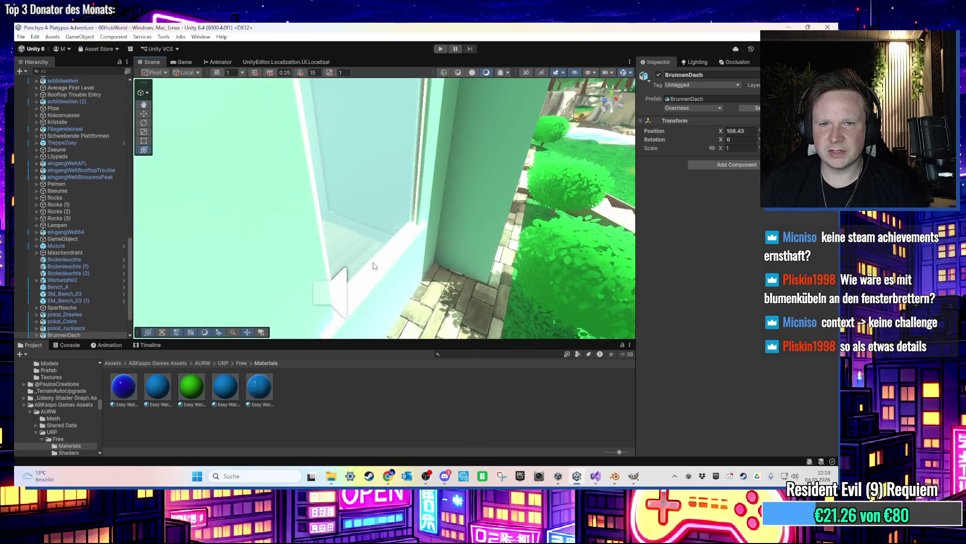
scroll(432, 238, "down", 5)
scroll(432, 237, "up", 5)
left_click_drag(432, 238, 347, 198)
scroll(347, 198, "up", 5)
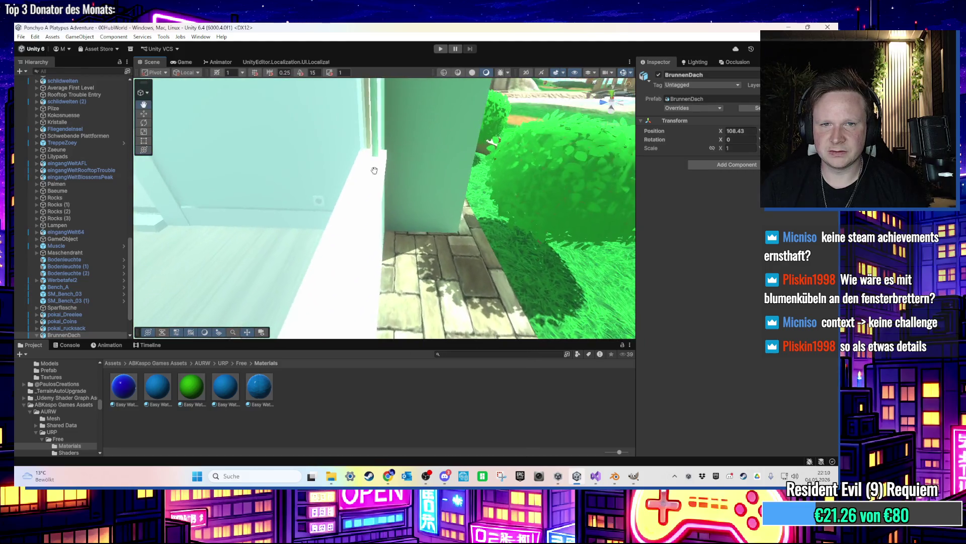
scroll(426, 198, "down", 5)
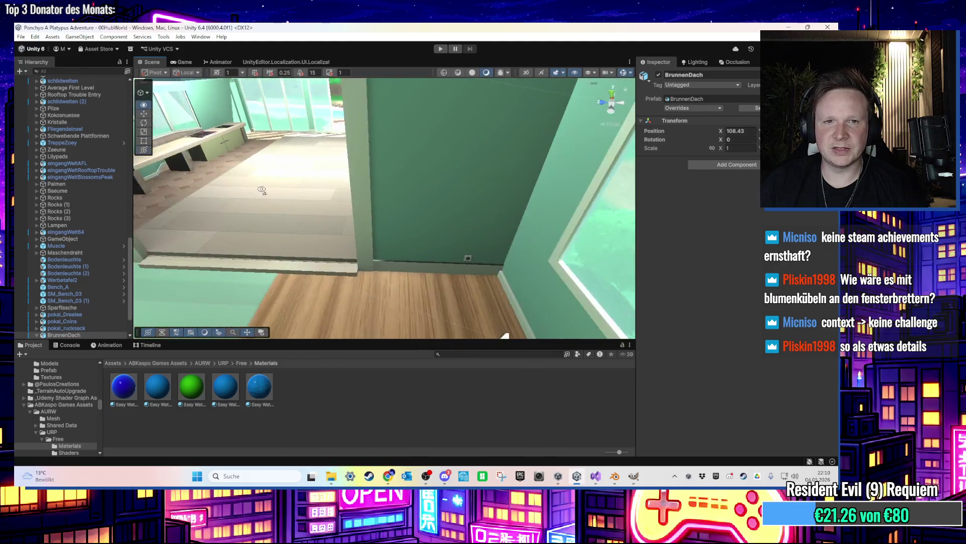
left_click(440, 49)
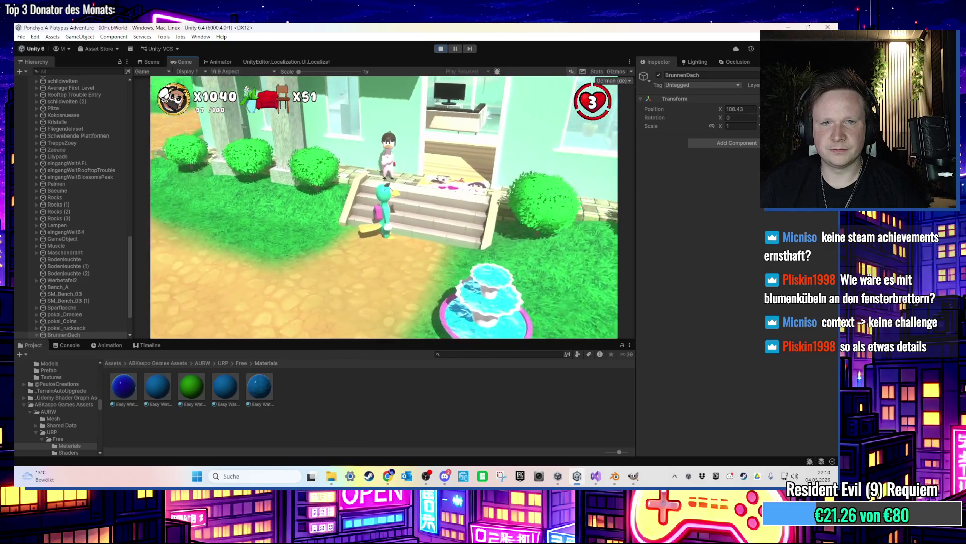
key("super")
left_click(150, 62)
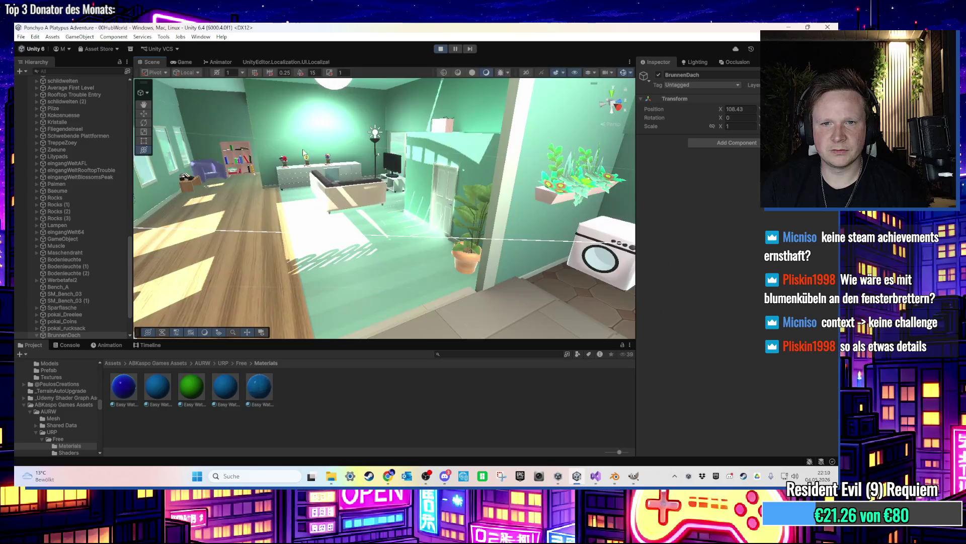
left_click(173, 62)
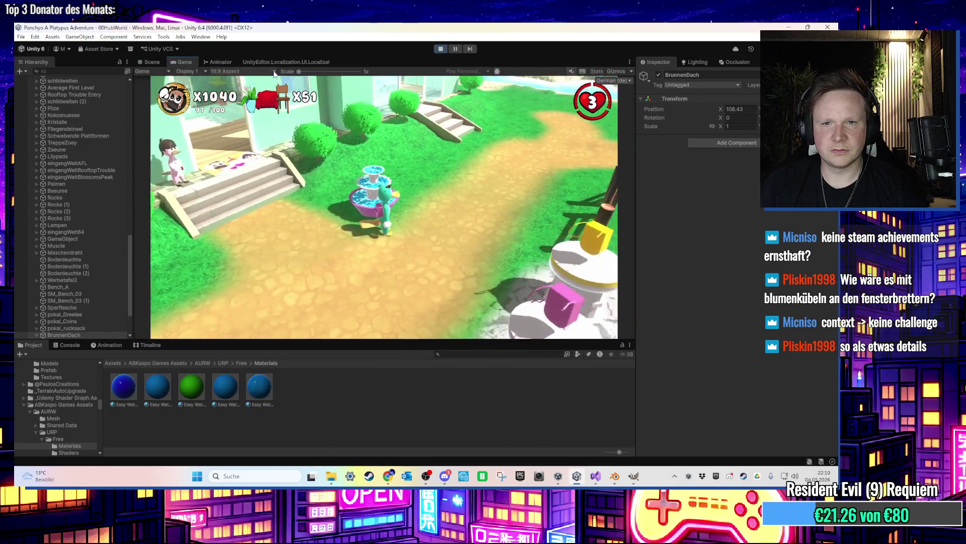
key("super")
key("super")
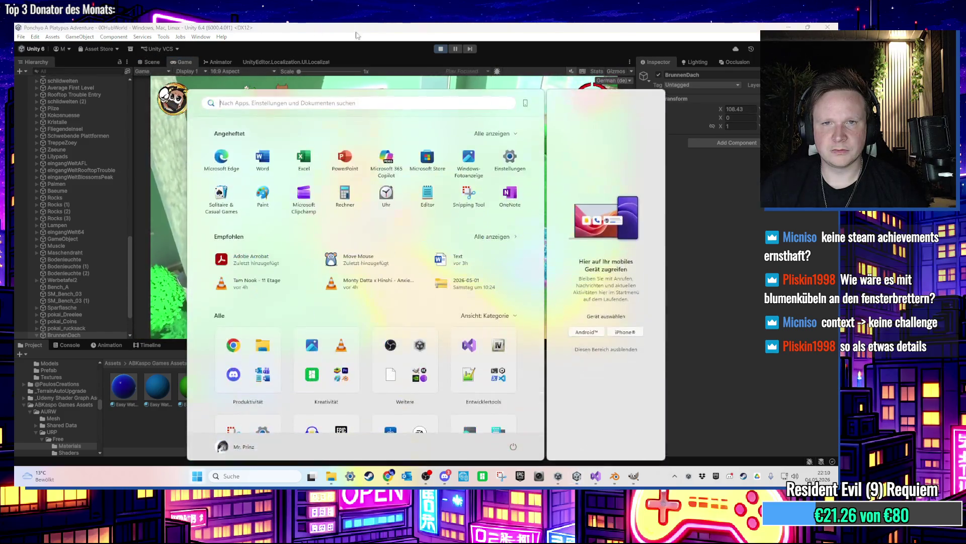
left_click(441, 48)
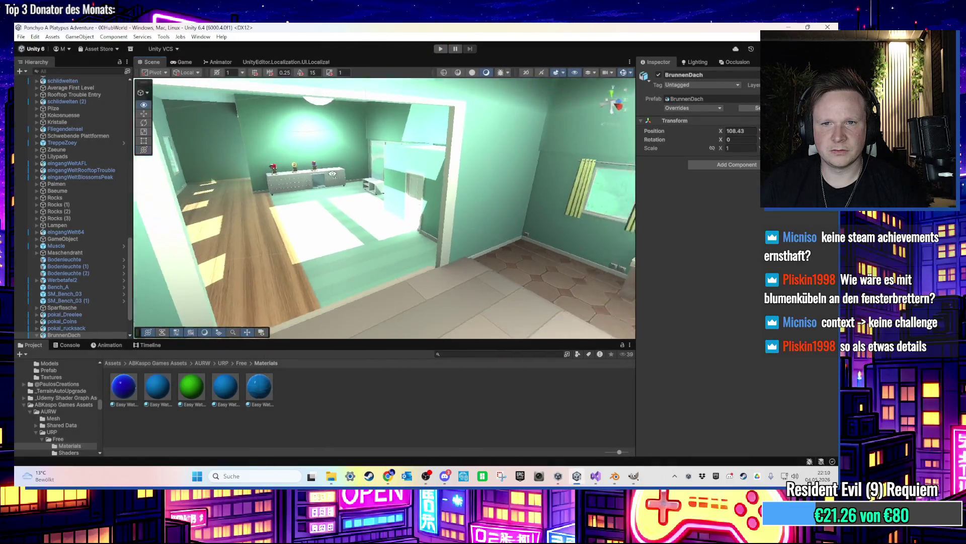
Clear the Hierarchy search filter
scroll(352, 209, "down", 5)
scroll(310, 236, "up", 5)
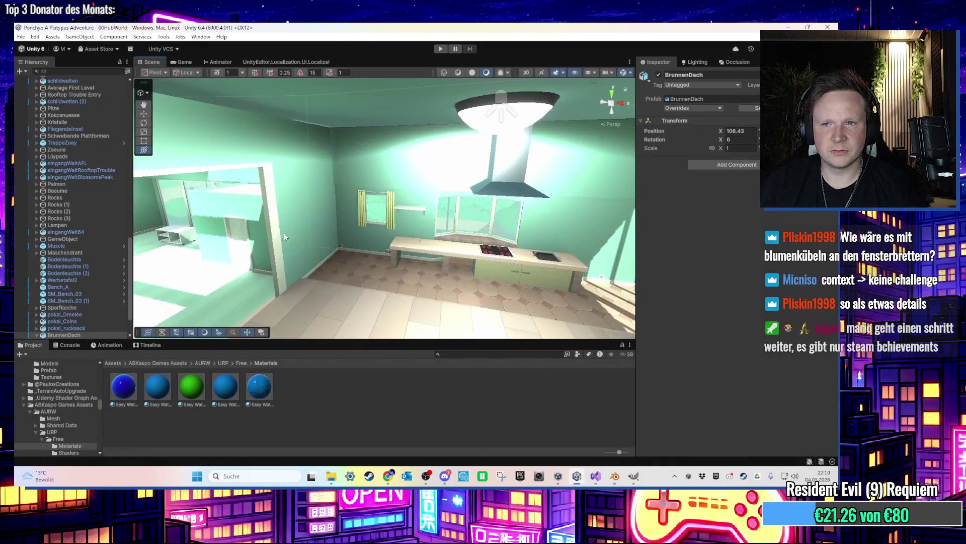
scroll(302, 242, "up", 2)
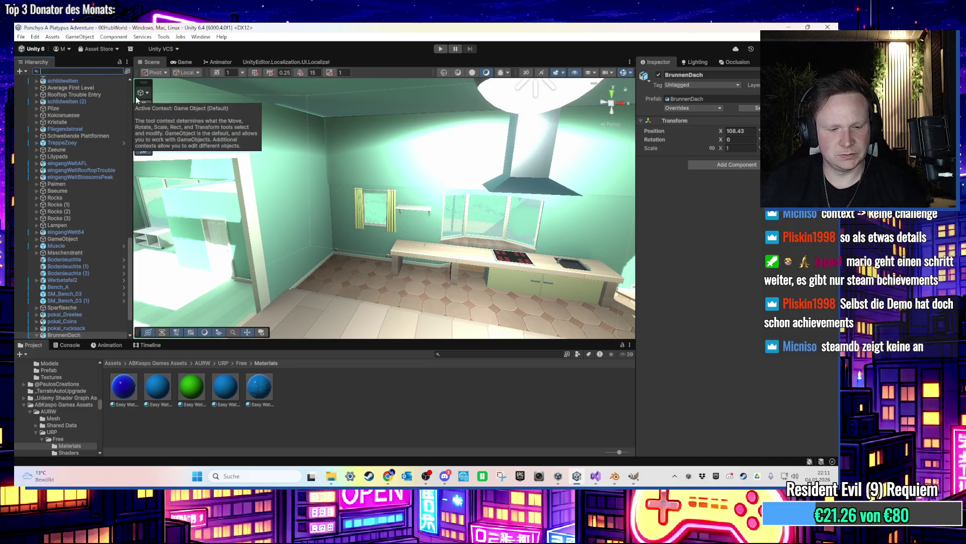
type("b")
key("BackSpace")
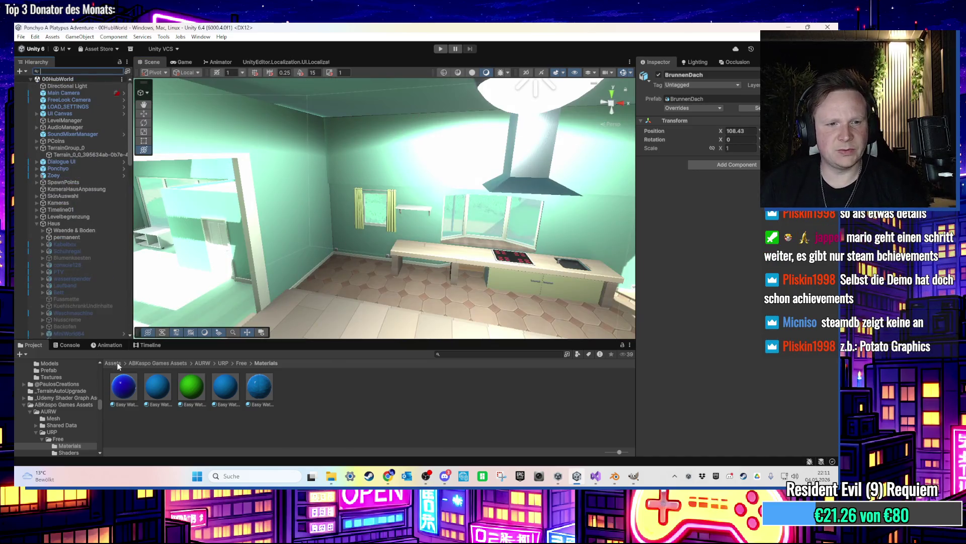
left_click_drag(99, 406, 96, 377)
scroll(84, 379, "up", 10)
Inspect Muelltonne under BELOHNUNGEN in 03RooftopTrouble, then return to 00HubWorld and its LevelManager script
left_click(76, 375)
left_click(539, 388)
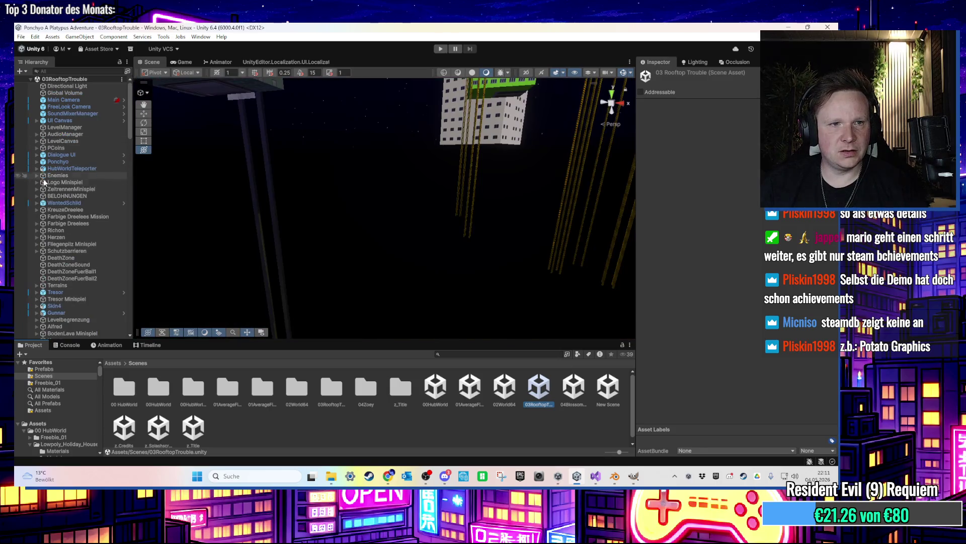
left_click(36, 196)
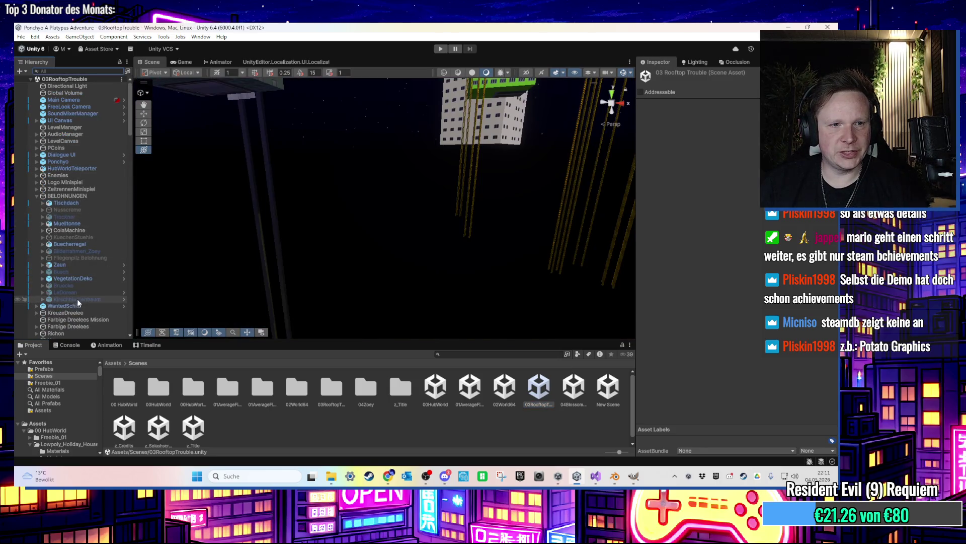
left_click(78, 225)
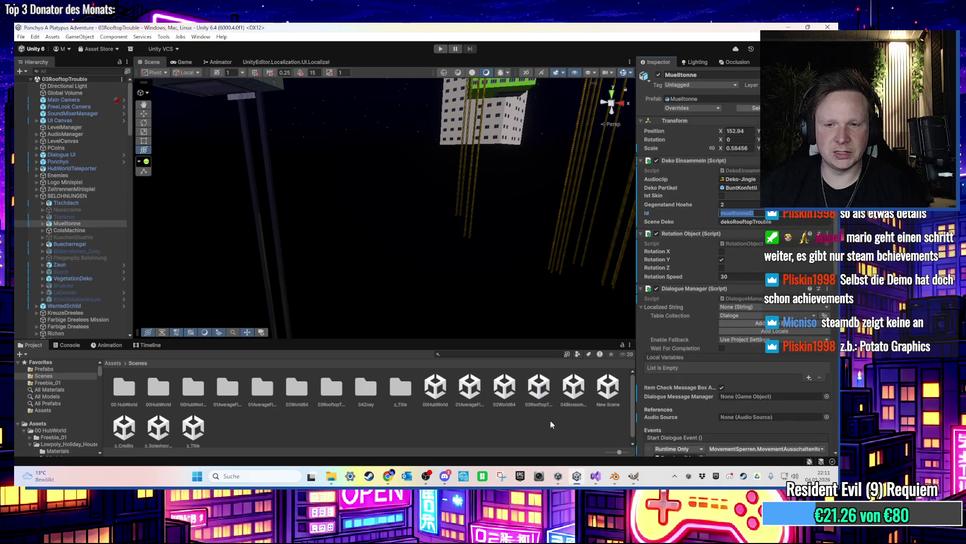
left_click(441, 397)
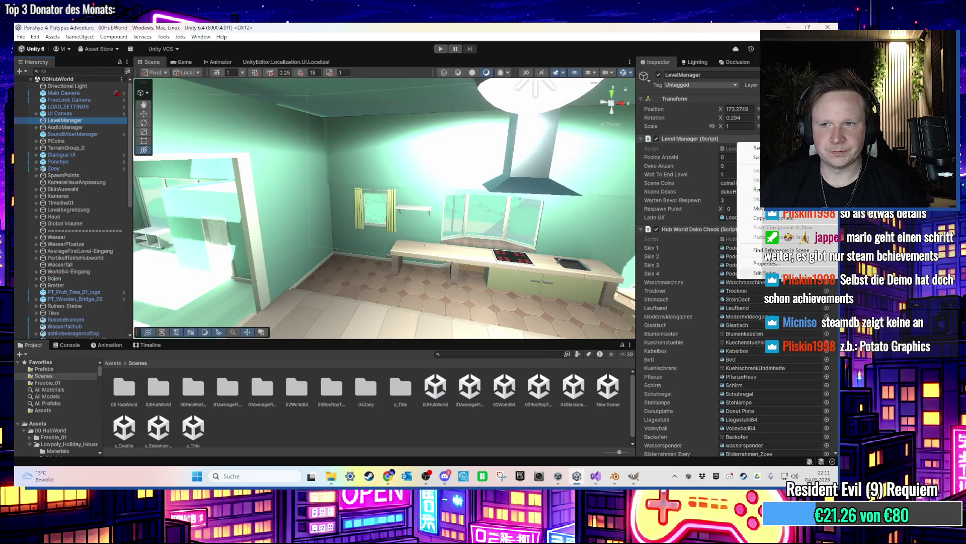
key("alt+Tab")
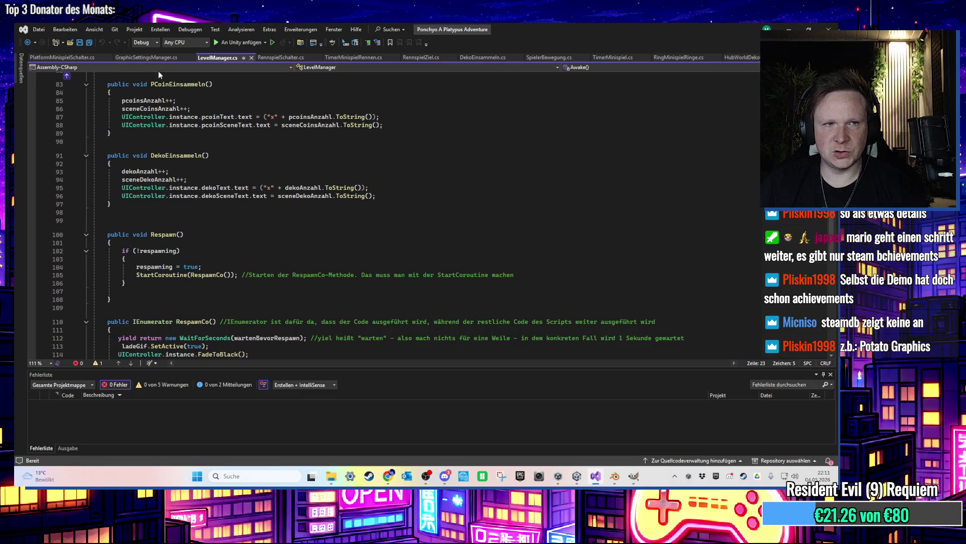
Duplicate the sesselID if-block in HubWorldDekoCheck directly below the original
left_click(748, 60)
scroll(313, 245, "down", 8)
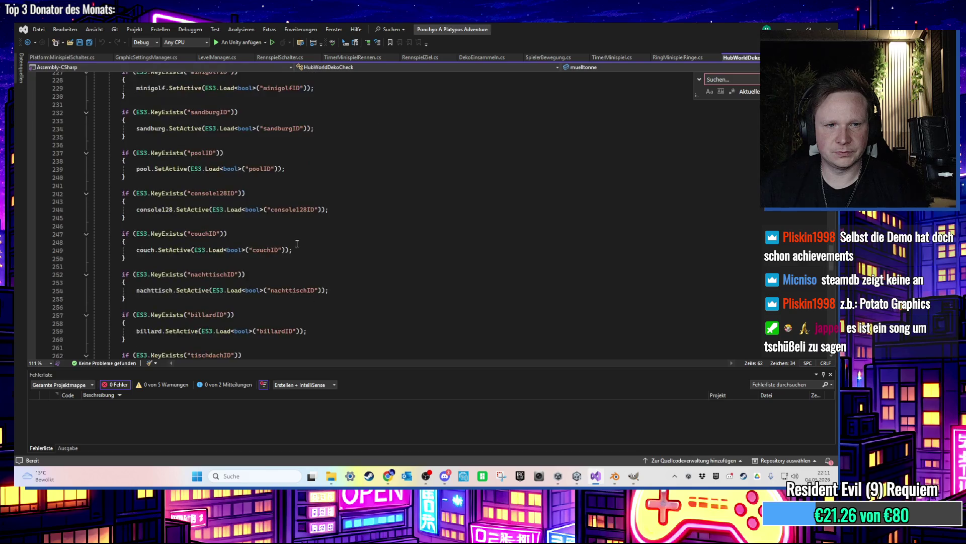
left_click(229, 254)
key("Return")
key("Return")
left_click_drag(198, 253, 68, 228)
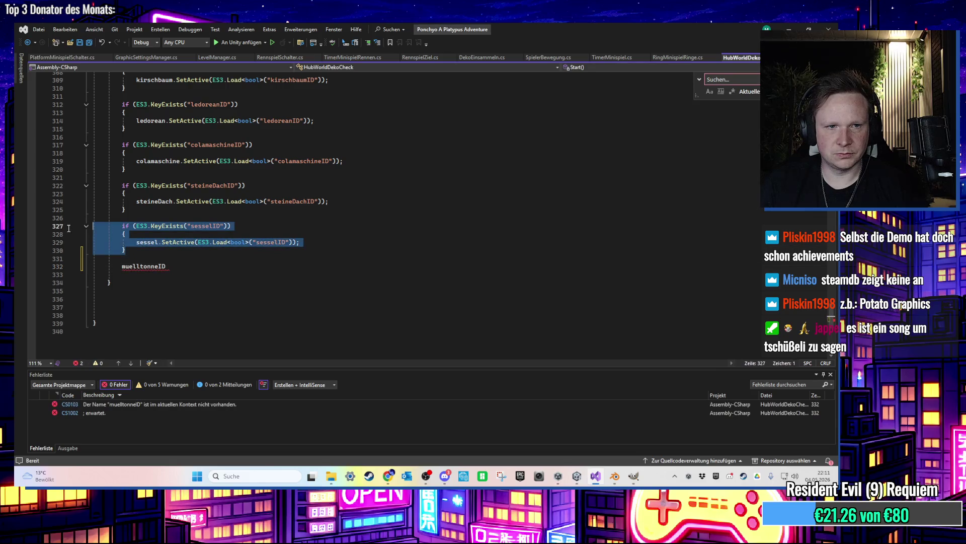
key("ctrl+c")
left_click(149, 254)
key("Return")
key("Return")
key("ctrl+v")
Change the copy's key to muelltonneID and object to muelltonne, and save the script
double_click(143, 307)
key("ctrl+x")
double_click(221, 266)
key("ctrl+v")
double_click(275, 282)
key("ctrl+v")
double_click(147, 282)
type("muelltonne")
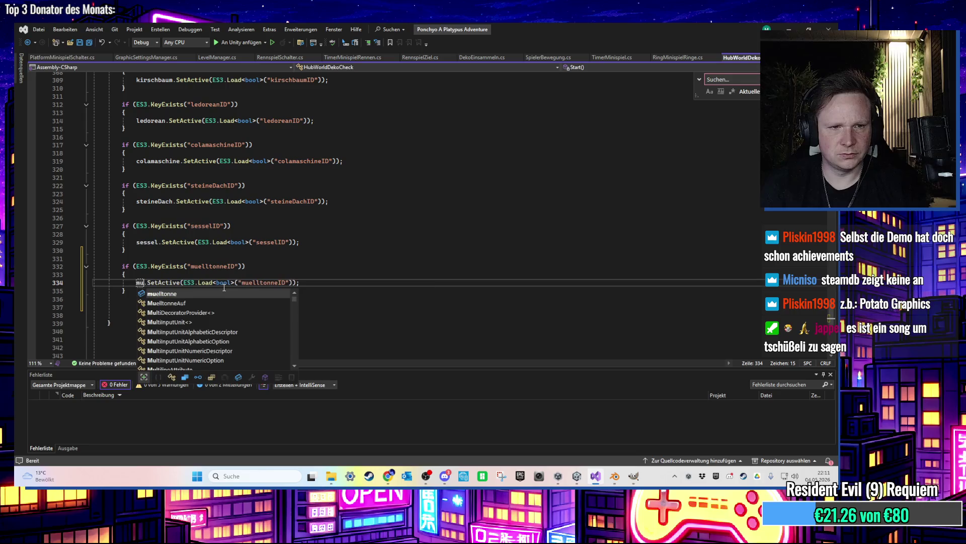
key("ctrl+s")
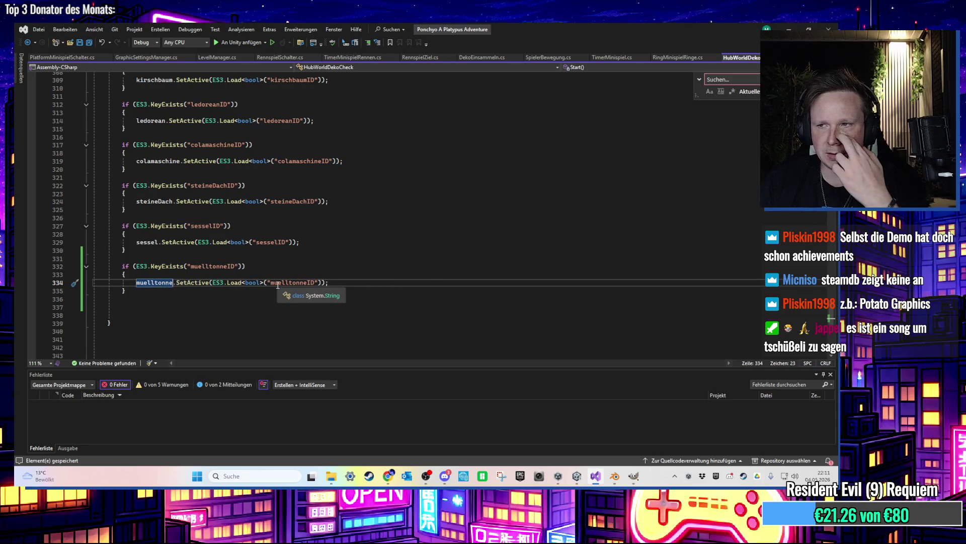
Close the find box, place the cursor on the blank line, and return to Unity
left_click(325, 278)
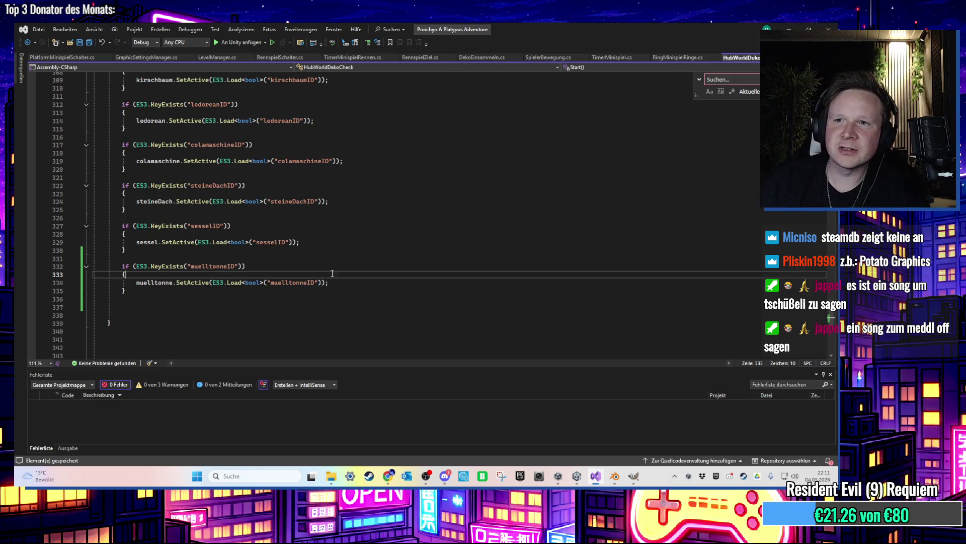
key("Escape")
left_click(211, 291)
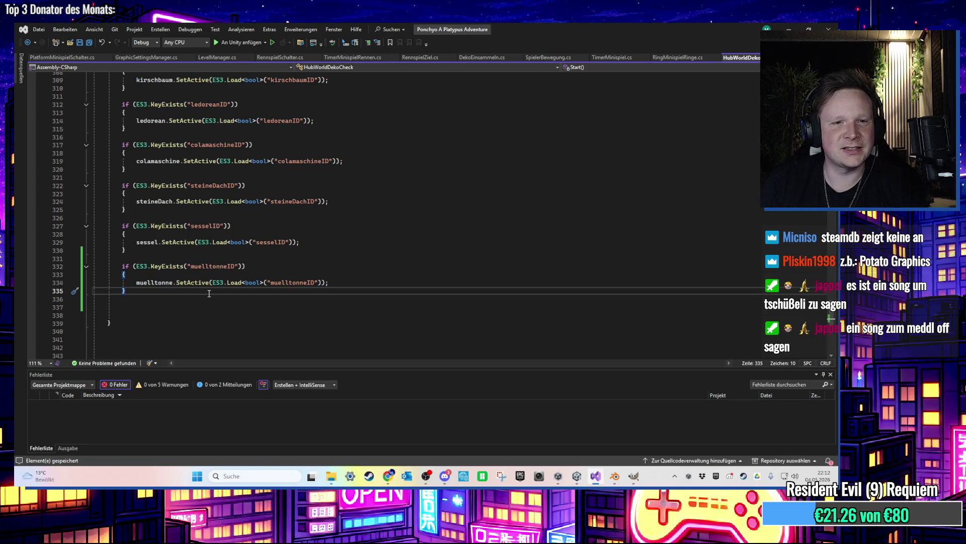
scroll(259, 287, "down", 1)
left_click(249, 277)
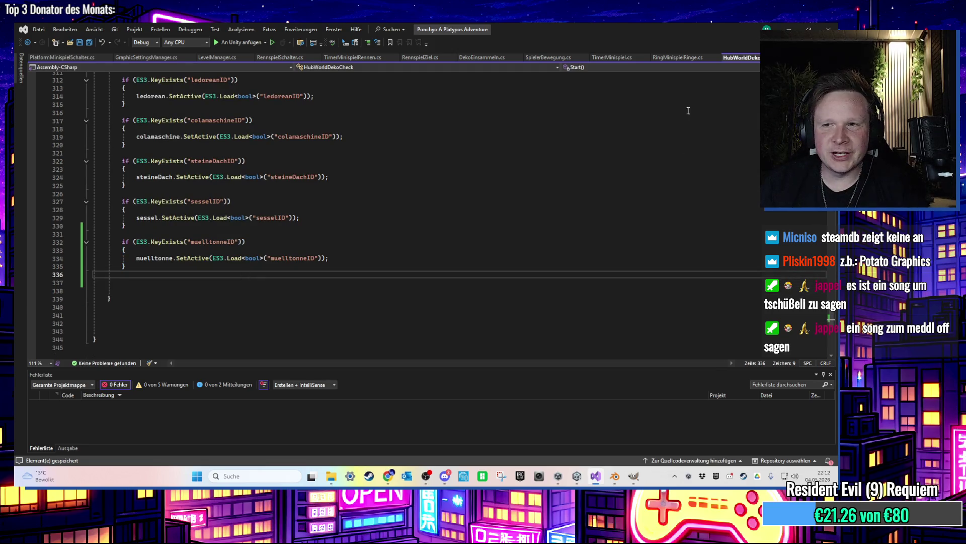
key("alt+Tab")
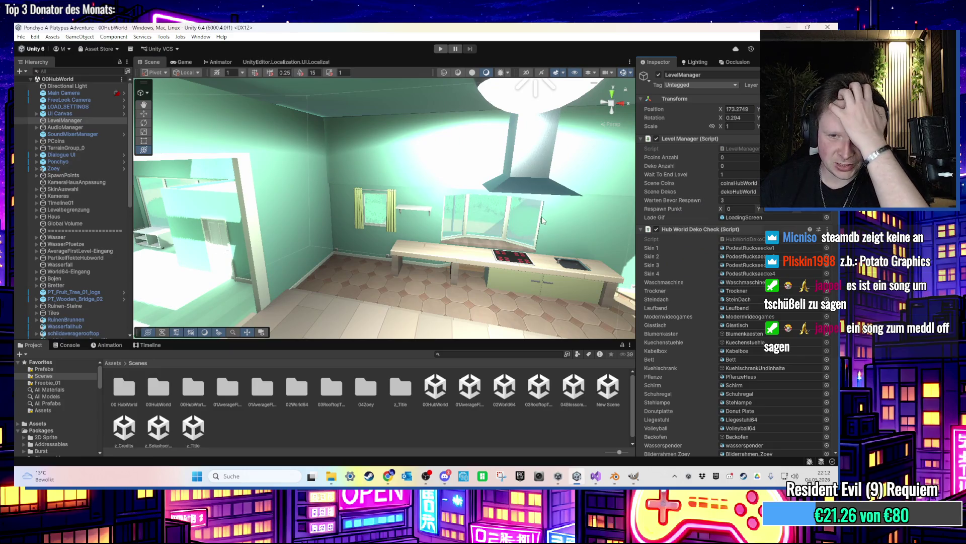
Assign Muelltonne gruen to the Hub World Deko Check's Muelltonne field and start Play mode
scroll(755, 352, "down", 10)
left_click(826, 405)
type("muell")
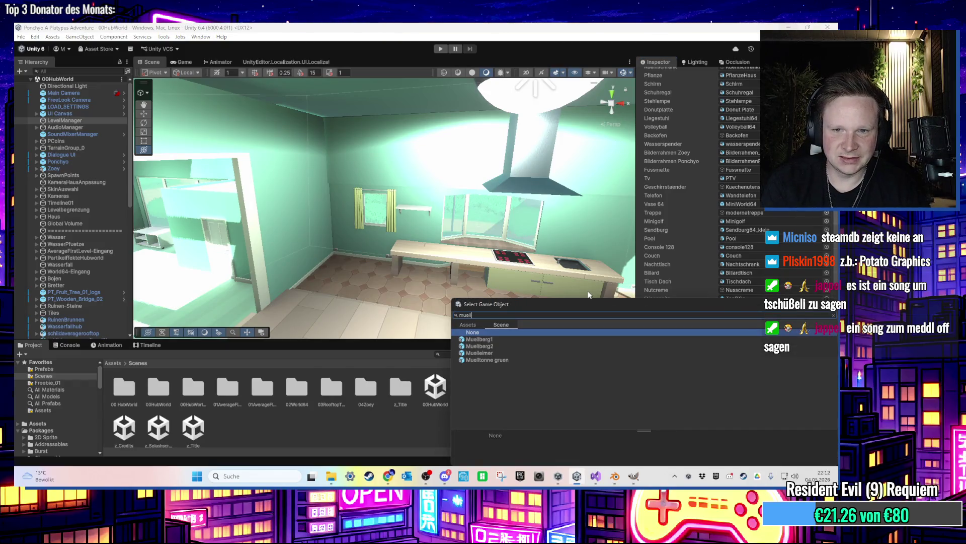
double_click(533, 358)
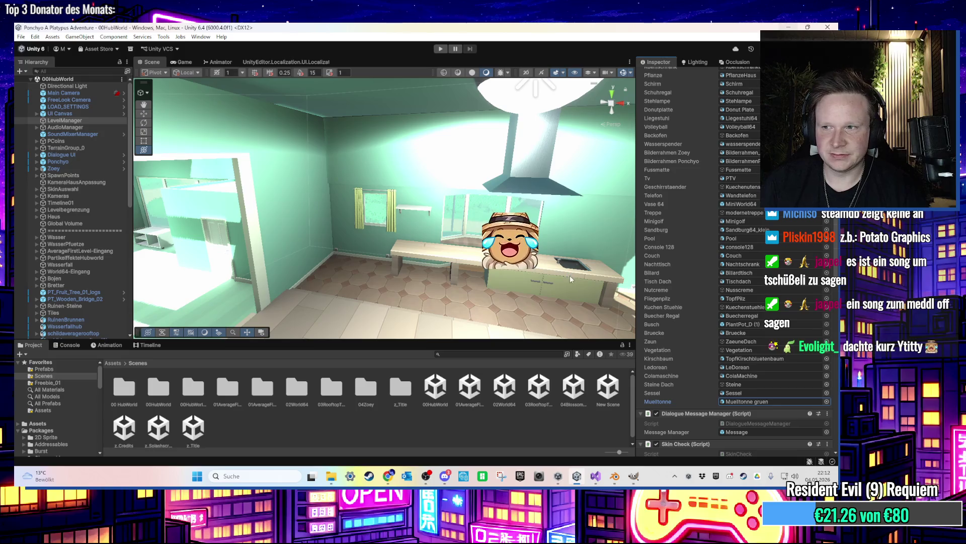
scroll(569, 276, "down", 2)
scroll(569, 276, "down", 5)
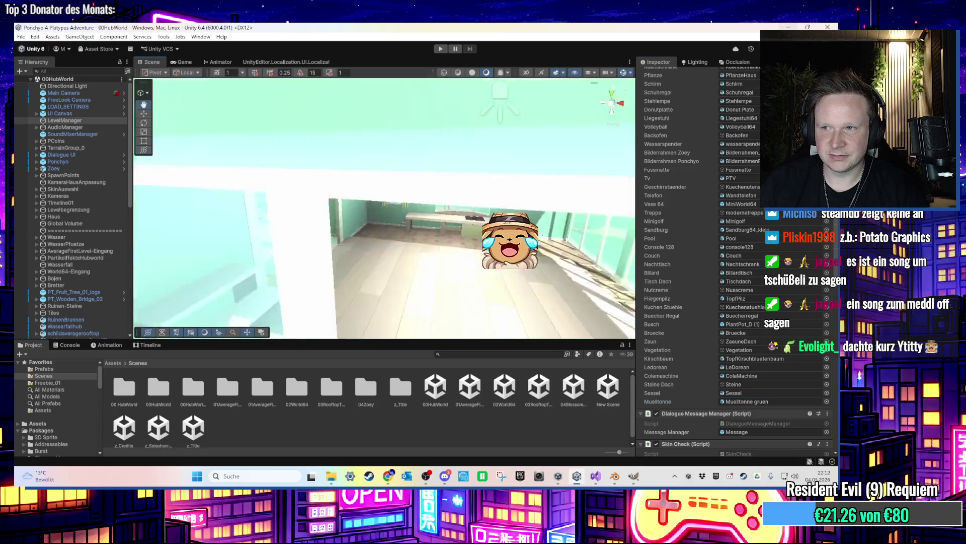
scroll(584, 221, "down", 3)
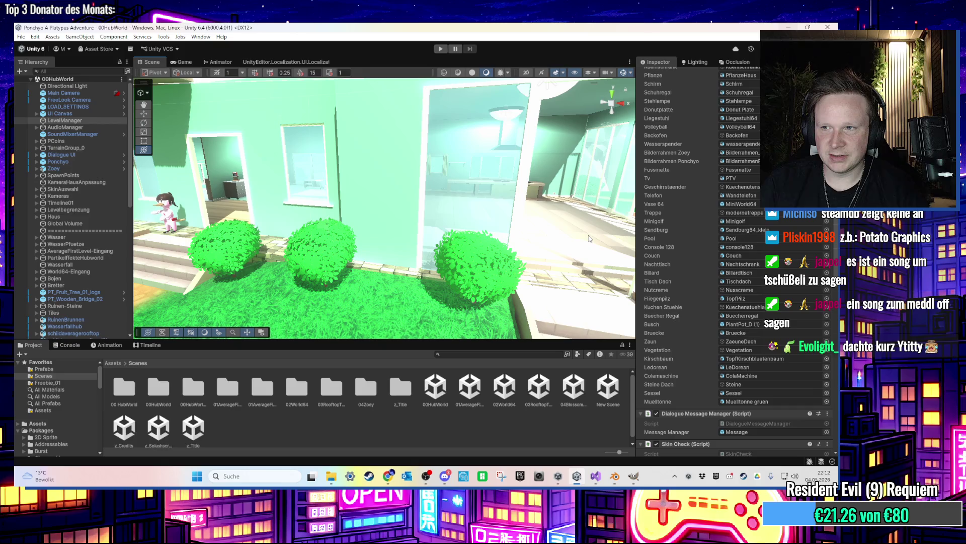
scroll(584, 238, "down", 2)
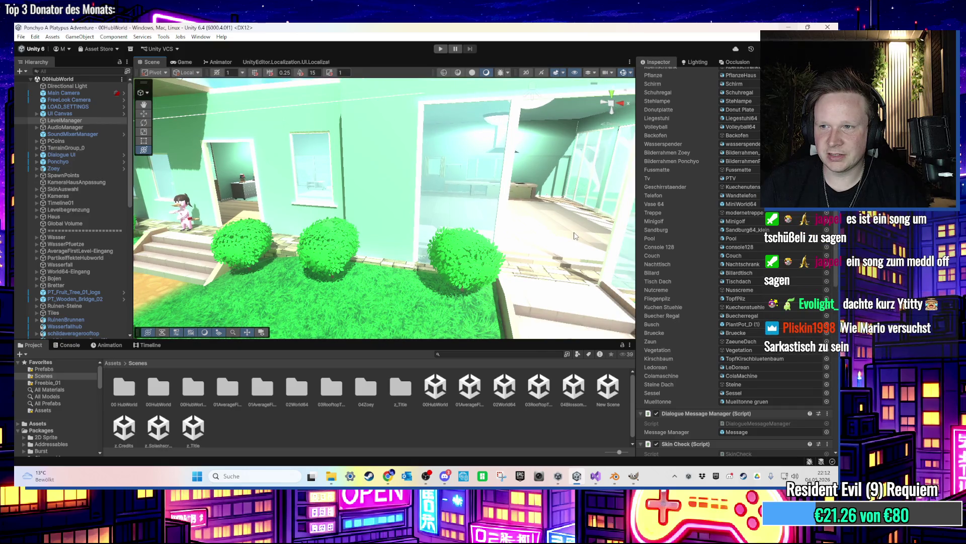
key("ctrl+p")
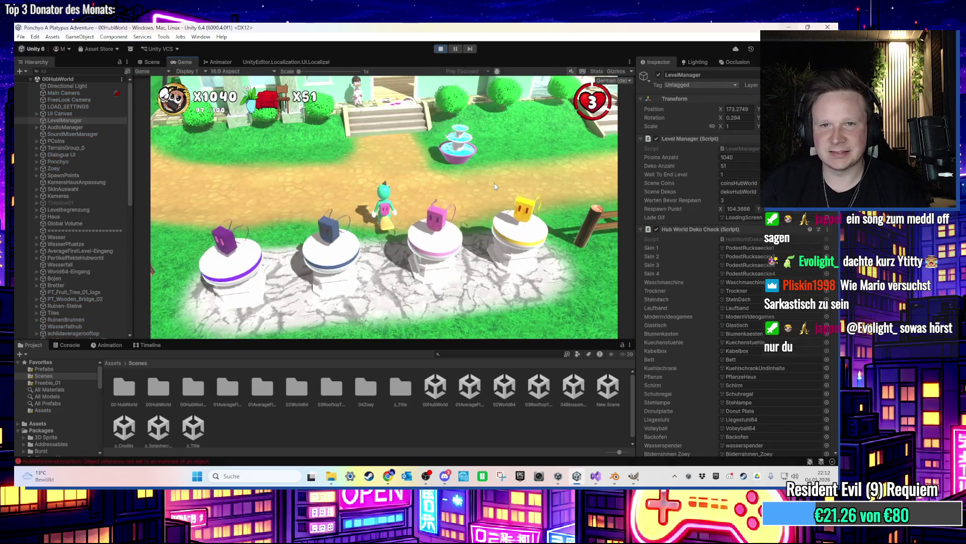
Walk the character past the stairs, bushes and into the house, then toward the fountain
left_click(476, 190)
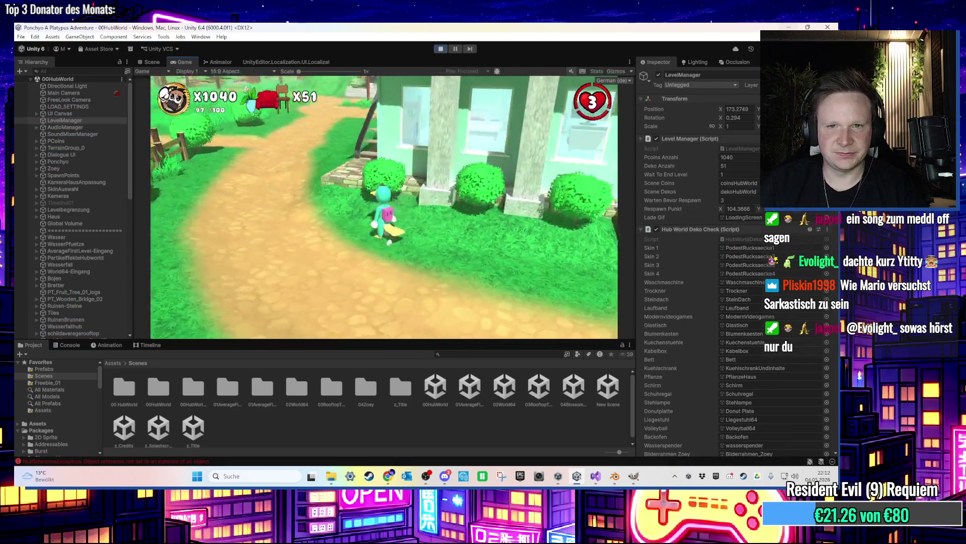
key("a")
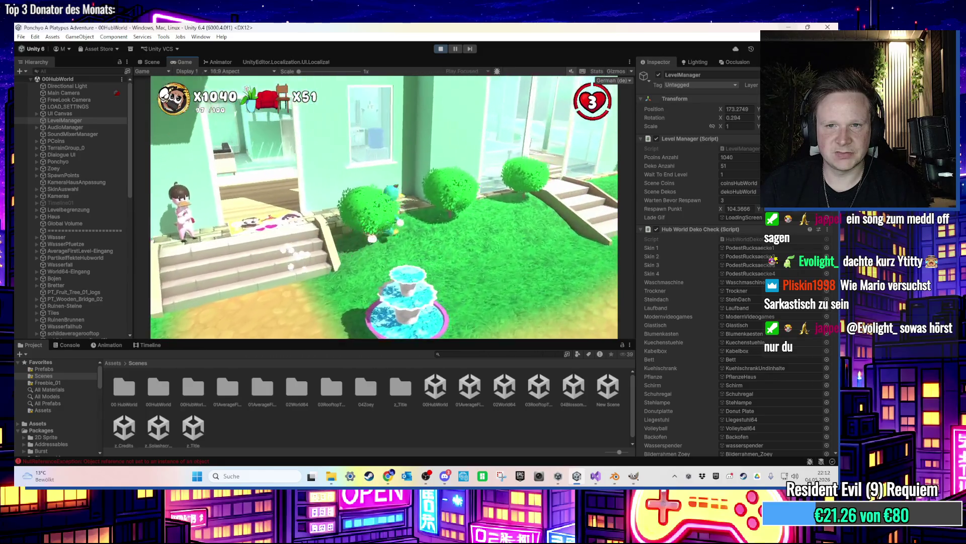
key("w")
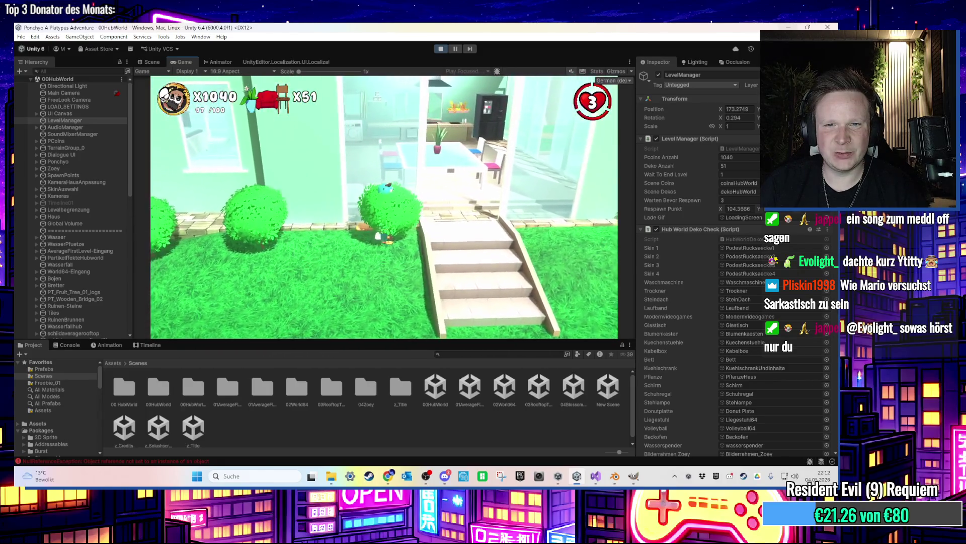
key("a")
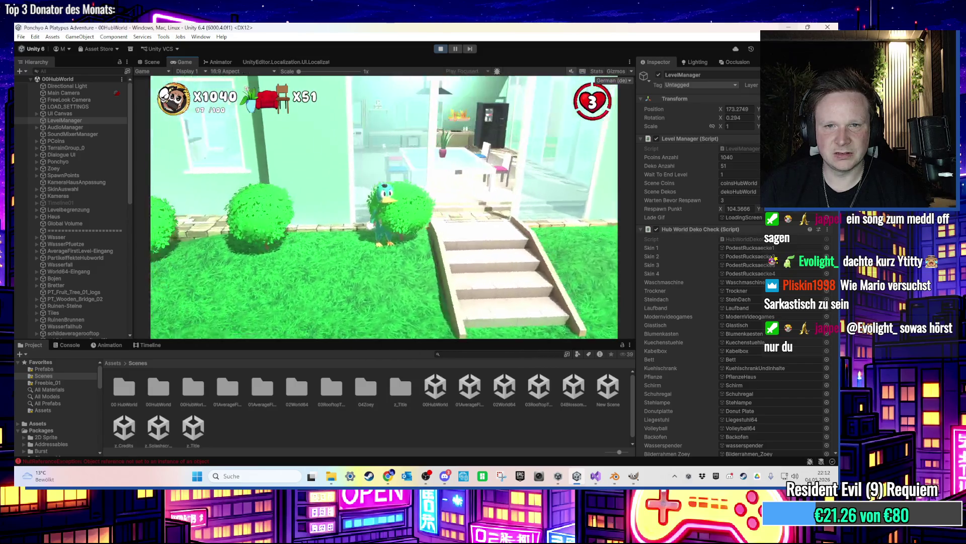
key("w")
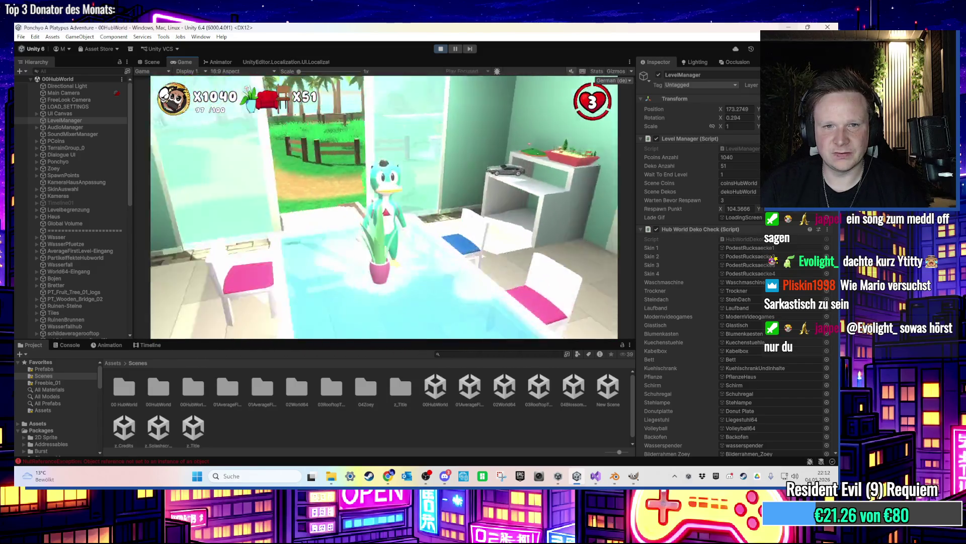
key("w")
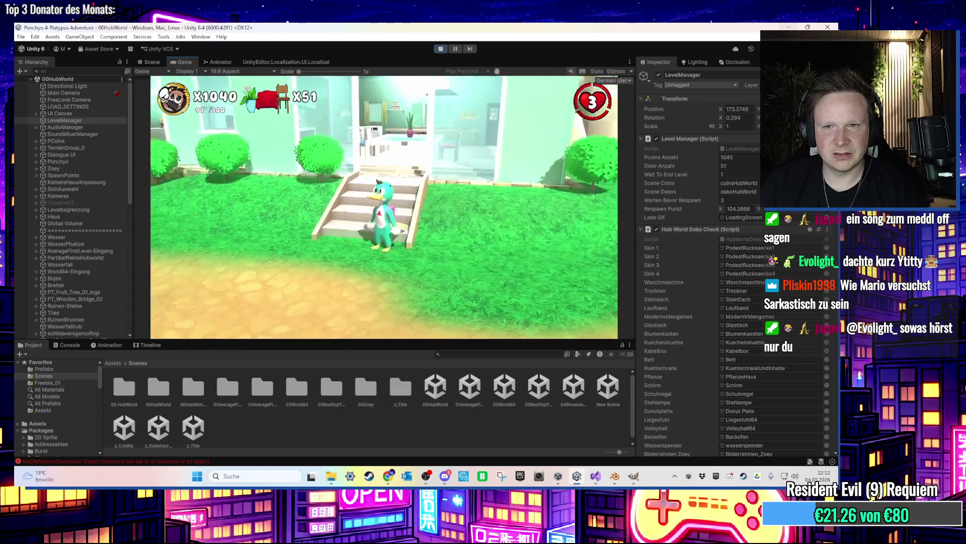
key("a")
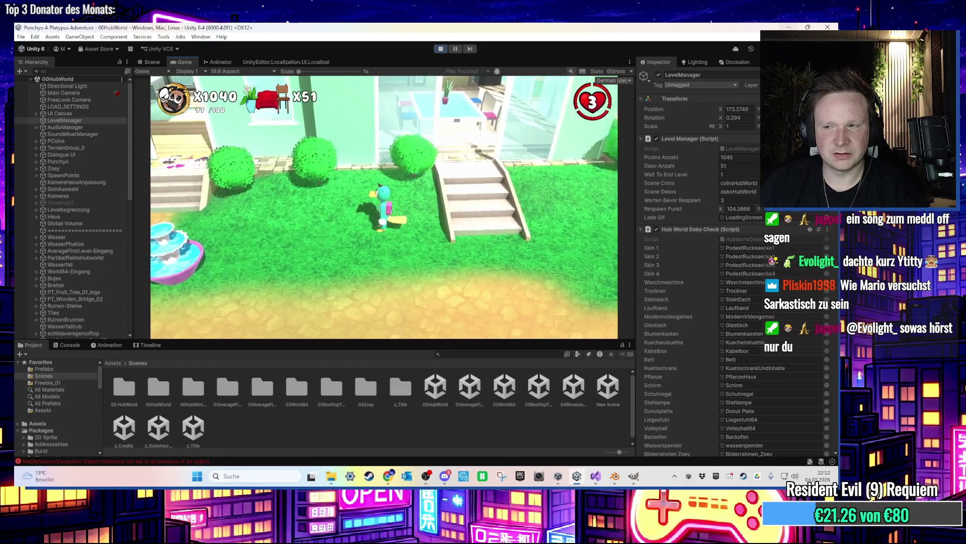
key("a")
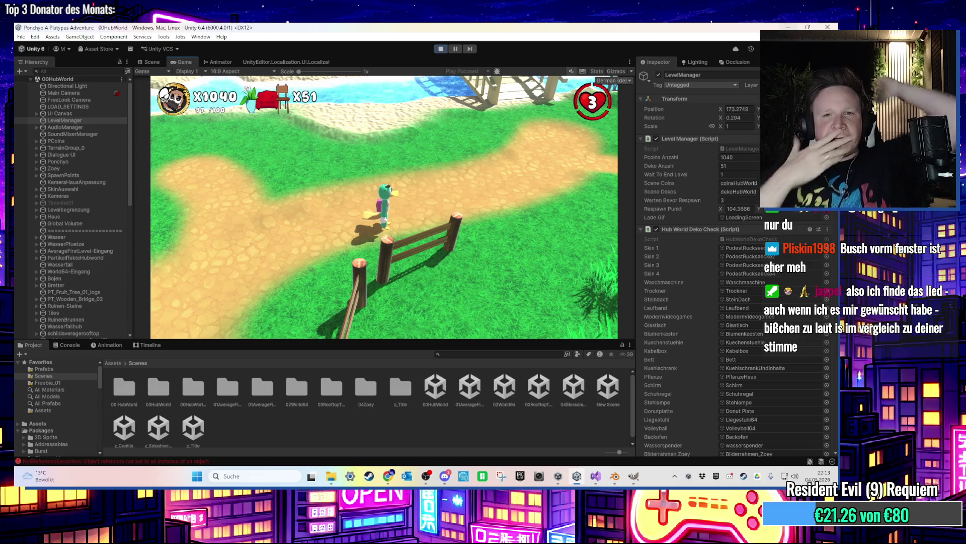
Run the character to the green bin, hop into it, then stop Play mode
key("w")
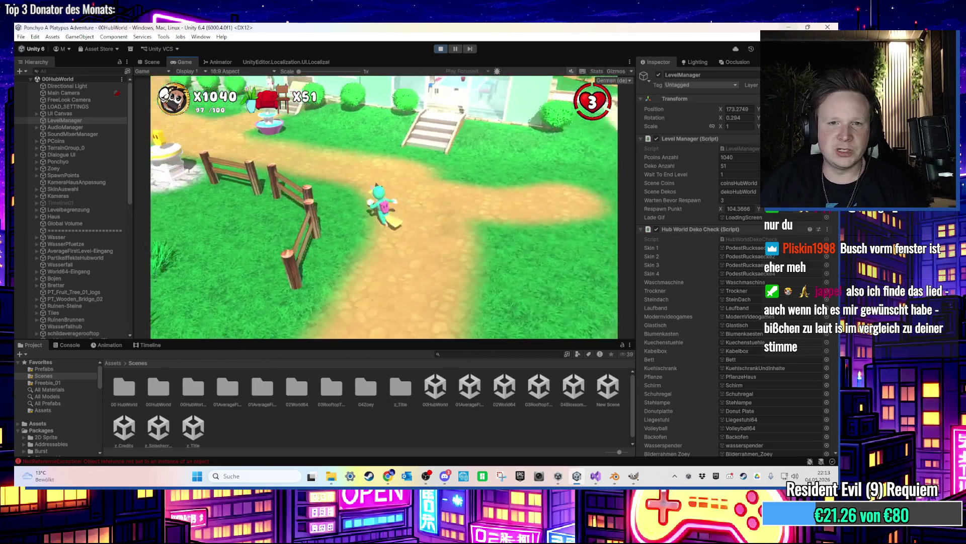
key("w")
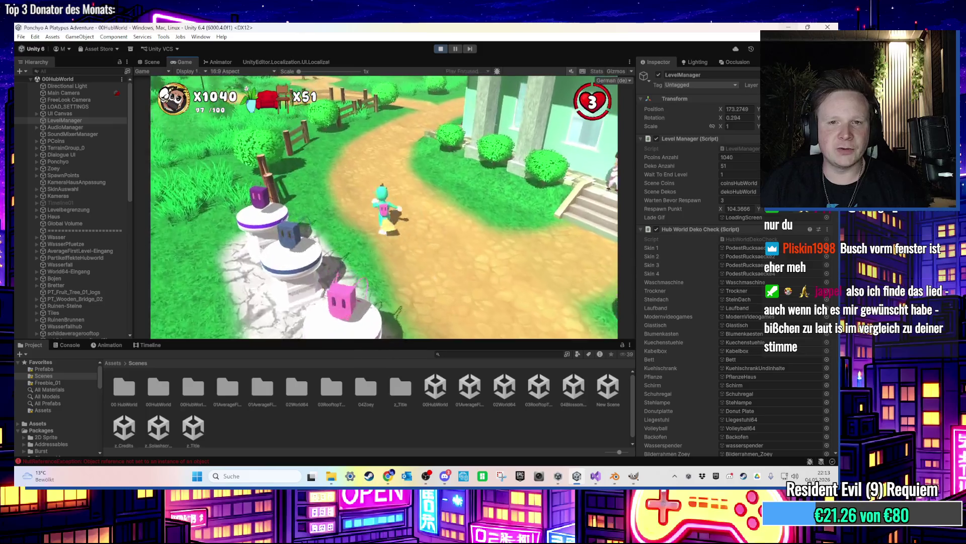
key("w")
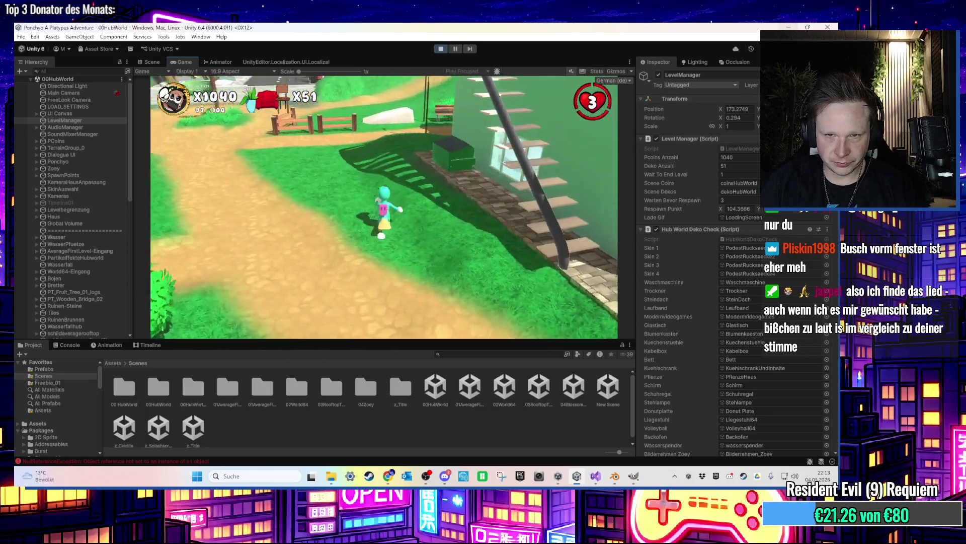
key("w")
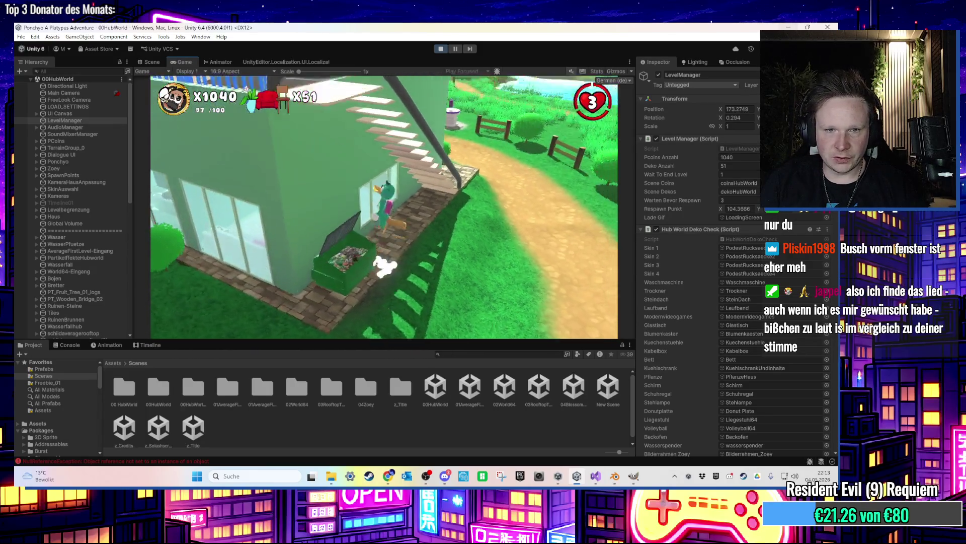
key("w")
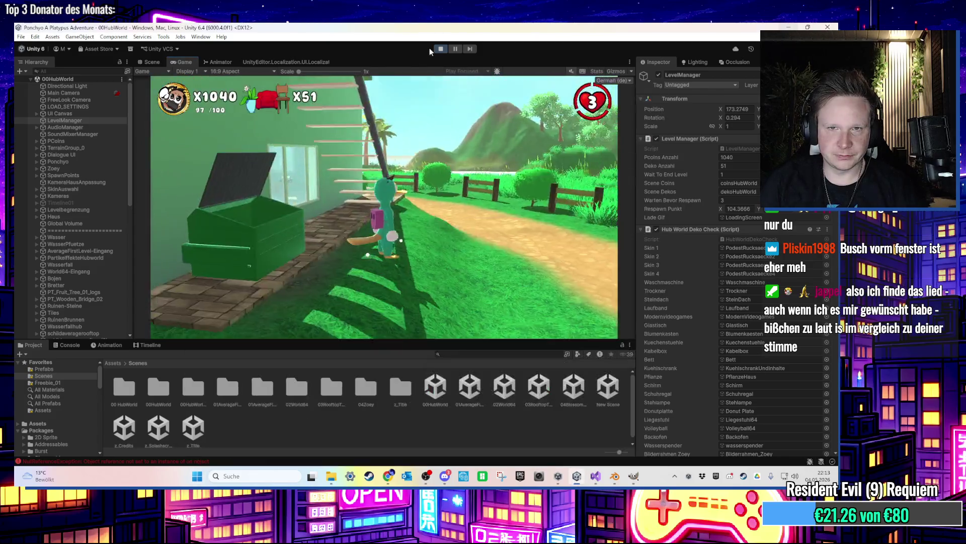
left_click(441, 49)
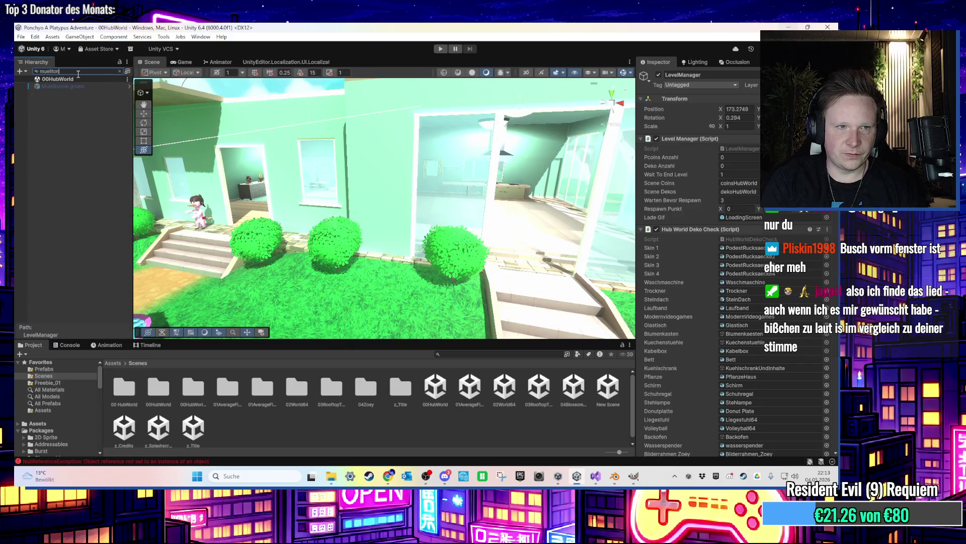
Select and frame Muelltonne gruen and check its placement beside the house wall
double_click(65, 86)
left_click(124, 71)
mouse_move(415, 246)
left_mouse_down()
mouse_move(300, 195)
mouse_move(343, 218)
mouse_move(300, 225)
mouse_move(307, 235)
mouse_move(431, 244)
mouse_move(382, 252)
mouse_move(478, 262)
mouse_move(356, 248)
left_mouse_up()
scroll(428, 242, "up", 3)
left_click_drag(507, 238, 464, 218)
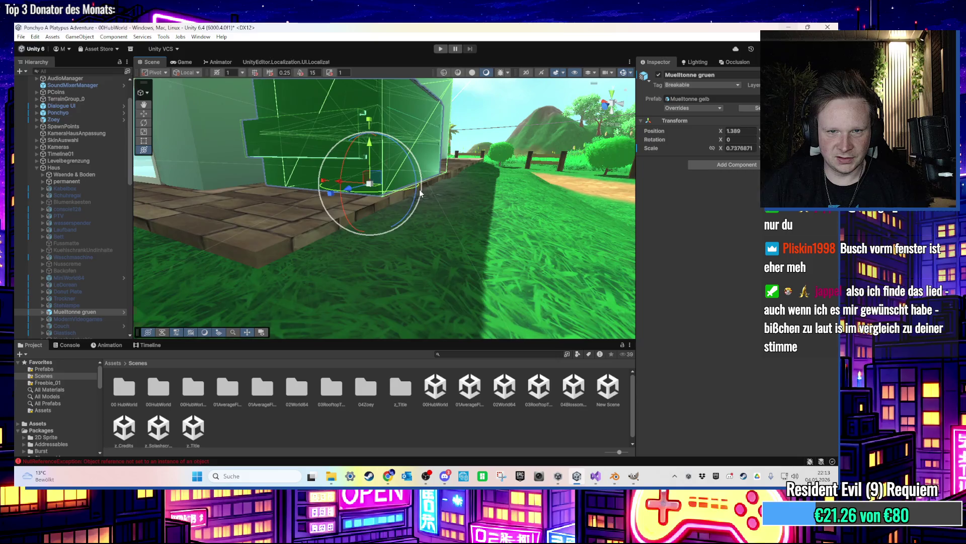
left_click_drag(420, 193, 398, 155)
scroll(399, 155, "up", 5)
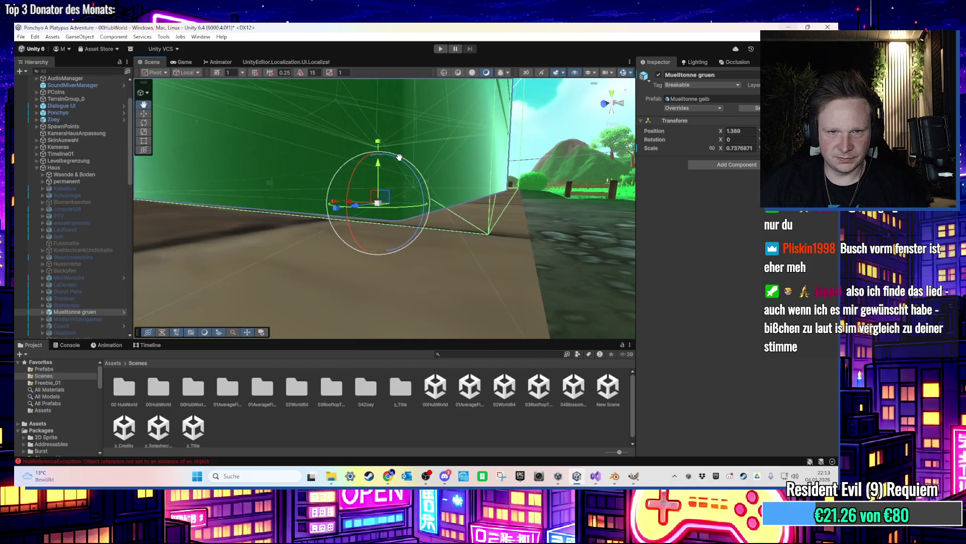
scroll(399, 160, "down", 5)
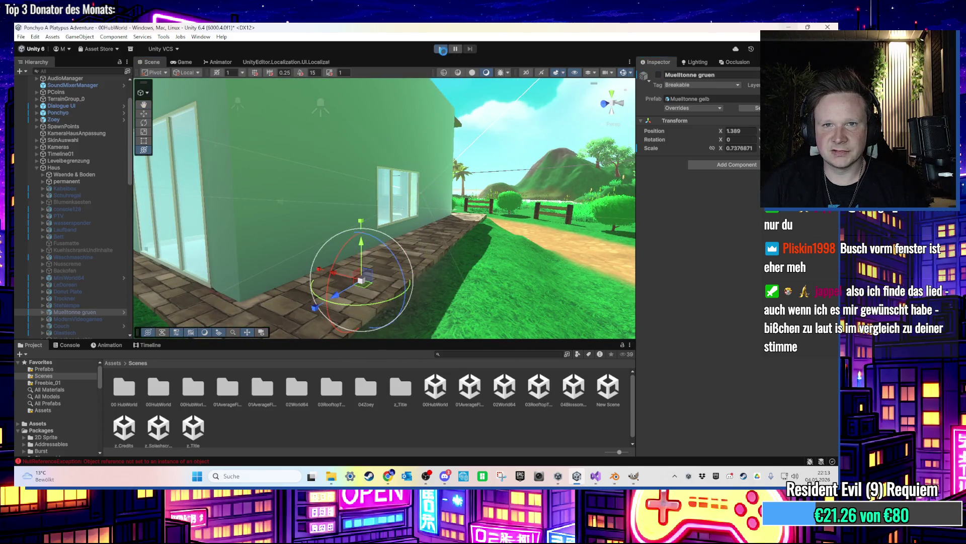
Playtest the bin's new position at X 1.389, then exit Play mode
left_click(442, 50)
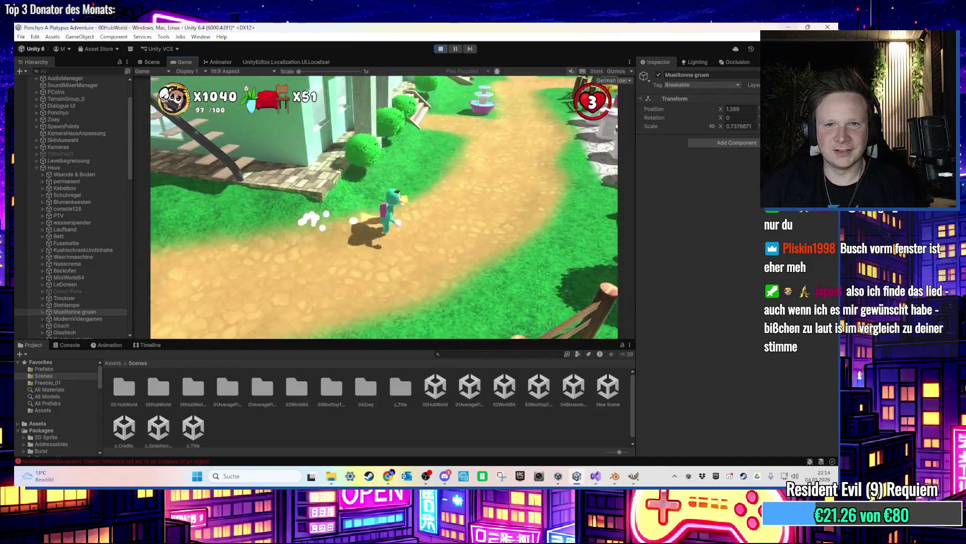
key("super")
key("Escape")
key("ctrl+p")
mouse_move(511, 243)
left_mouse_down()
mouse_move(260, 270)
mouse_move(342, 283)
left_mouse_up()
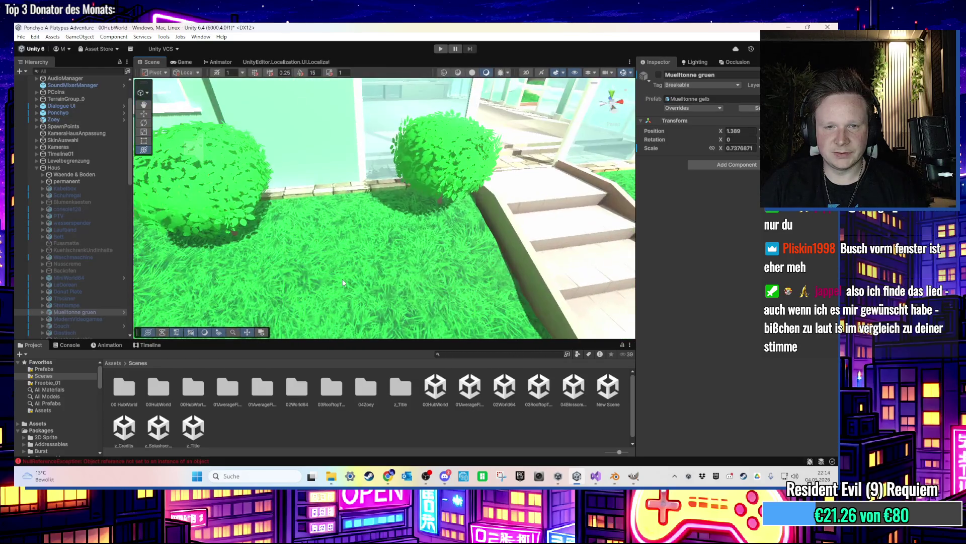
left_click(342, 279)
left_click(739, 149)
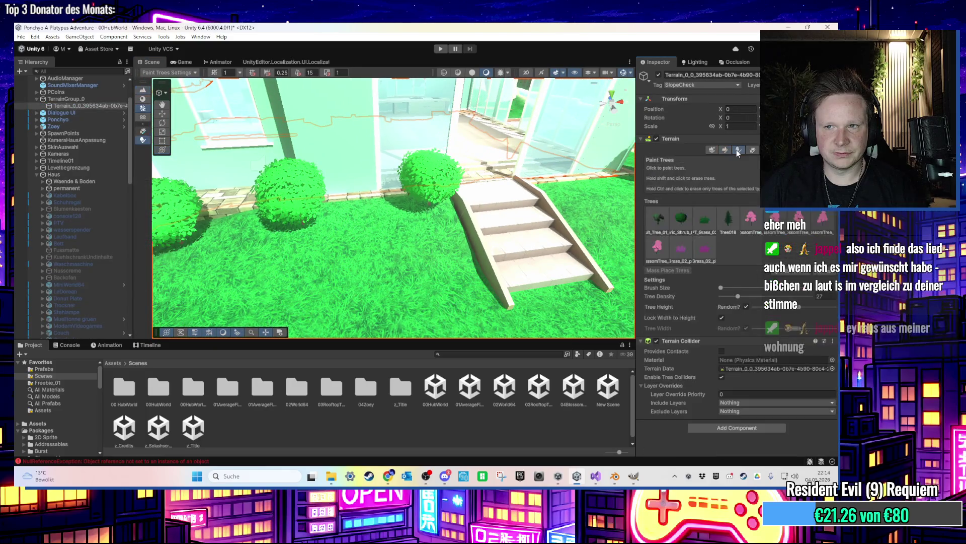
left_click(682, 222)
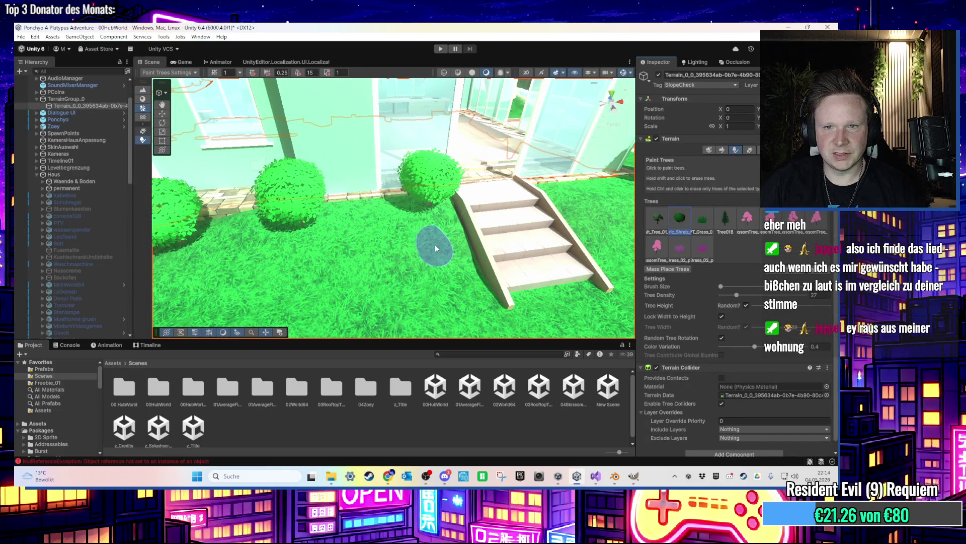
scroll(374, 229, "down", 2)
scroll(375, 229, "down", 3)
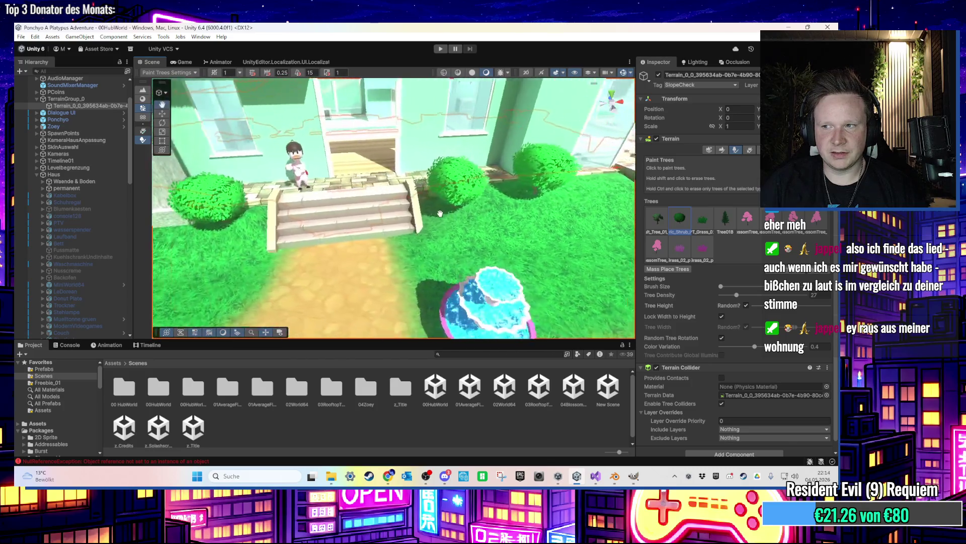
mouse_move(438, 302)
left_mouse_down()
mouse_move(388, 233)
mouse_move(182, 154)
left_mouse_up()
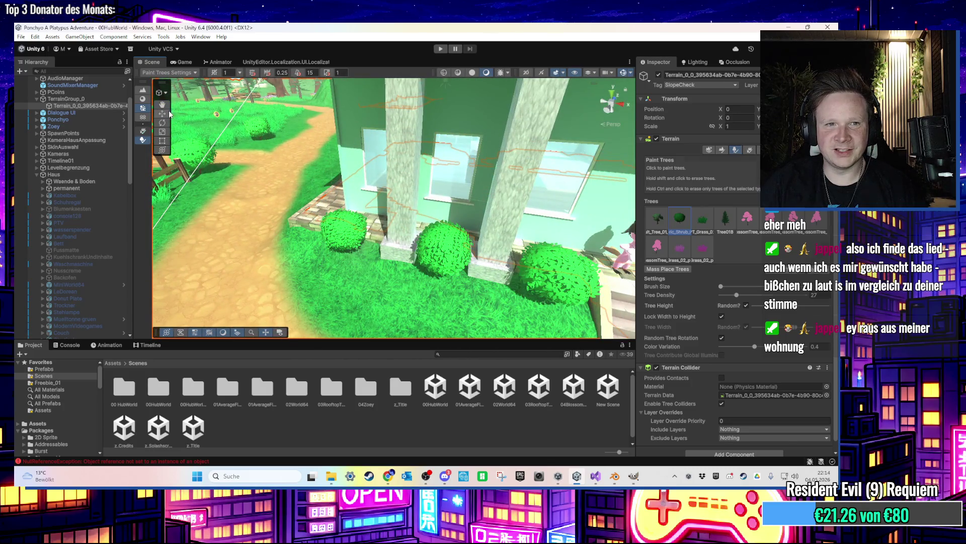
scroll(80, 201, "up", 2)
left_click(90, 234)
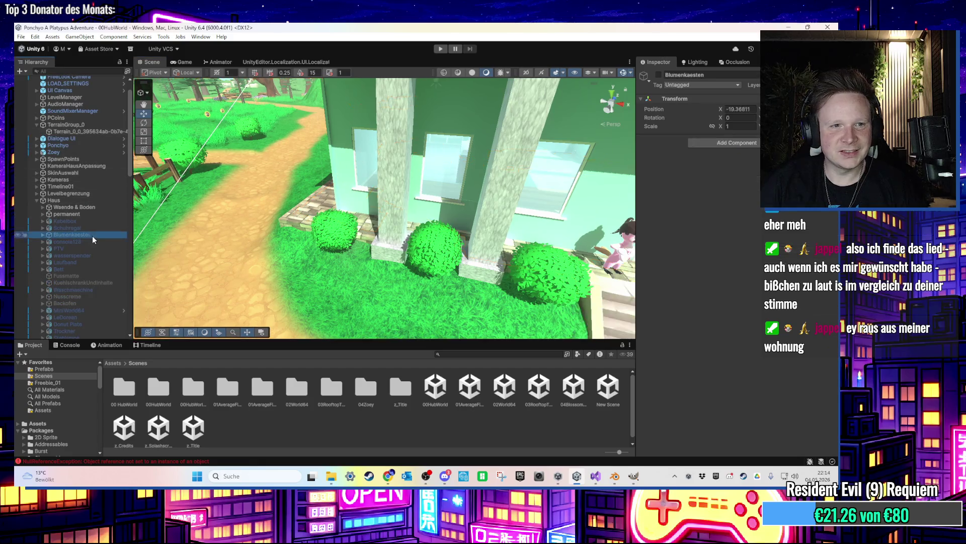
Enable the Blumenkaesten group and move both Wall_Climb objects under permanent
double_click(66, 235)
left_click(43, 234)
left_click(658, 75)
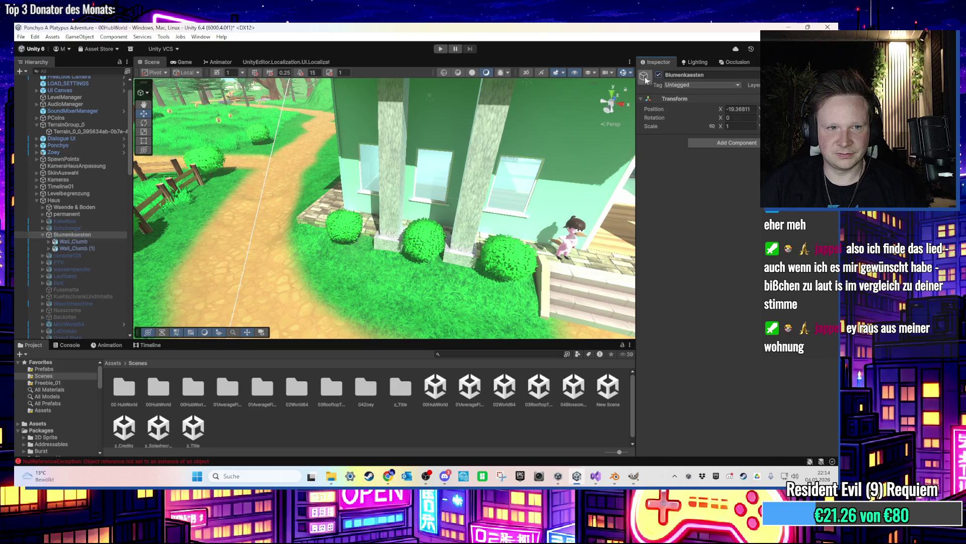
left_click(74, 240)
left_click(77, 247, "shift")
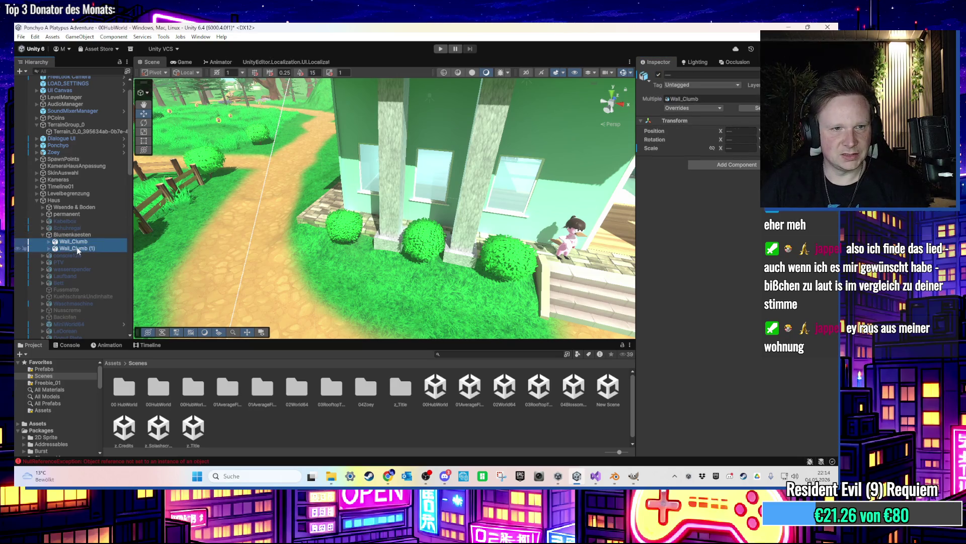
left_click_drag(77, 246, 87, 216)
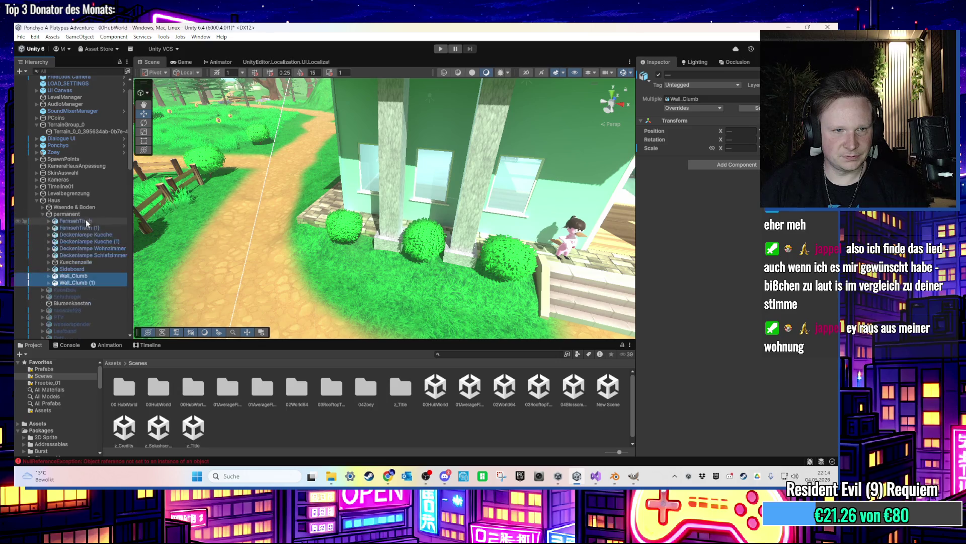
Frame the Wall_Climb objects and inspect the planter beside the entrance steps up close
scroll(108, 264, "down", 3)
left_click_drag(428, 216, 458, 210)
key("f")
key("w")
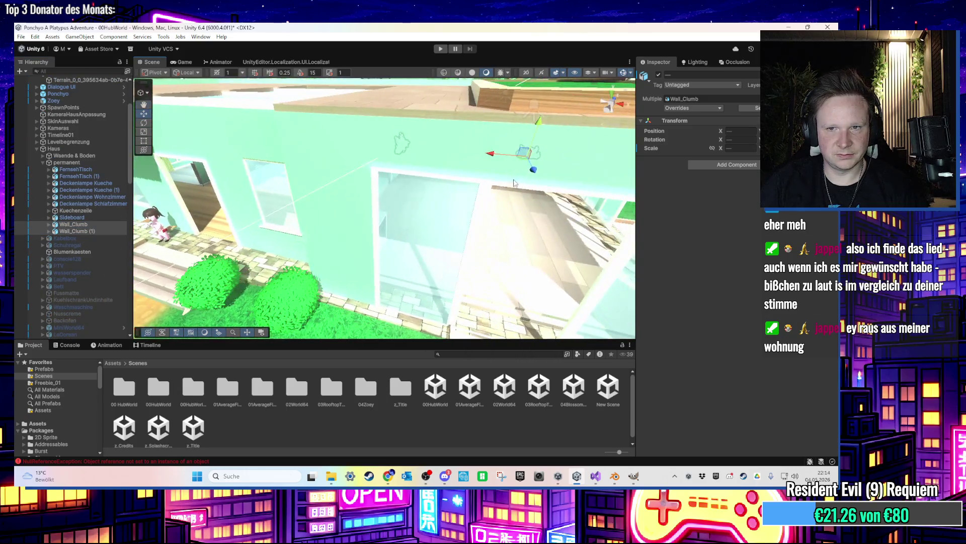
mouse_move(523, 166)
left_mouse_down()
mouse_move(478, 226)
mouse_move(422, 267)
mouse_move(399, 264)
mouse_move(403, 312)
left_mouse_up()
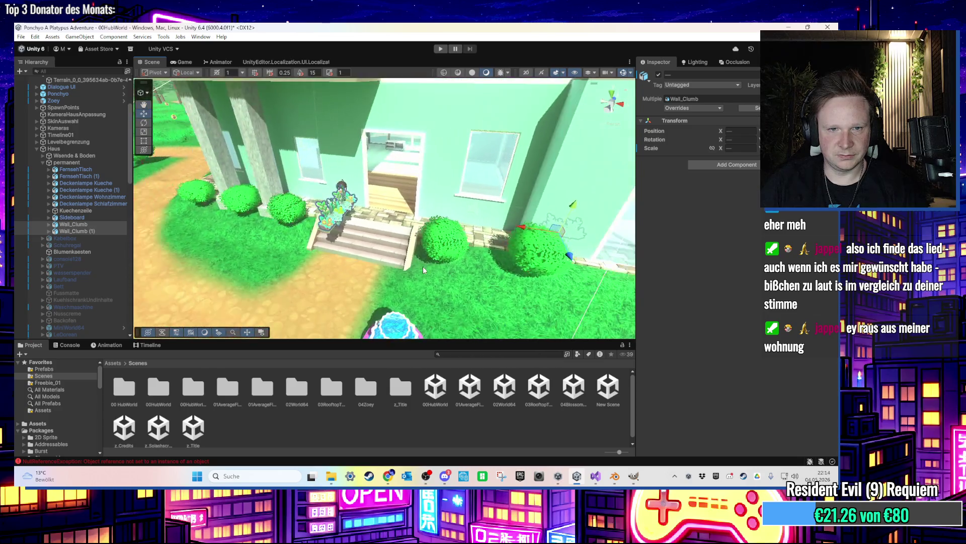
scroll(350, 213, "up", 2)
left_click(268, 201)
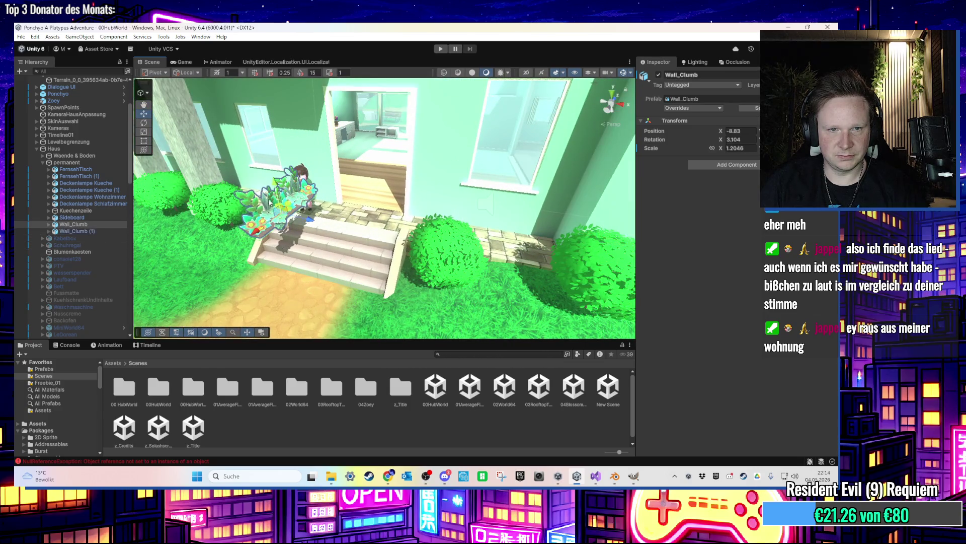
scroll(269, 201, "up", 1)
left_click(269, 203)
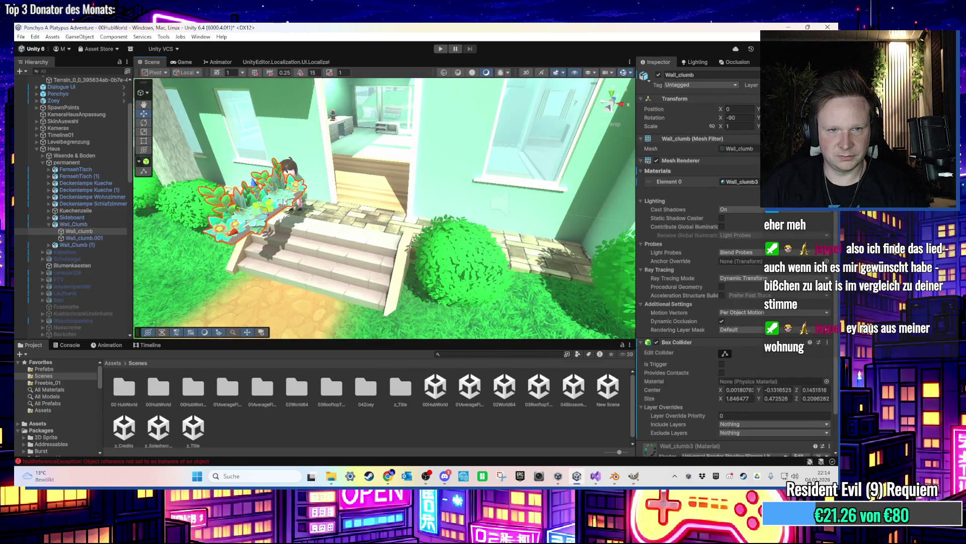
left_click(272, 203)
scroll(276, 205, "up", 2)
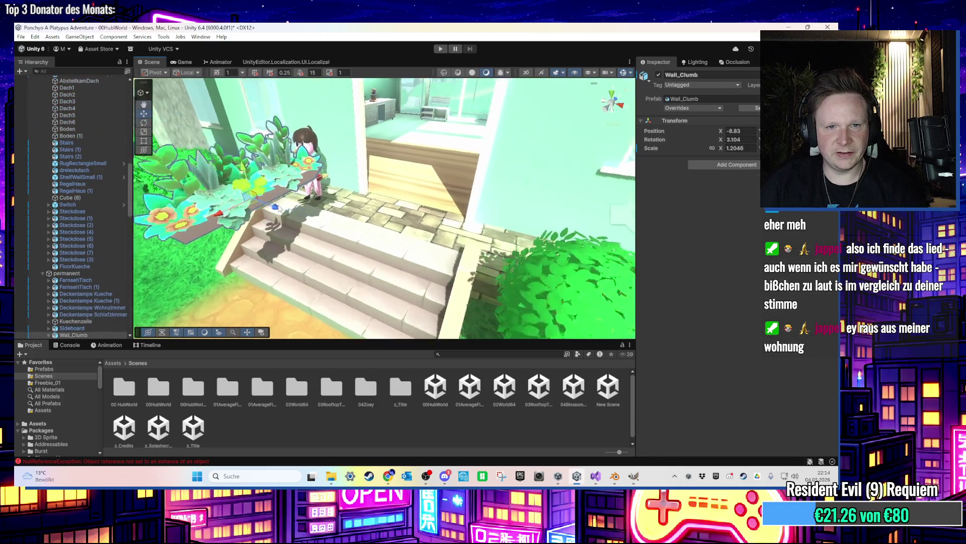
left_click_drag(276, 209, 422, 160)
Delete the planter's Wall_clumb.001 child mesh
left_click(426, 162)
scroll(103, 271, "down", 3)
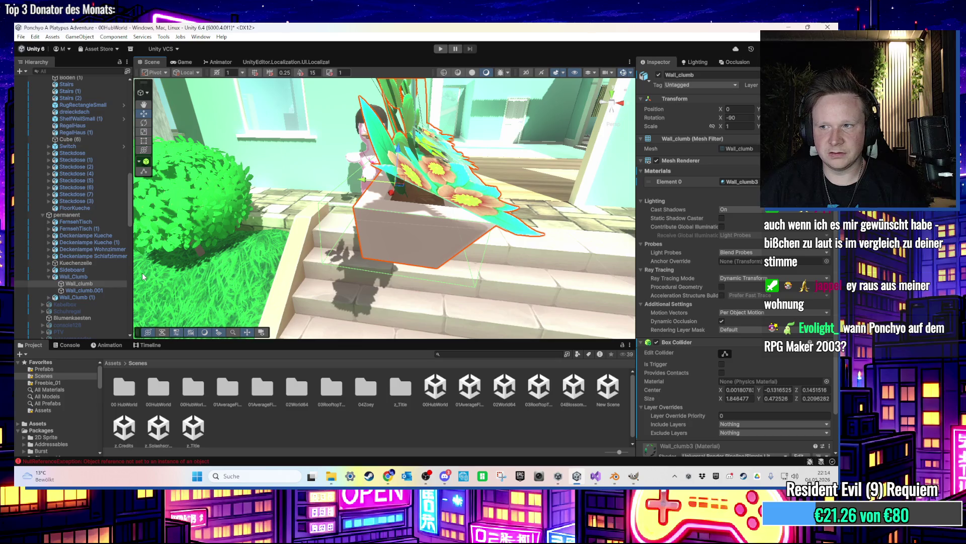
scroll(671, 246, "down", 2)
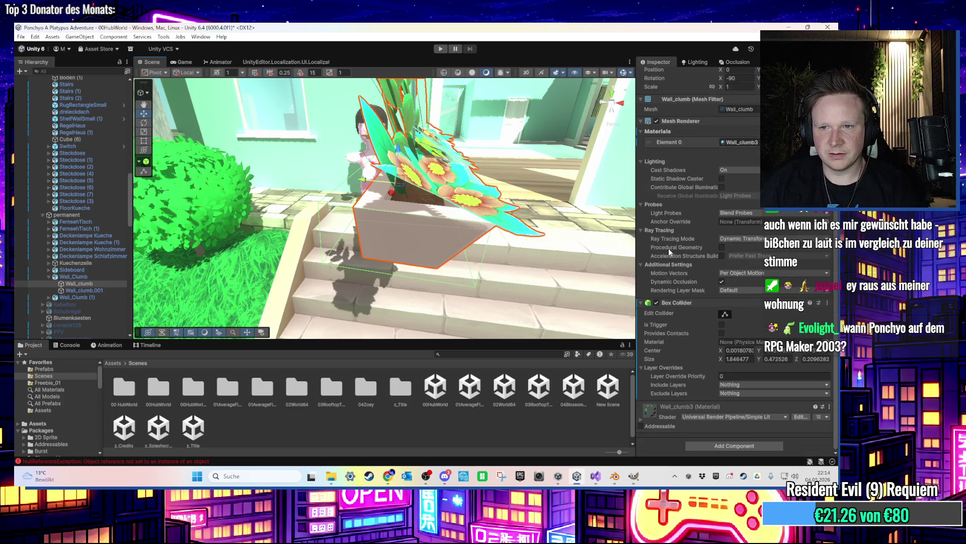
left_click(95, 292)
key("Up")
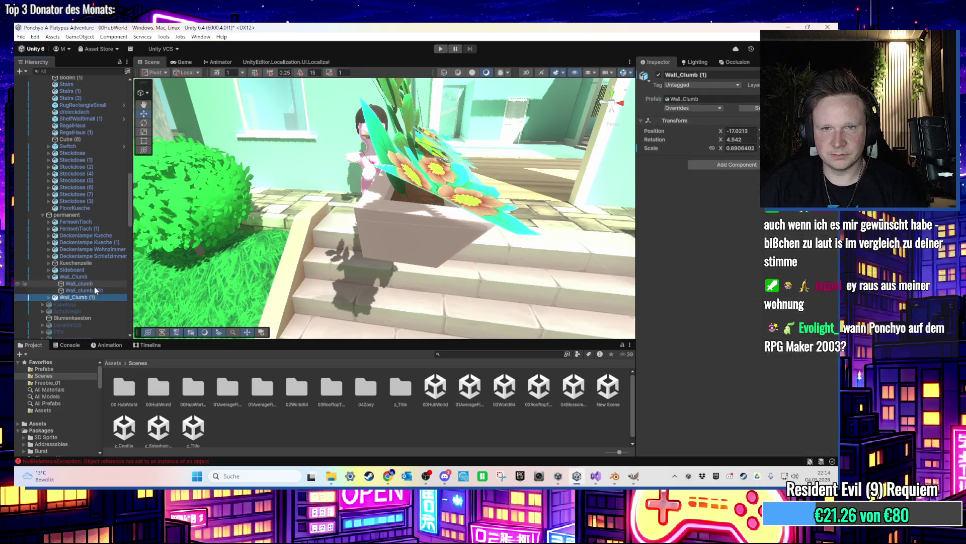
scroll(501, 184, "up", 5)
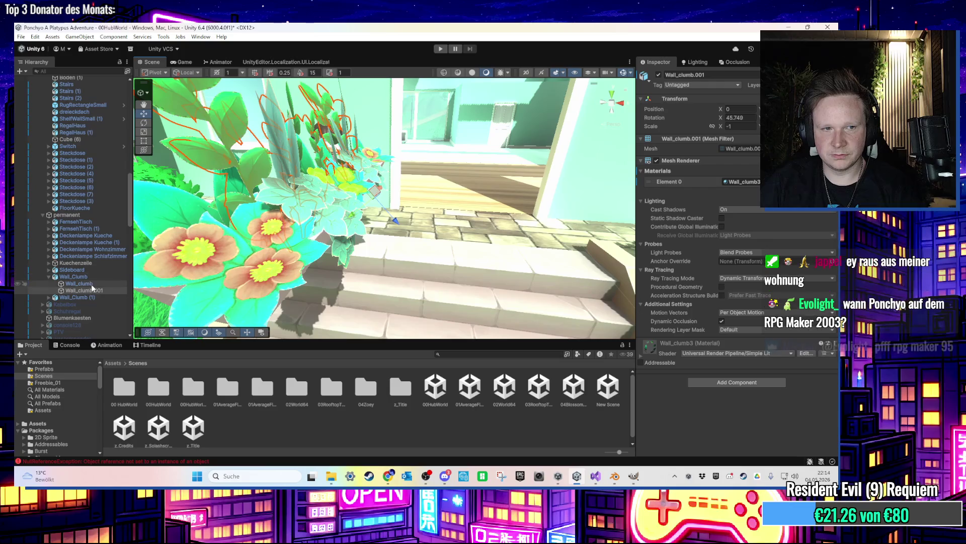
key("Delete")
Frame the parent Wall_Clumb planter and its child Wall_clumb mesh to check what remains
key("Up")
key("f")
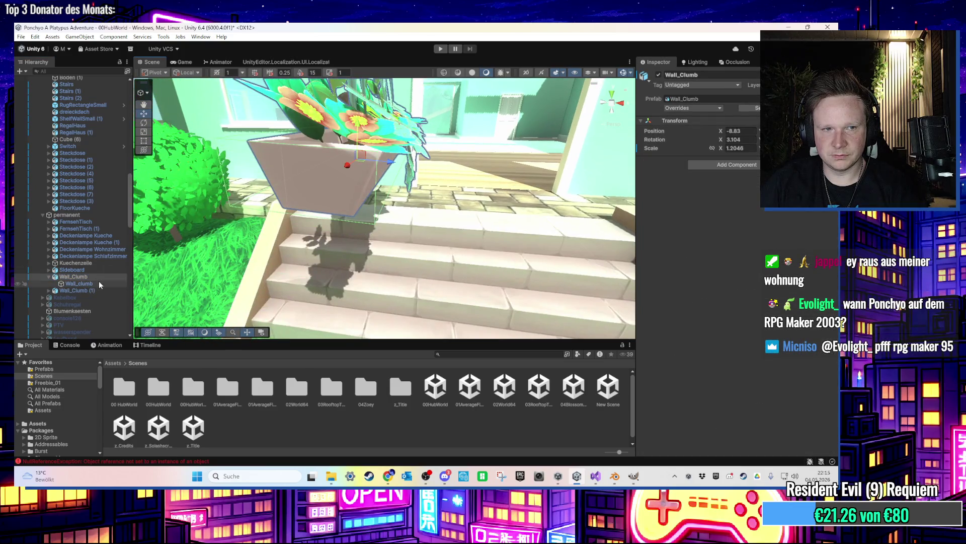
left_click(99, 284)
key("f")
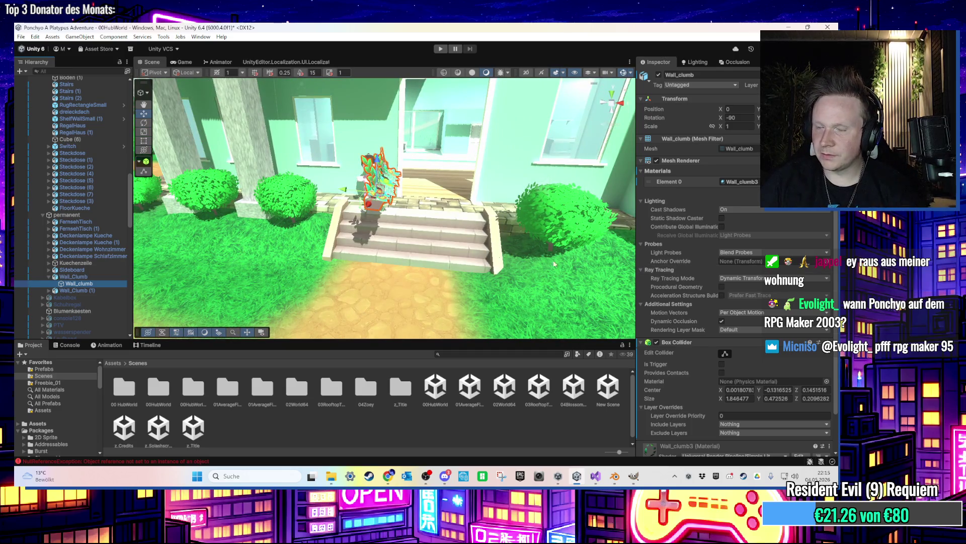
scroll(90, 277, "down", 2)
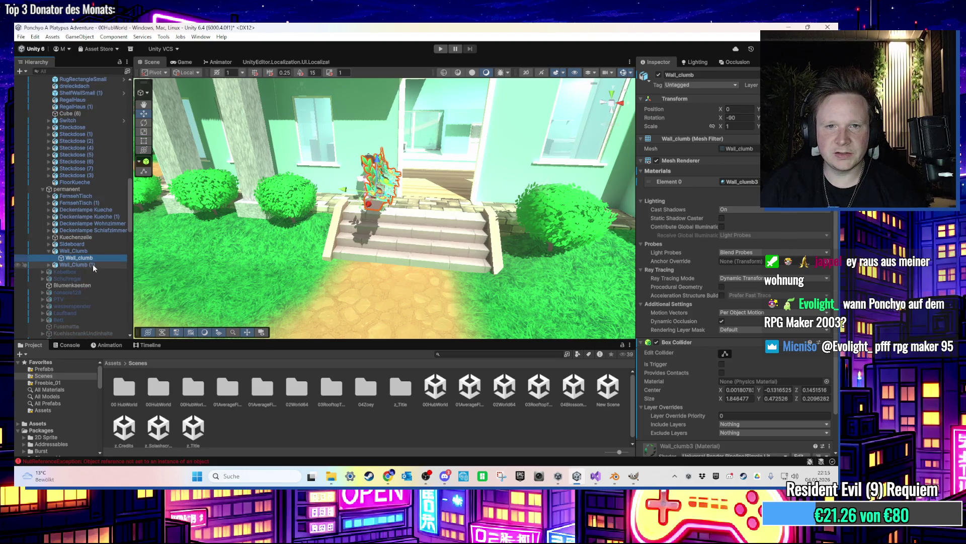
left_click(93, 264)
left_click(93, 259)
left_click(97, 252)
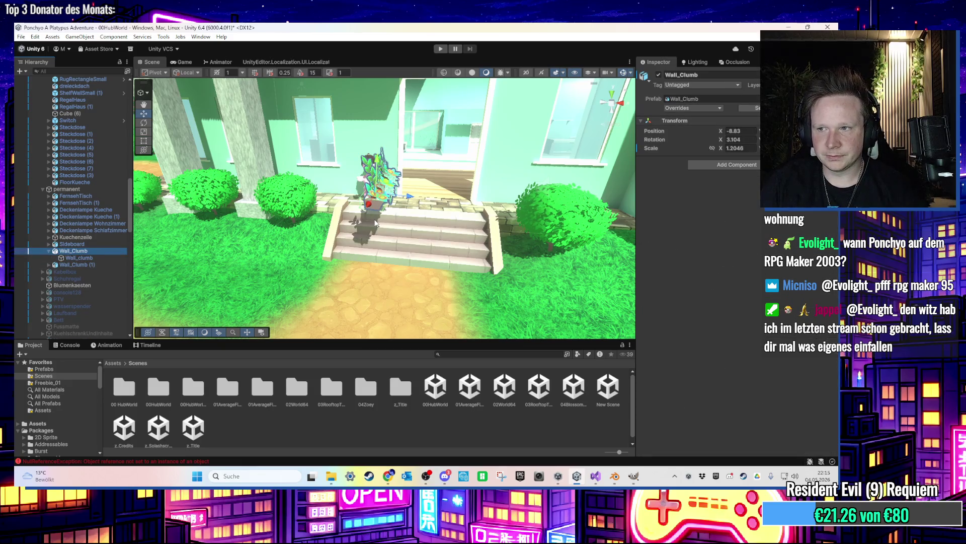
Select the remaining Wall_Clumb planter objects and delete them
scroll(377, 220, "down", 3)
scroll(423, 225, "up", 5)
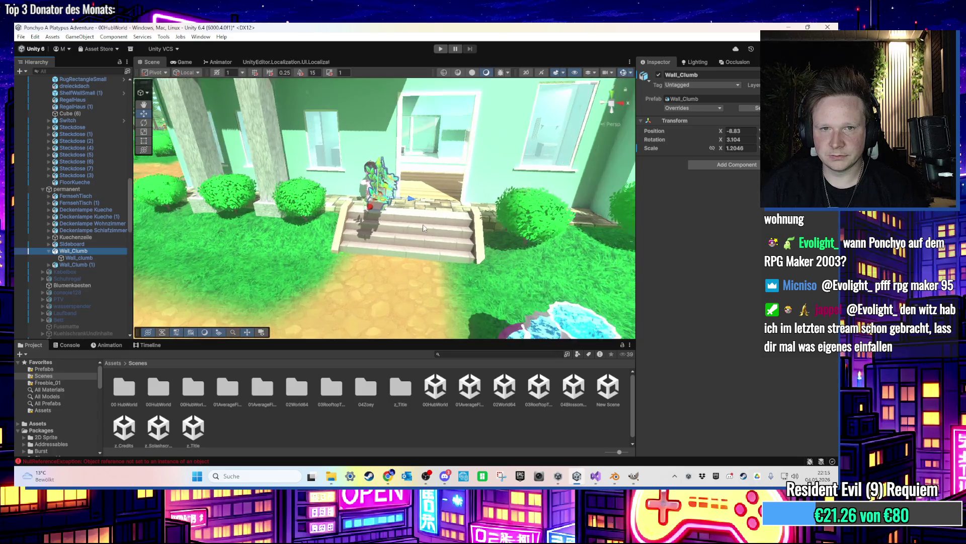
left_click_drag(415, 226, 439, 219)
double_click(84, 252)
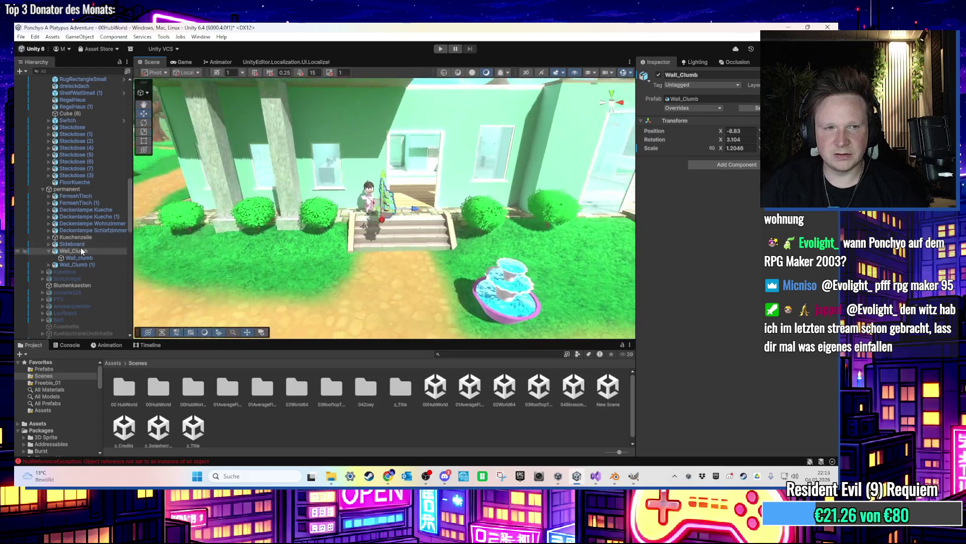
key("Delete")
left_click(92, 252)
key("Delete")
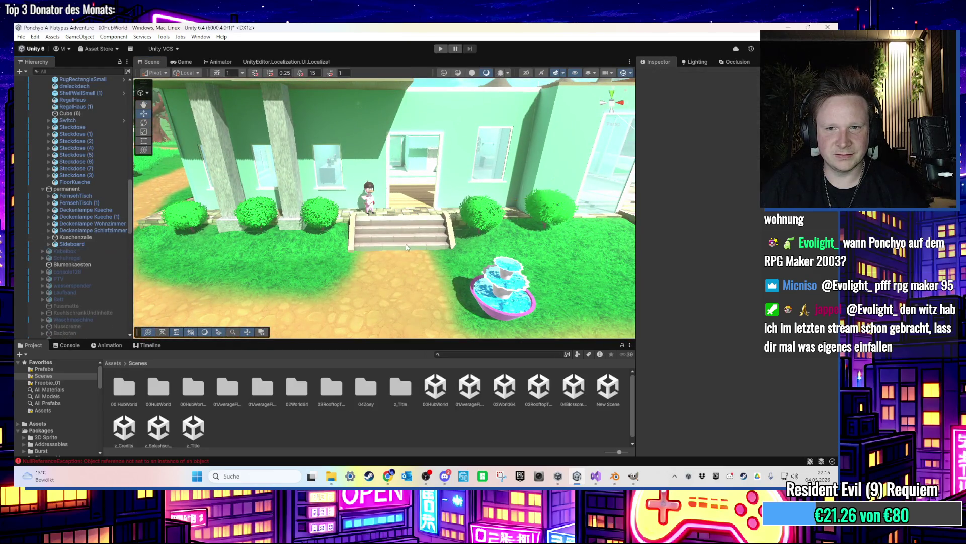
In Blender, start a new General scene, discarding the unsaved fountain changes
left_click(615, 476)
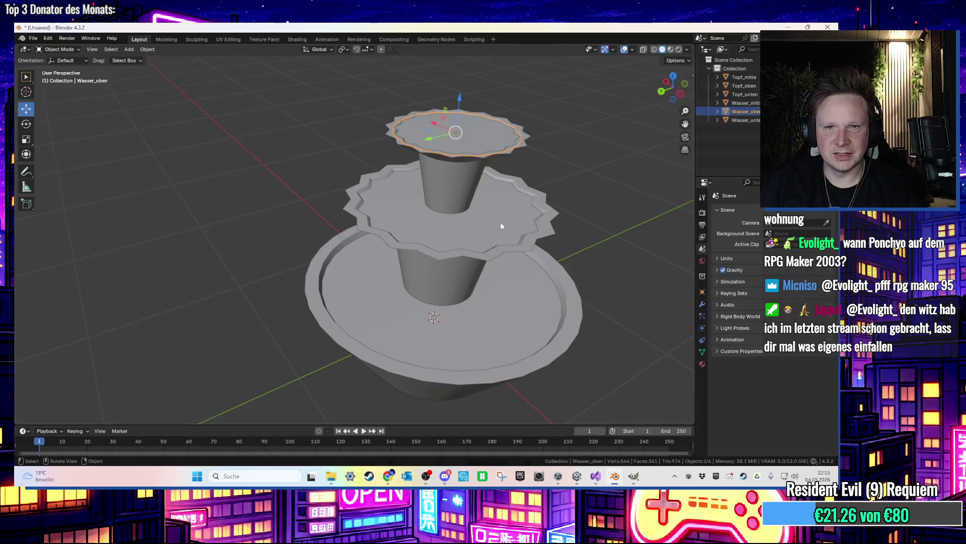
left_click(48, 38)
mouse_move(34, 38)
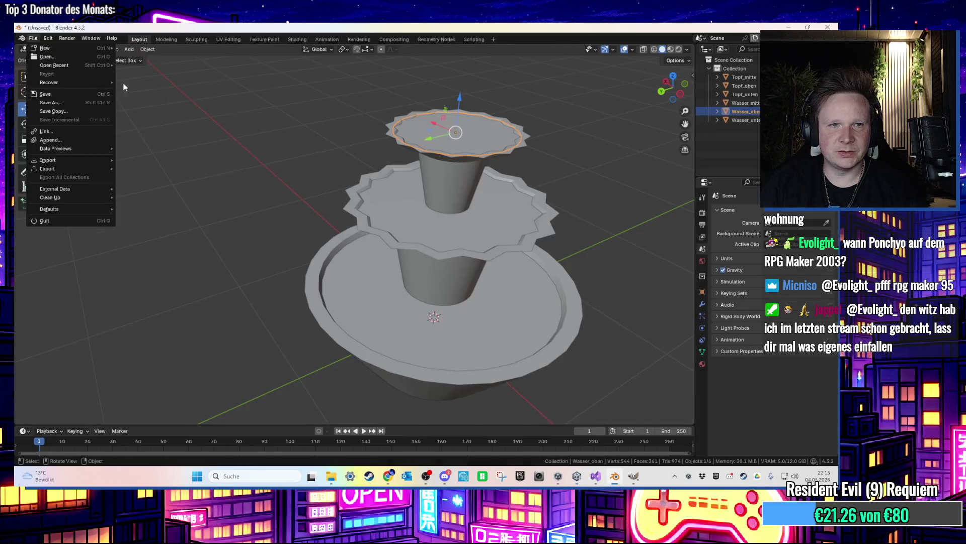
mouse_move(69, 52)
left_click(137, 48)
left_click(442, 261)
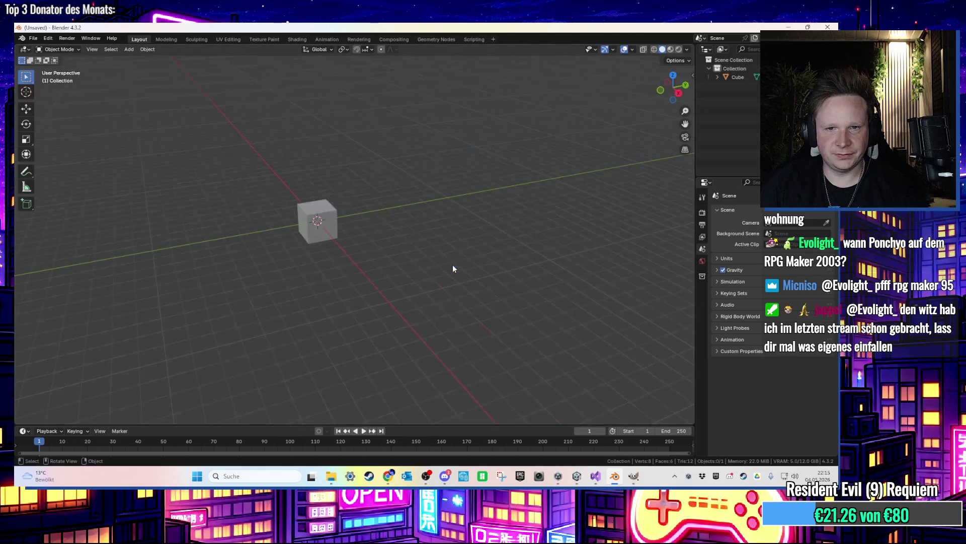
Scale the default cube into a long, flat box
left_click(418, 251)
key("Tab")
scroll(419, 227, "up", 2)
key("Tab")
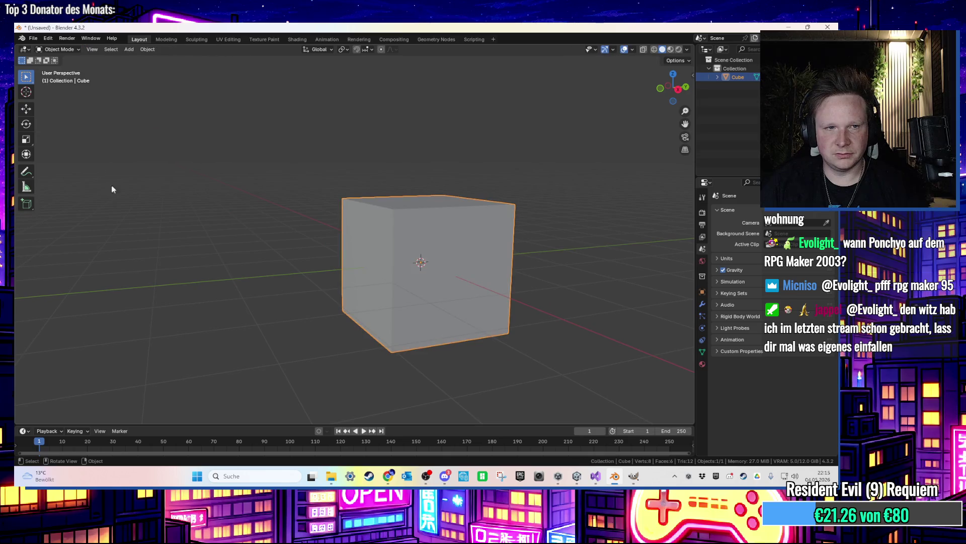
left_click(25, 141)
mouse_move(422, 235)
left_mouse_down()
mouse_move(421, 262)
mouse_move(375, 241)
mouse_move(403, 239)
left_mouse_up()
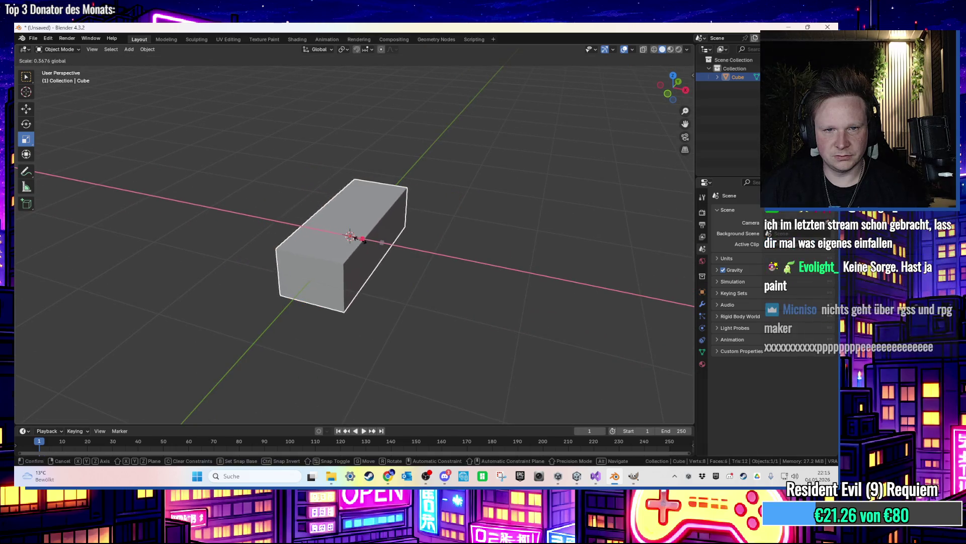
key("Tab")
Move one top edge along X to slant the box's side into a wedge
key("2")
left_click(367, 277)
key("g")
key("x")
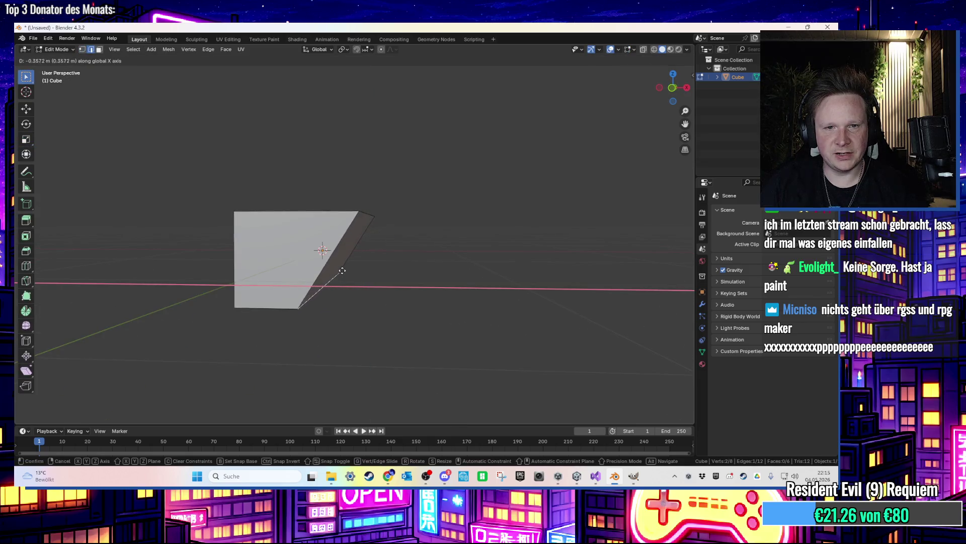
left_click(339, 271)
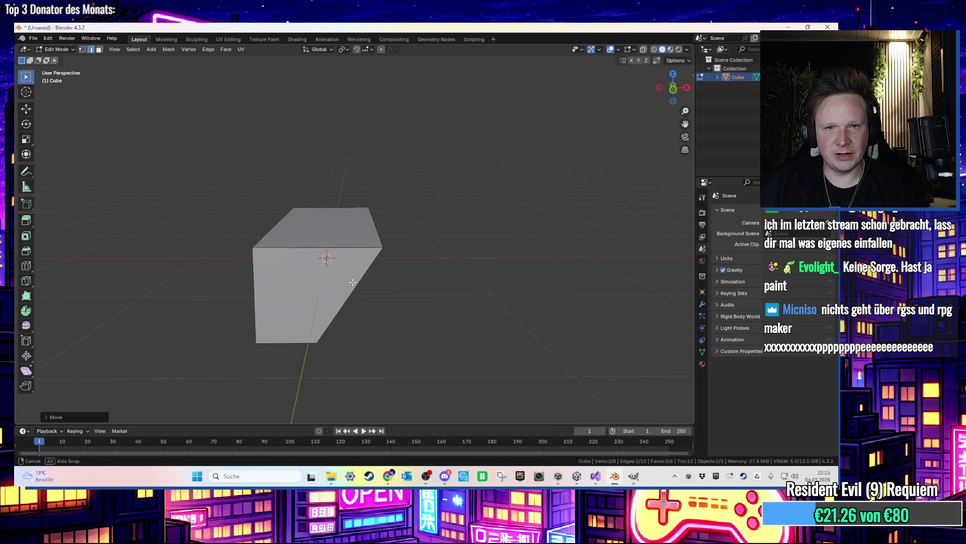
Inset the top face to form a rim and lower the inner face along Z
key("Tab")
key("Tab")
left_click(362, 242)
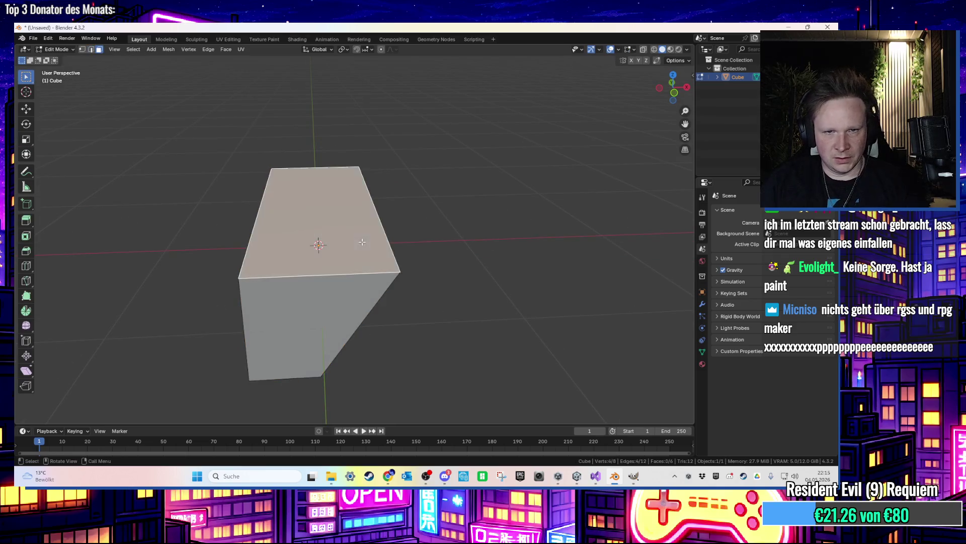
key("i")
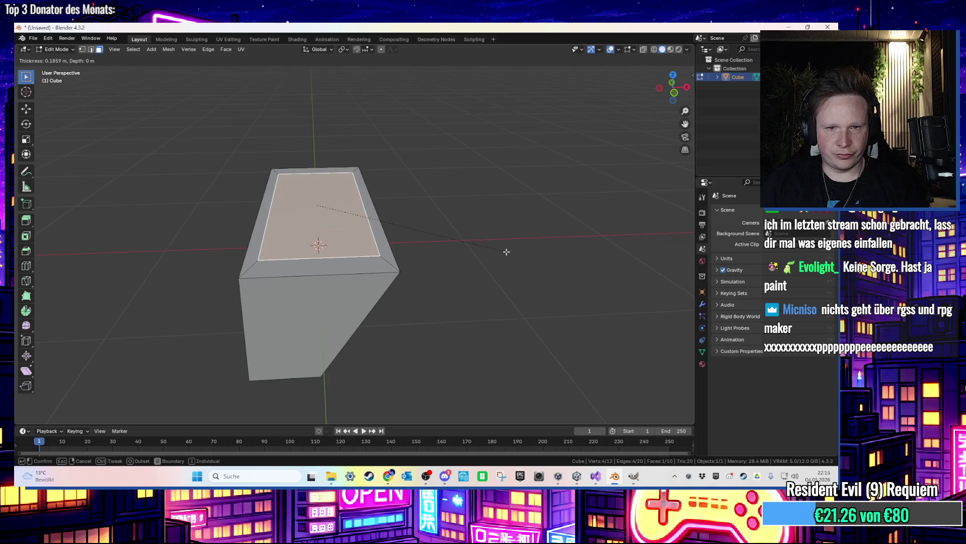
left_click(511, 252)
key("g")
key("z")
left_click(497, 245)
Undo the stray move and extrude the top face along the X axis instead
mouse_move(496, 244)
left_mouse_down()
mouse_move(479, 218)
mouse_move(481, 227)
mouse_move(466, 220)
mouse_move(471, 231)
mouse_move(428, 201)
mouse_move(395, 194)
mouse_move(439, 214)
left_mouse_up()
key("g")
key("y")
key("Escape")
key("ctrl+z")
key("e")
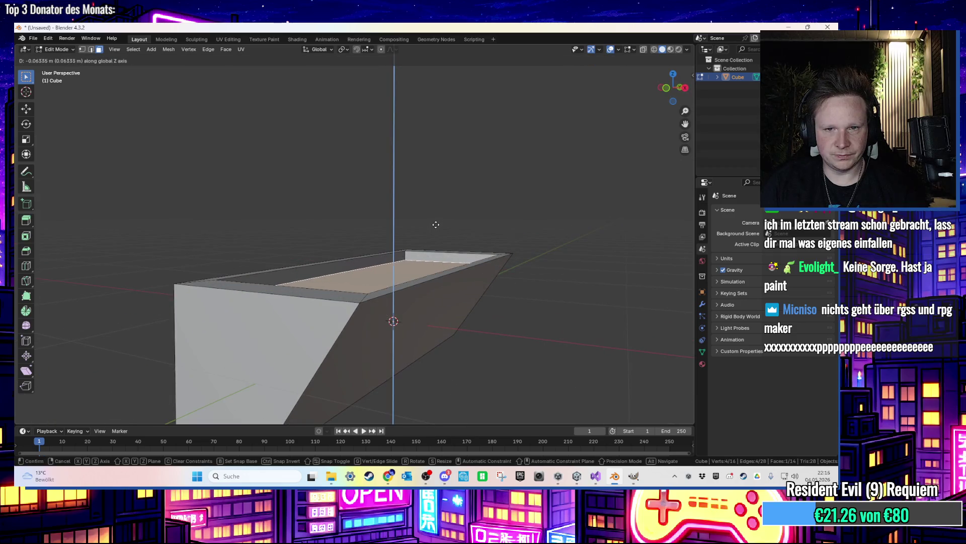
key("x")
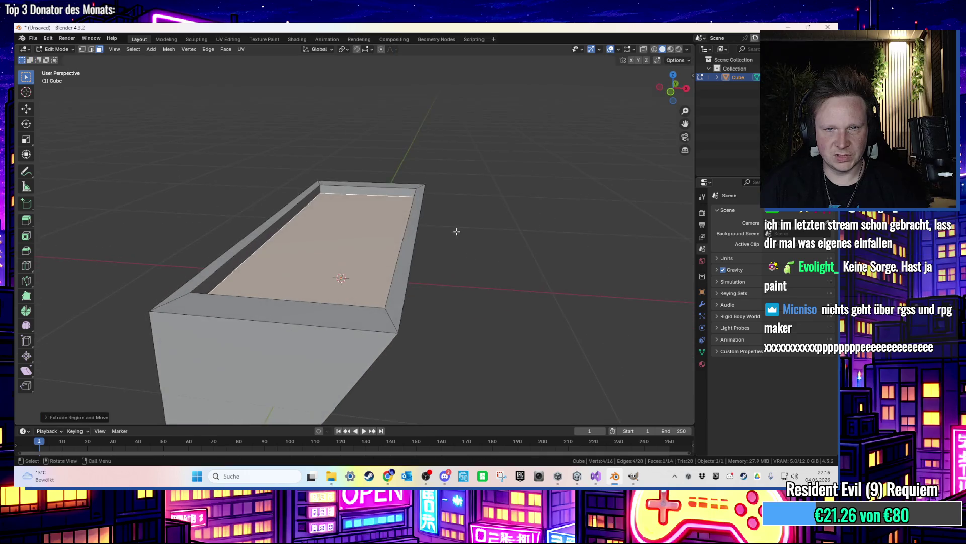
left_click(458, 225)
left_click(456, 224)
Reposition the box's bottom face, lowering it along Z and shifting it along X
mouse_move(455, 227)
left_mouse_down()
mouse_move(485, 255)
mouse_move(408, 347)
mouse_move(434, 333)
mouse_move(425, 356)
mouse_move(443, 275)
mouse_move(523, 308)
mouse_move(563, 308)
mouse_move(448, 303)
mouse_move(451, 323)
mouse_move(433, 282)
mouse_move(513, 308)
mouse_move(493, 299)
left_mouse_up()
left_click(405, 349)
key("g")
key("z")
left_click(438, 322)
key("g")
key("x")
left_click(431, 275)
Bevel the rim's corner edge with Ctrl+B
key("2")
left_click(495, 308)
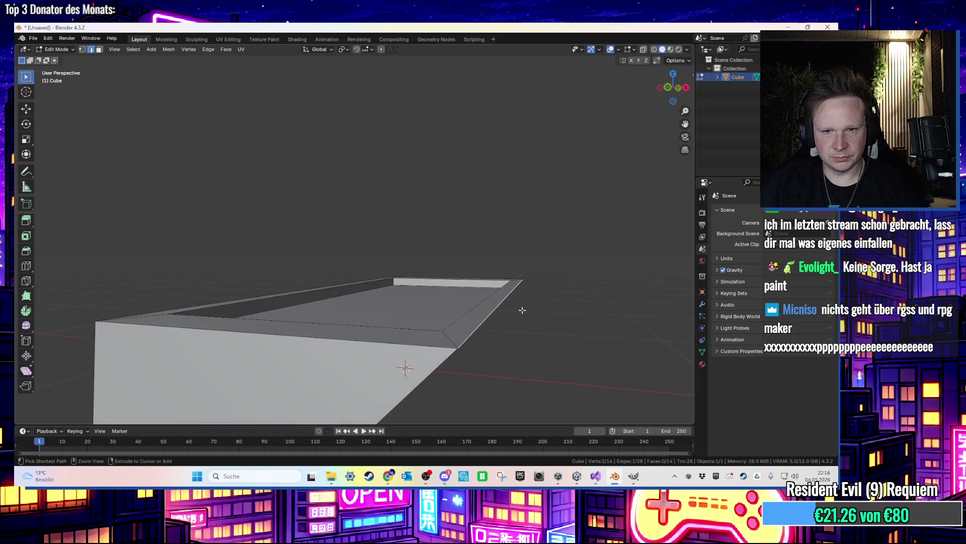
key("ctrl+b")
left_click(539, 308)
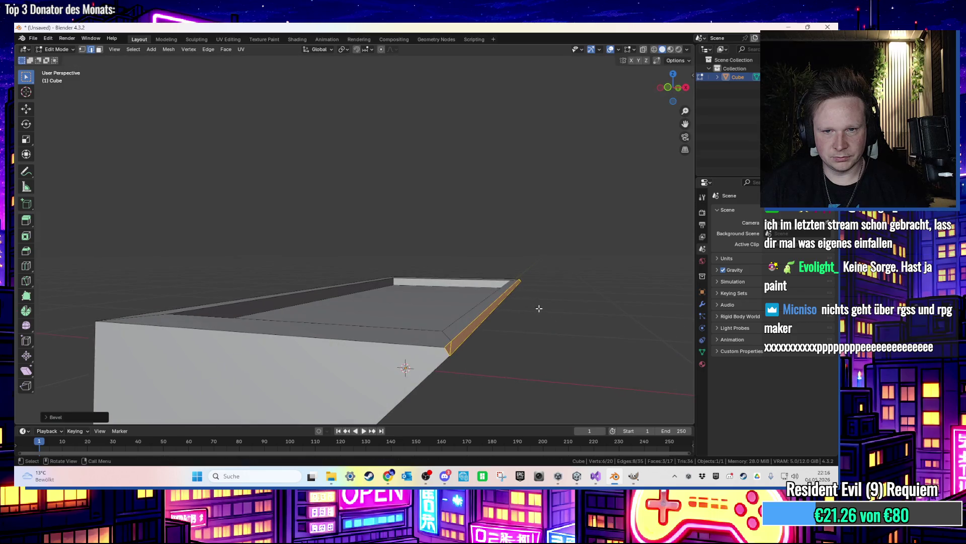
Review the bevel settings, then undo the bevel
left_click(70, 417)
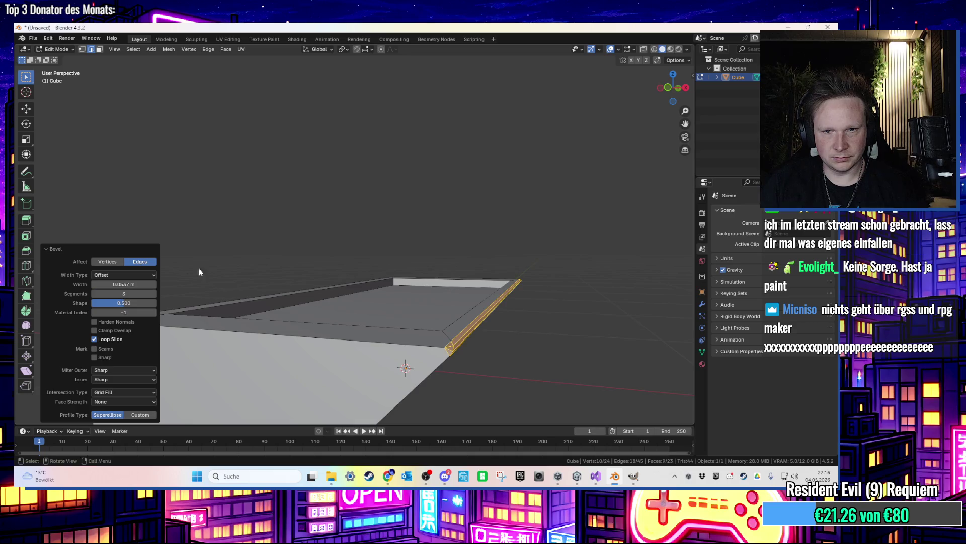
left_click(418, 167)
mouse_move(418, 168)
left_mouse_down()
mouse_move(347, 207)
mouse_move(354, 192)
mouse_move(415, 167)
mouse_move(449, 197)
left_mouse_up()
key("ctrl+z")
mouse_move(539, 259)
left_mouse_down()
mouse_move(548, 286)
mouse_move(480, 269)
mouse_move(516, 255)
mouse_move(546, 279)
mouse_move(483, 286)
left_mouse_up()
Shift the selected top faces along the X axis to enlarge the recess
left_click(545, 291)
key("g")
key("x")
left_click(515, 269)
left_click(517, 255)
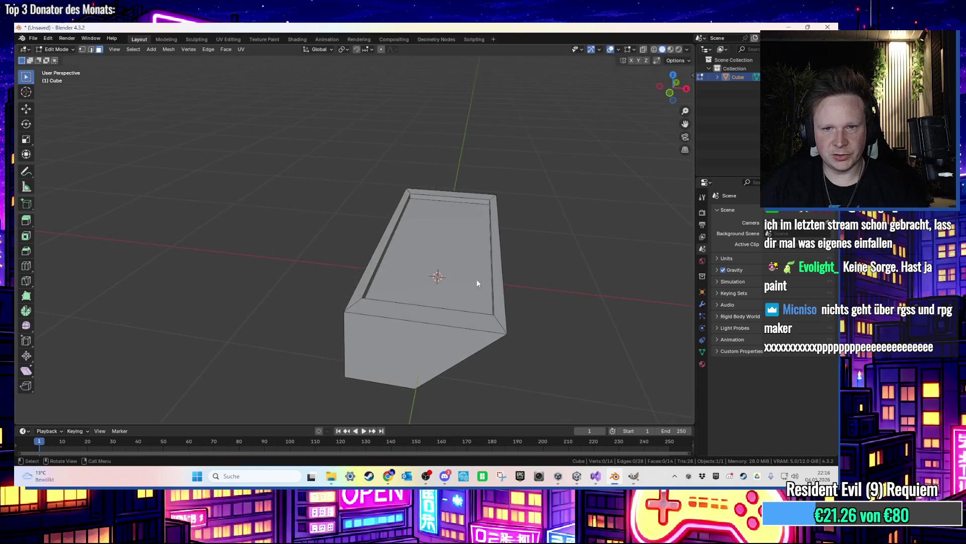
Select the planter's inner floor face, return to Object Mode, and show Material Properties
left_click(484, 285)
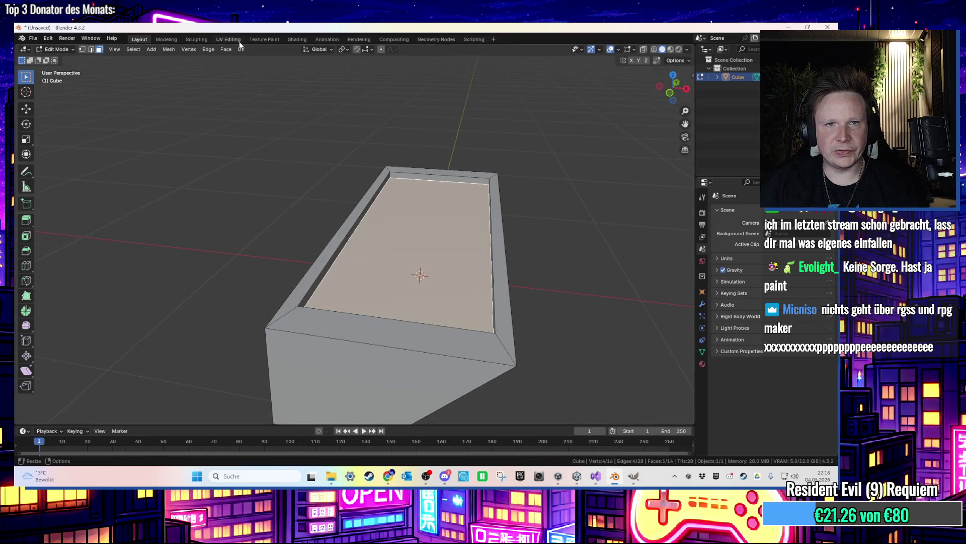
left_click(228, 39)
left_click(140, 39)
left_click(702, 363)
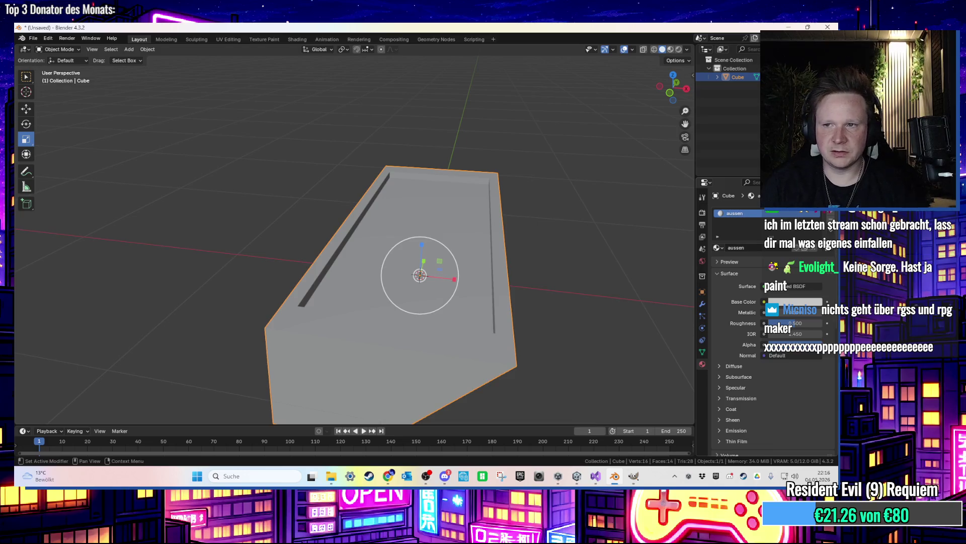
Add a second material slot with a new material named erde for the inner floor
left_click(831, 213)
left_click(760, 265)
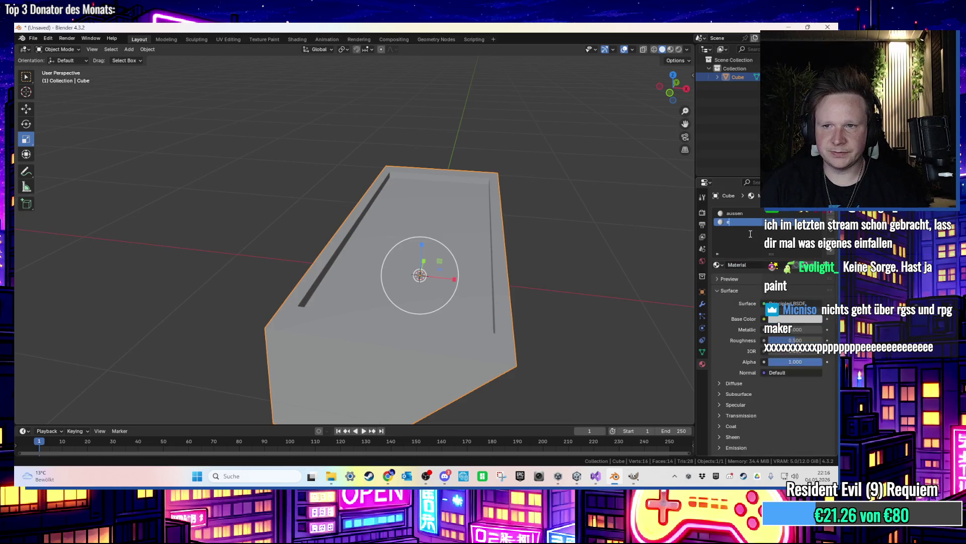
key("Return")
key("Tab")
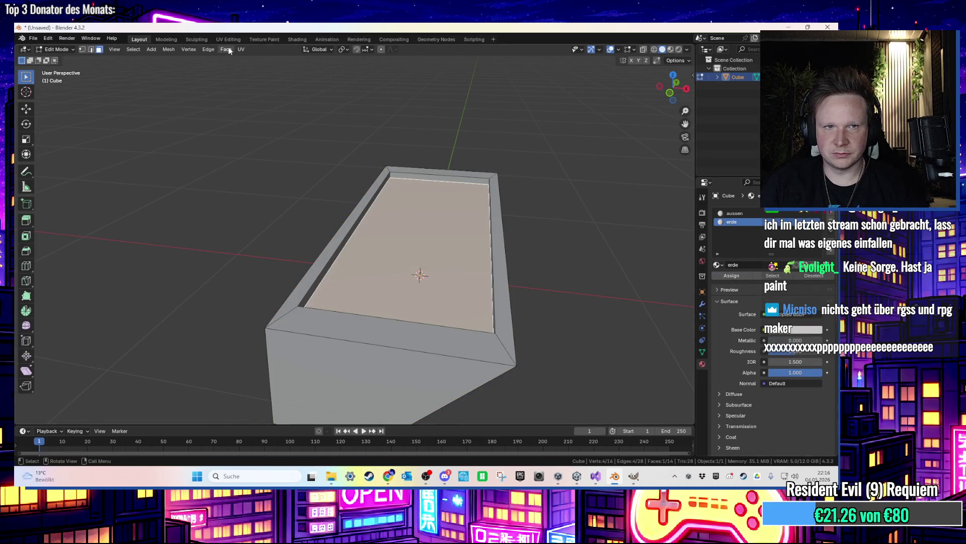
left_click(561, 236)
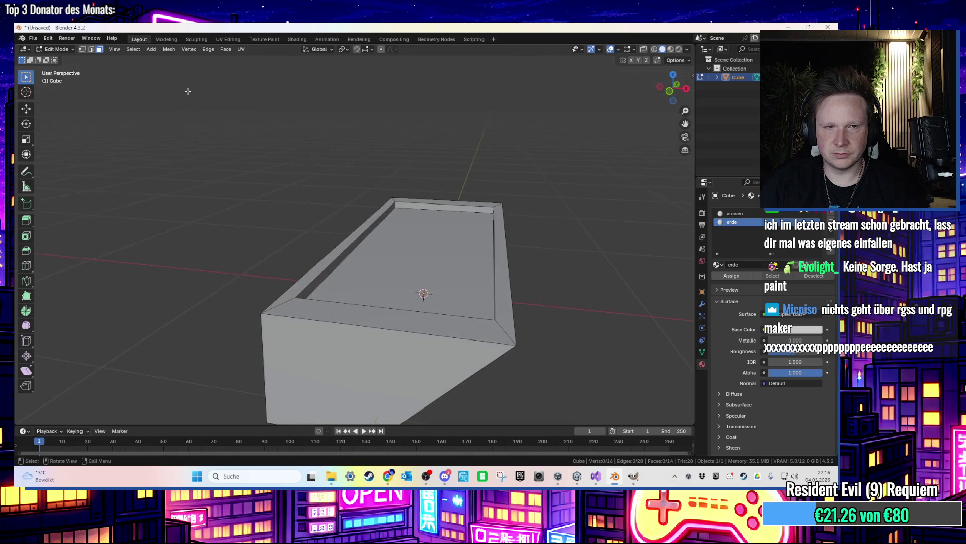
Export the planter as FBX to the Desktop named blumenkuebel.fbx
left_click(37, 39)
mouse_move(62, 148)
left_click(176, 245)
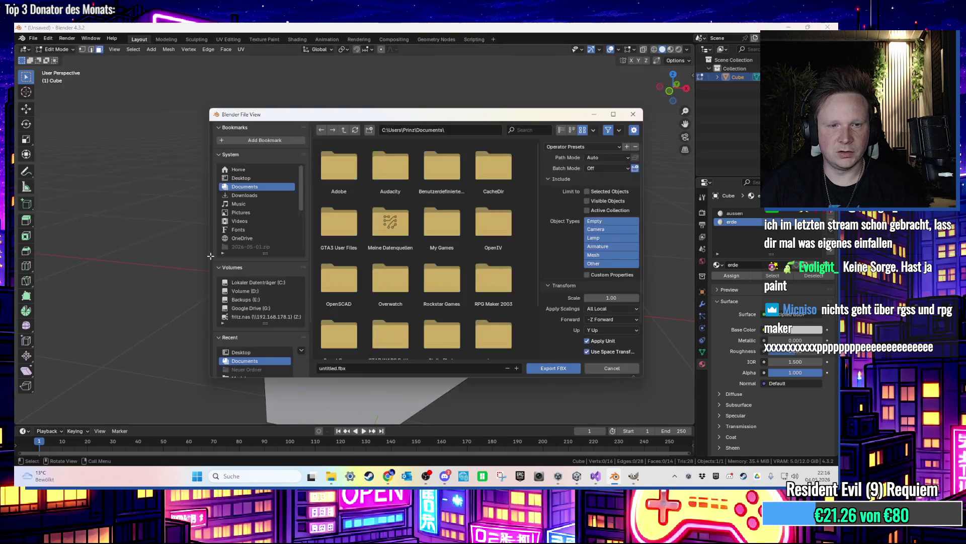
left_click(240, 177)
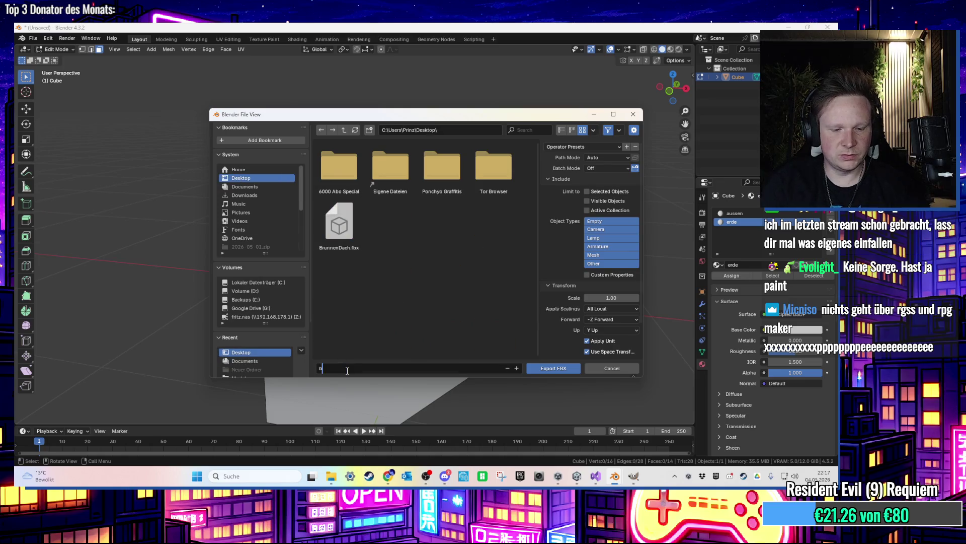
key("Return")
left_click(574, 370)
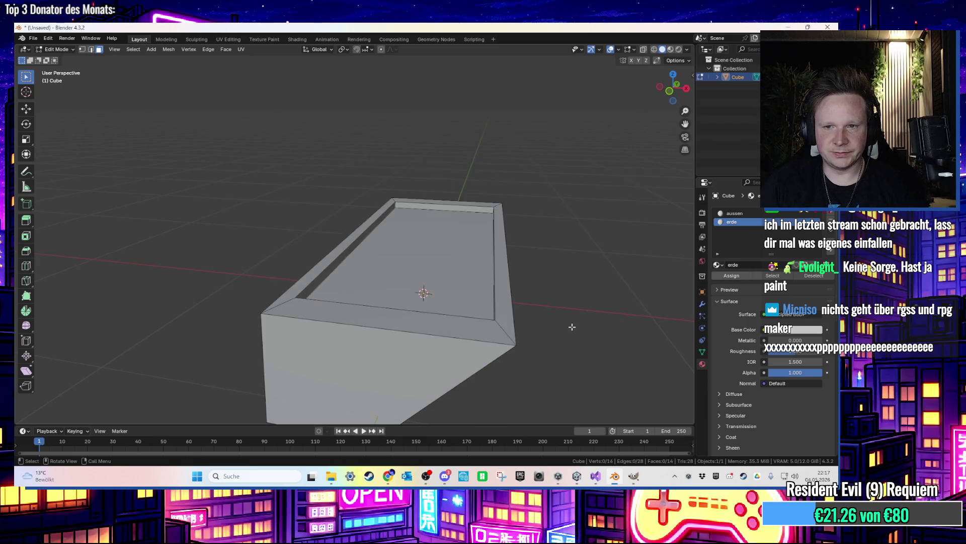
left_click(786, 27)
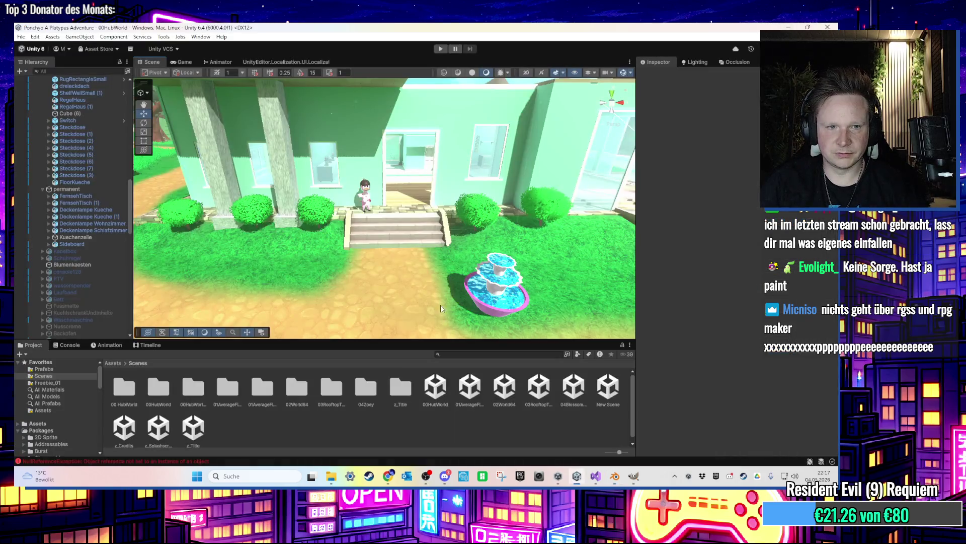
From Assets/00 HubWorld/Models, place the blumenkuebel model in front of the entrance stairs
double_click(127, 385)
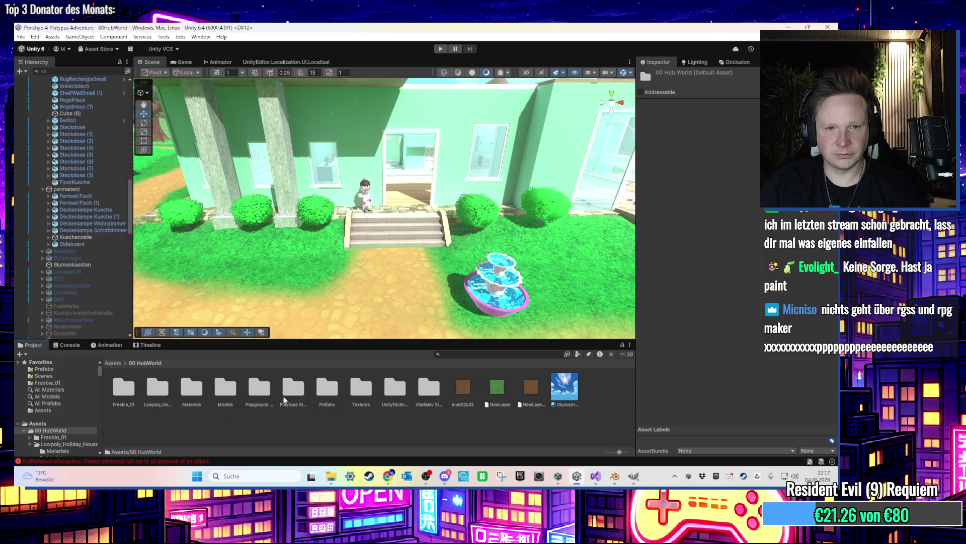
double_click(225, 389)
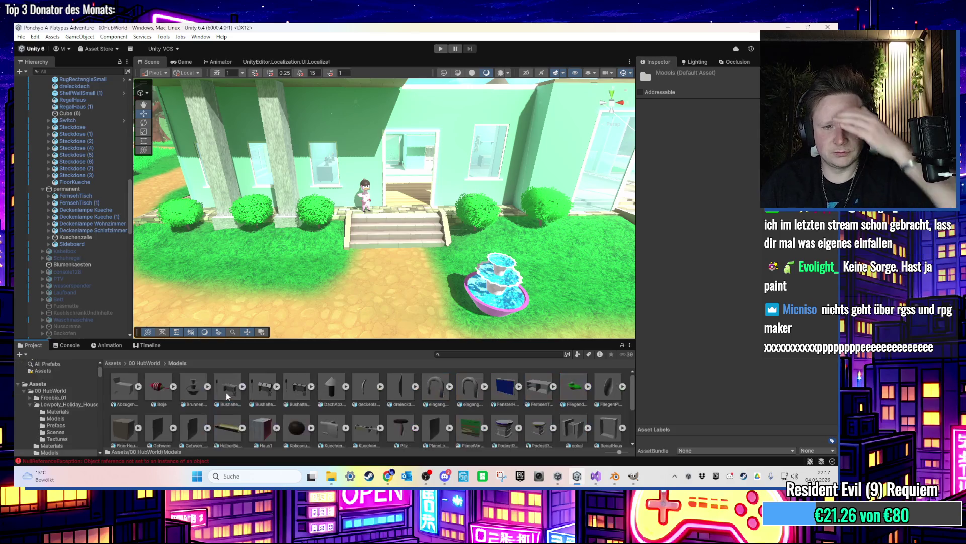
left_click(577, 476)
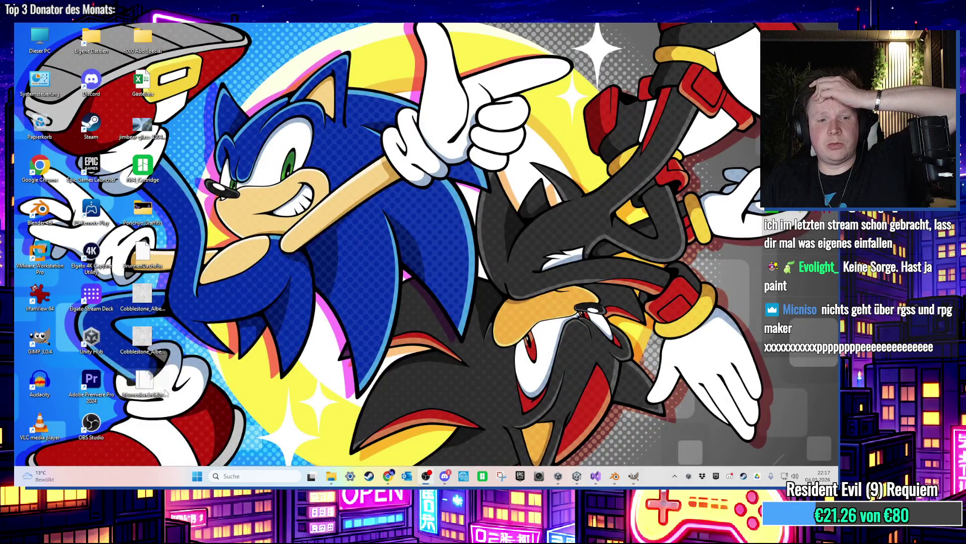
left_click(577, 476)
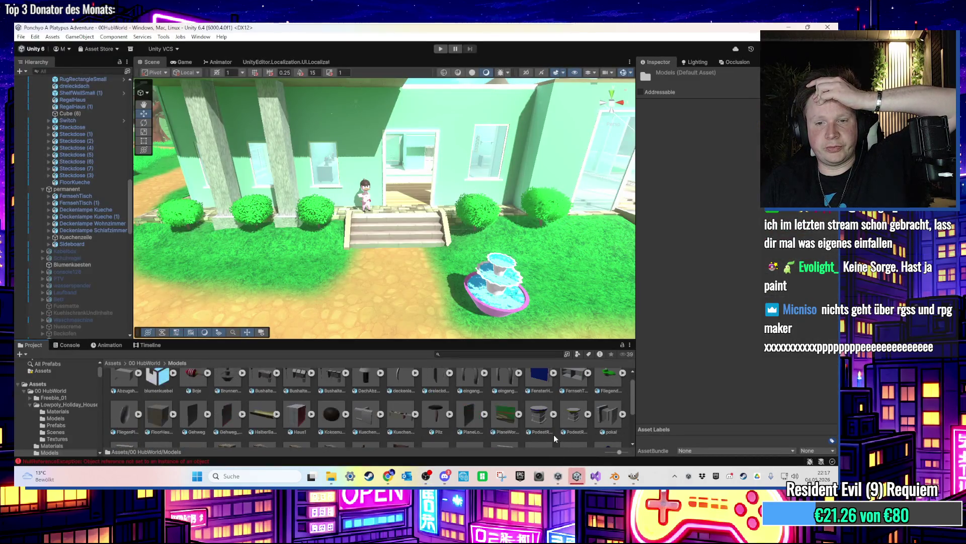
mouse_move(154, 383)
left_mouse_down()
mouse_move(392, 275)
mouse_move(405, 283)
mouse_move(414, 235)
left_mouse_up()
scroll(406, 283, "up", 5)
scroll(414, 234, "up", 3)
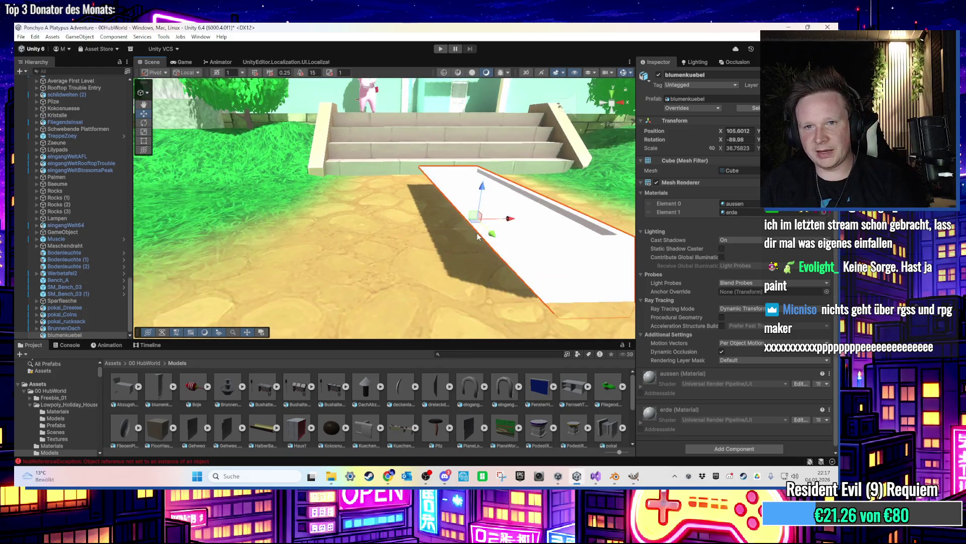
scroll(473, 240, "down", 3)
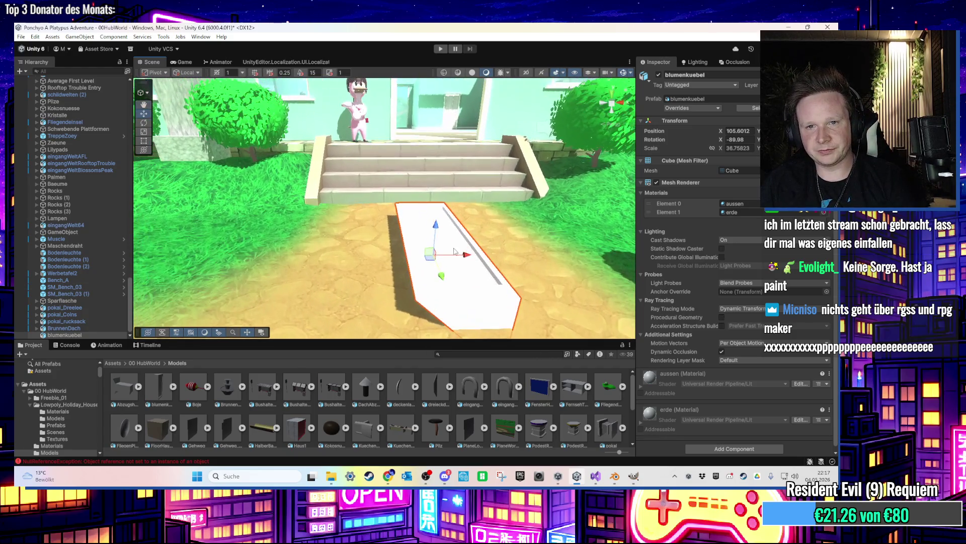
scroll(438, 233, "down", 2)
Shorten the planter along its length to about 25.6 with the Transform tool
left_click(144, 150)
left_click_drag(469, 218, 453, 221)
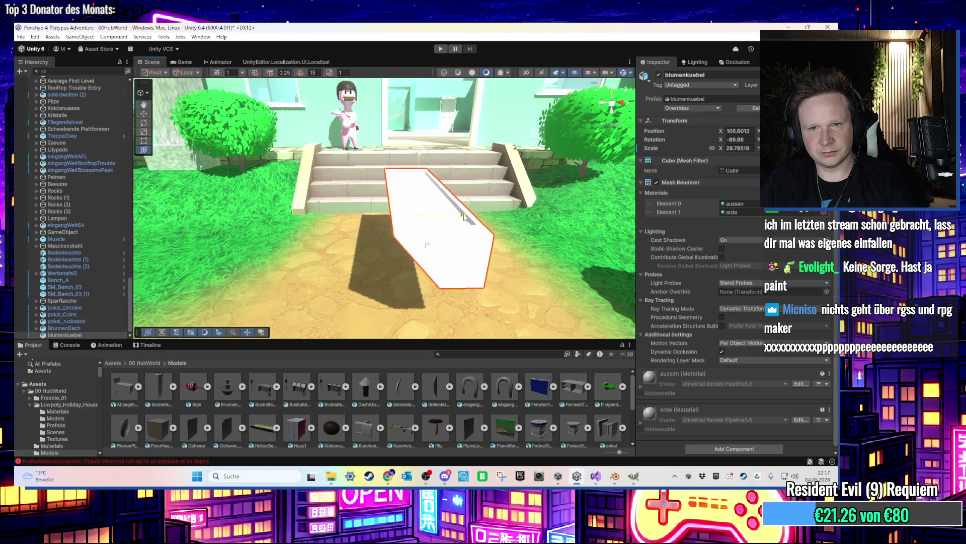
scroll(487, 261, "up", 2)
scroll(487, 261, "up", 3)
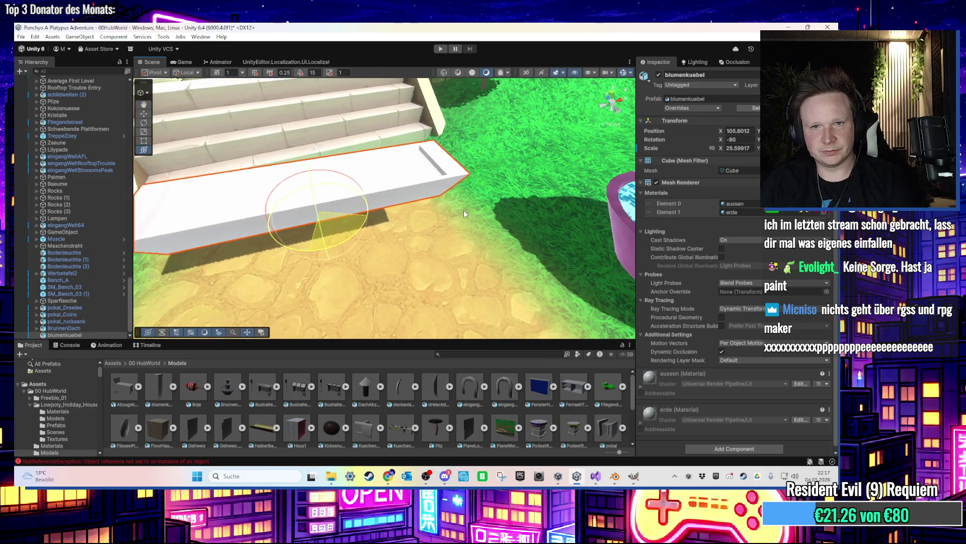
left_click(422, 213)
mouse_move(421, 213)
left_mouse_down()
mouse_move(317, 171)
mouse_move(517, 373)
left_mouse_up()
key("w")
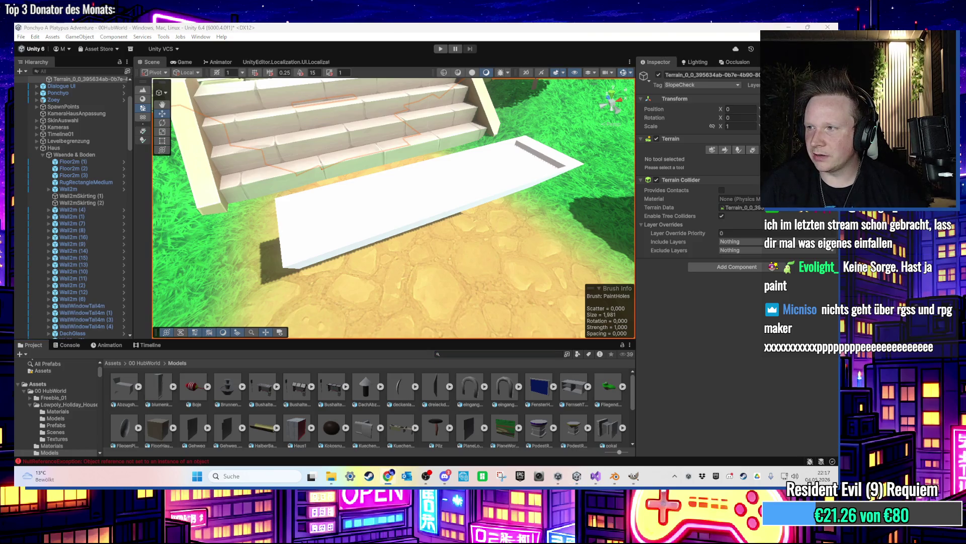
Search the Project for 'earth' and apply an earth material to the planter's inner floor
key("alt+Tab")
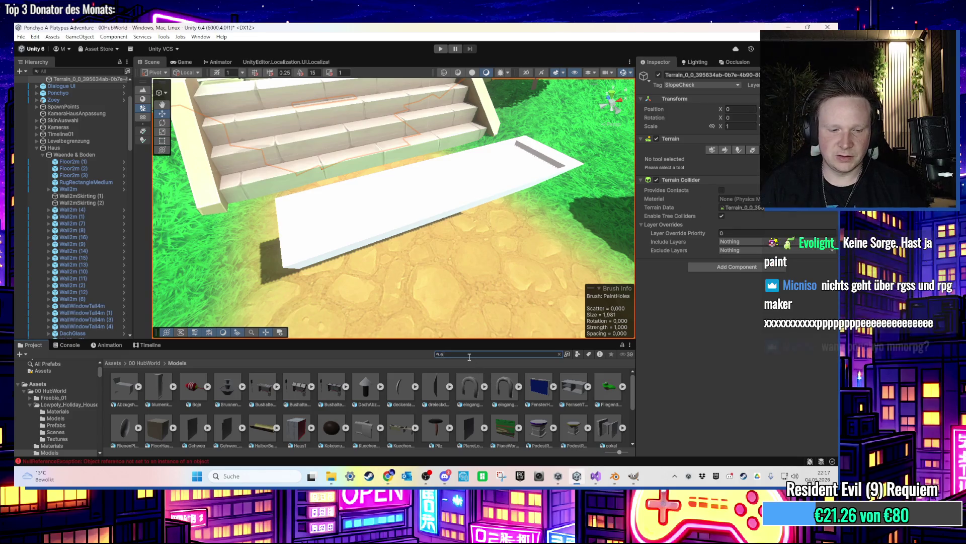
type("earth")
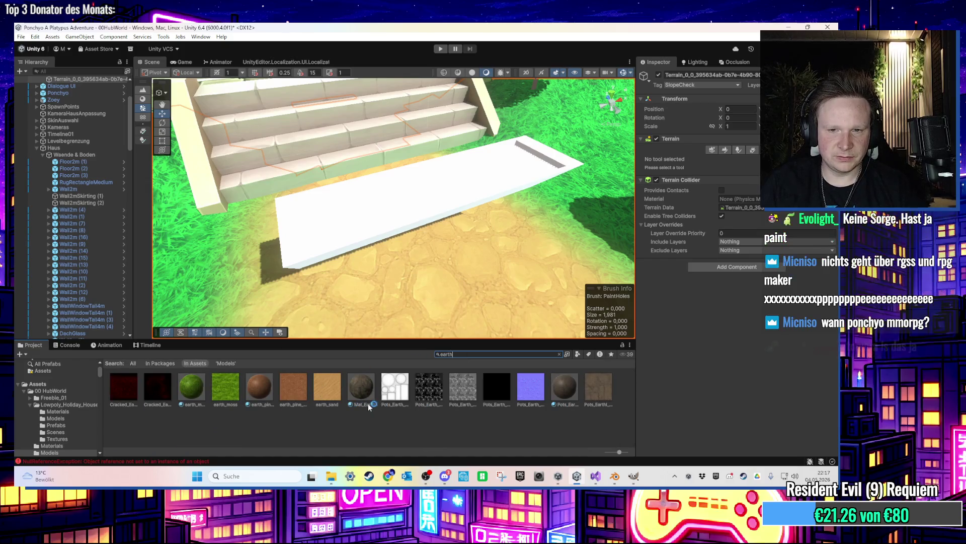
mouse_move(564, 386)
left_mouse_down()
mouse_move(428, 282)
mouse_move(405, 211)
left_mouse_up()
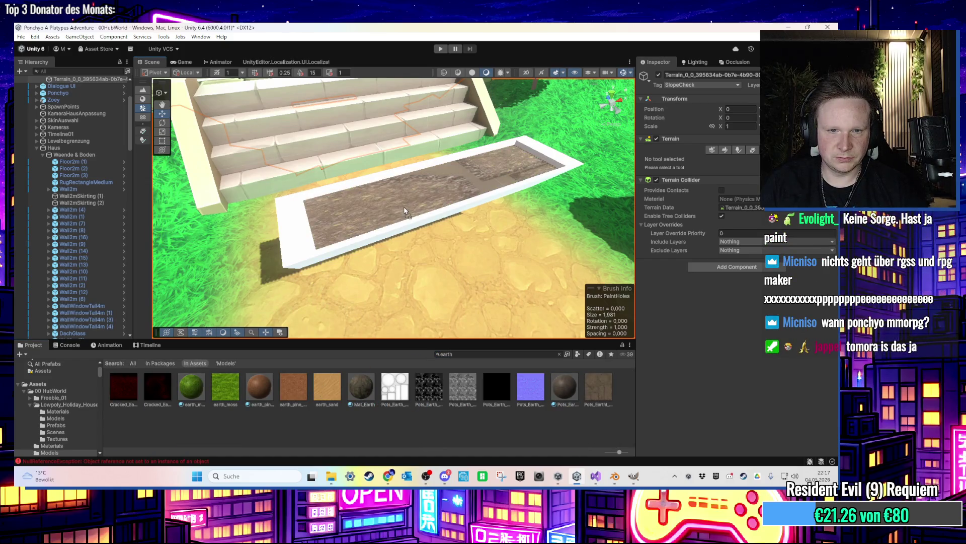
left_click_drag(247, 409, 383, 209)
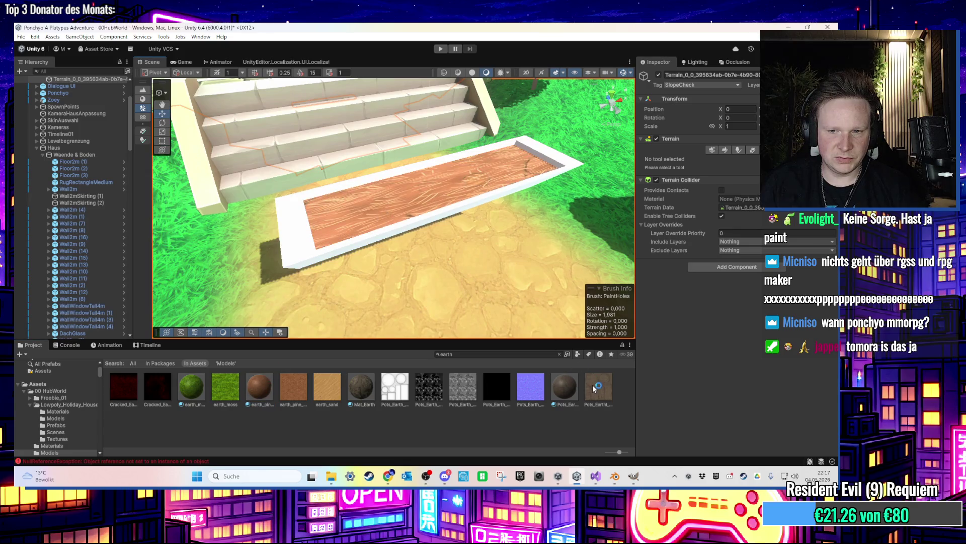
Enter Play mode to test the hub scene
scroll(467, 222, "down", 5)
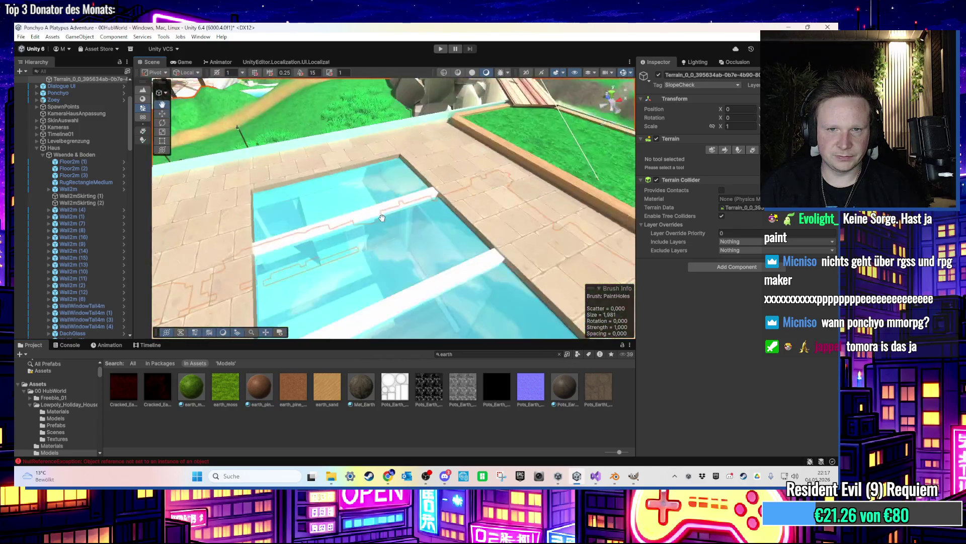
scroll(414, 192, "down", 5)
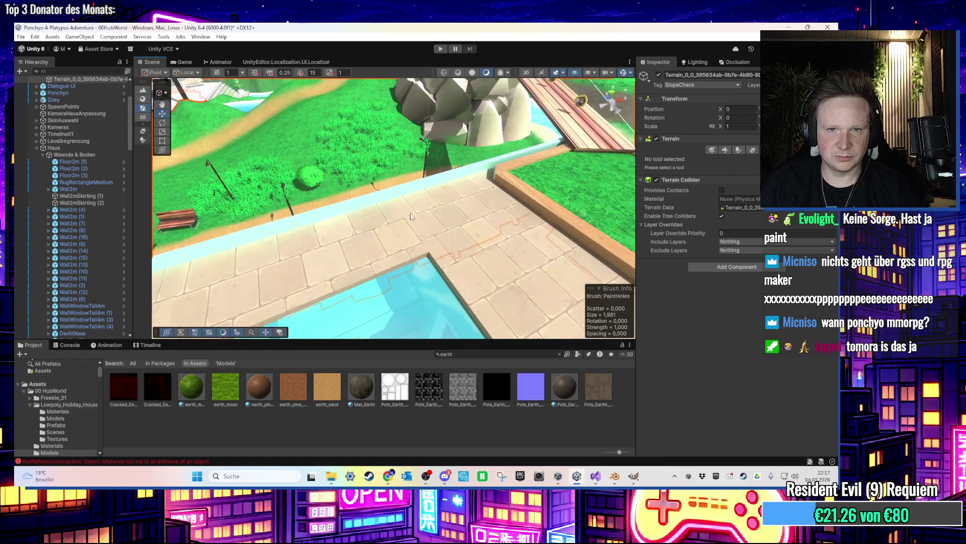
scroll(385, 160, "down", 10)
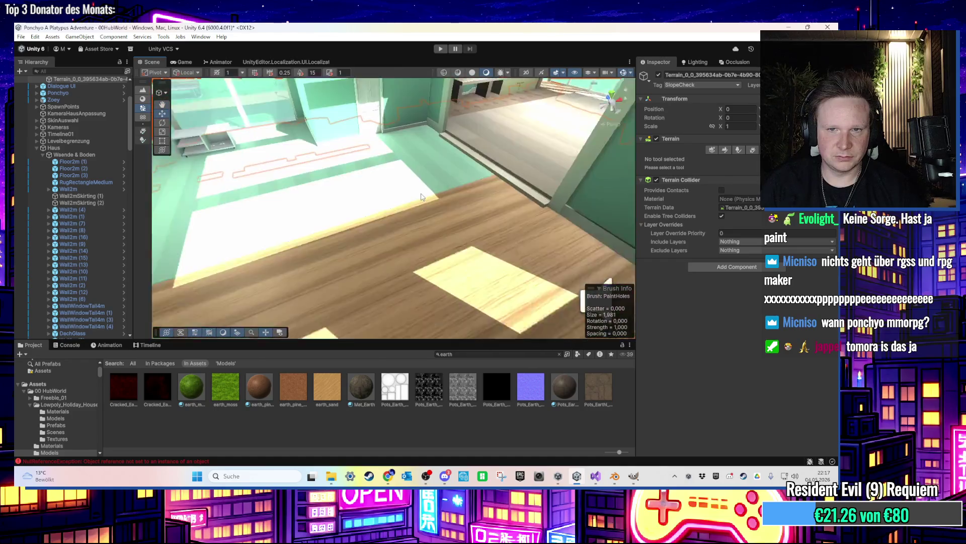
scroll(339, 200, "down", 3)
left_click(440, 48)
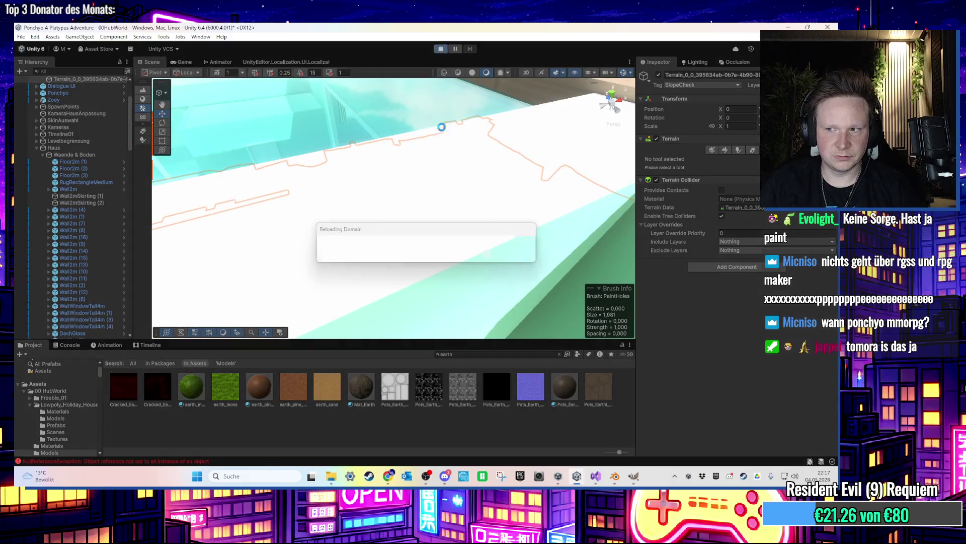
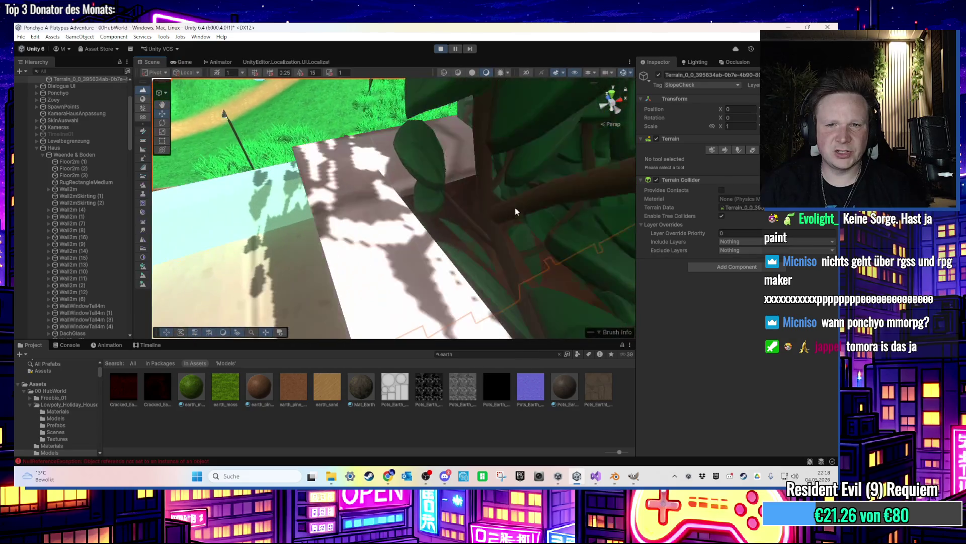
Select the plant pot and frame it in the Scene view
left_click(486, 238)
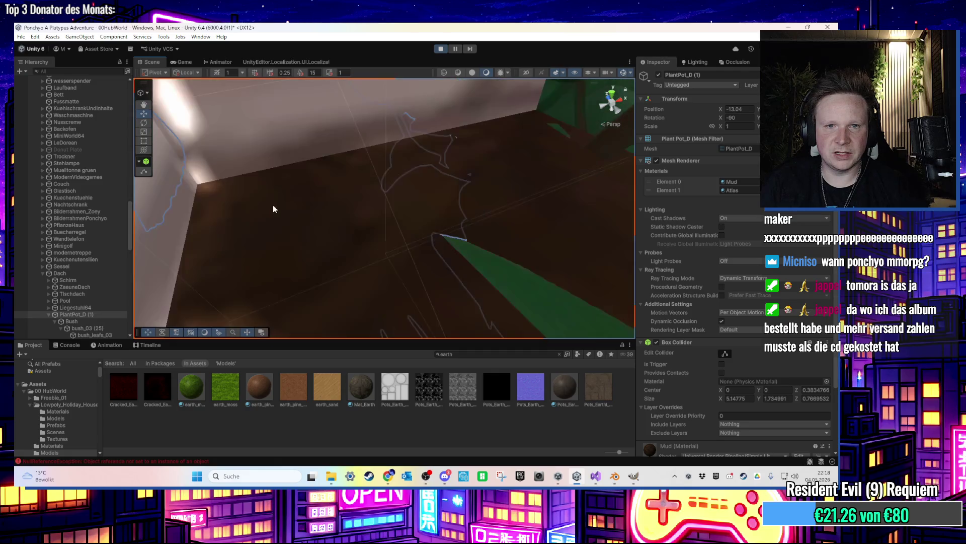
left_click(301, 208)
left_click(301, 208)
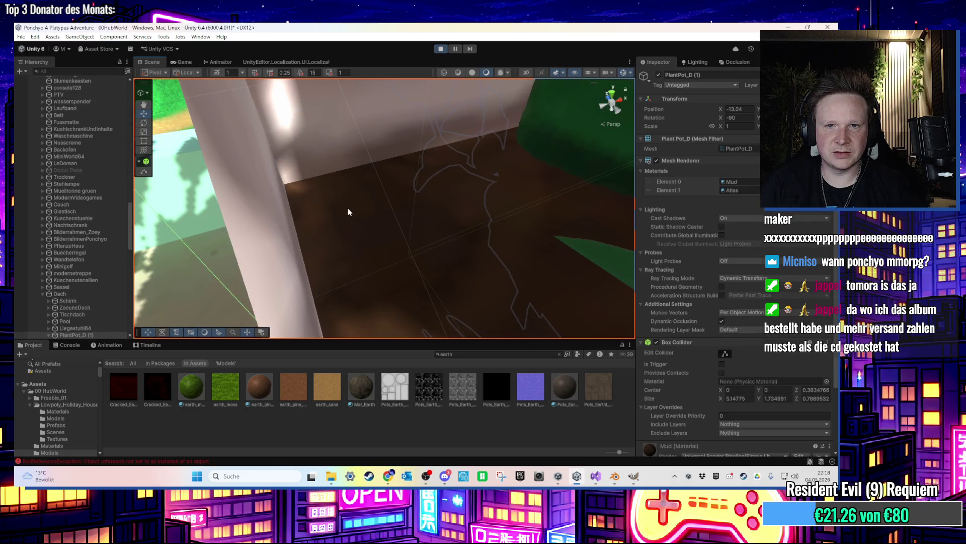
key("f")
left_click_drag(442, 199, 417, 238)
left_click(403, 202)
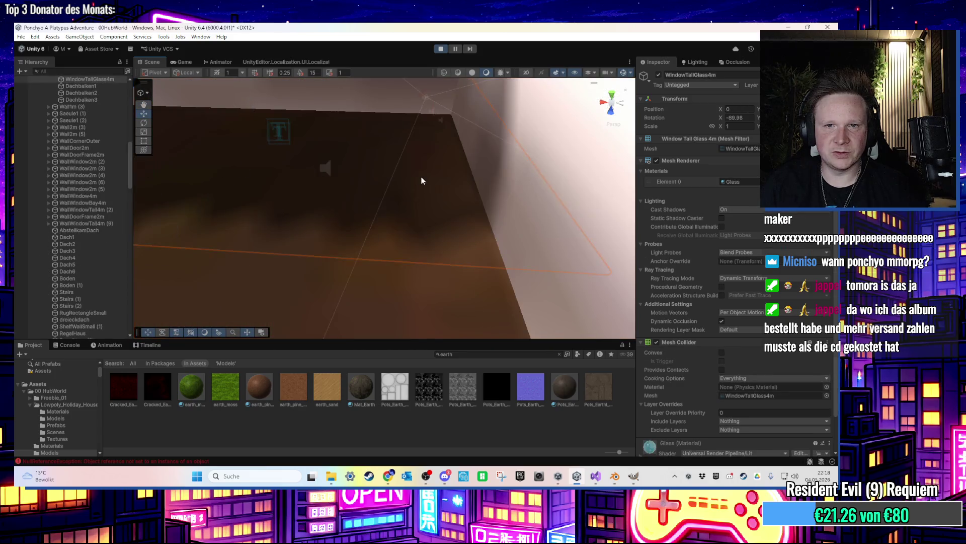
key("f")
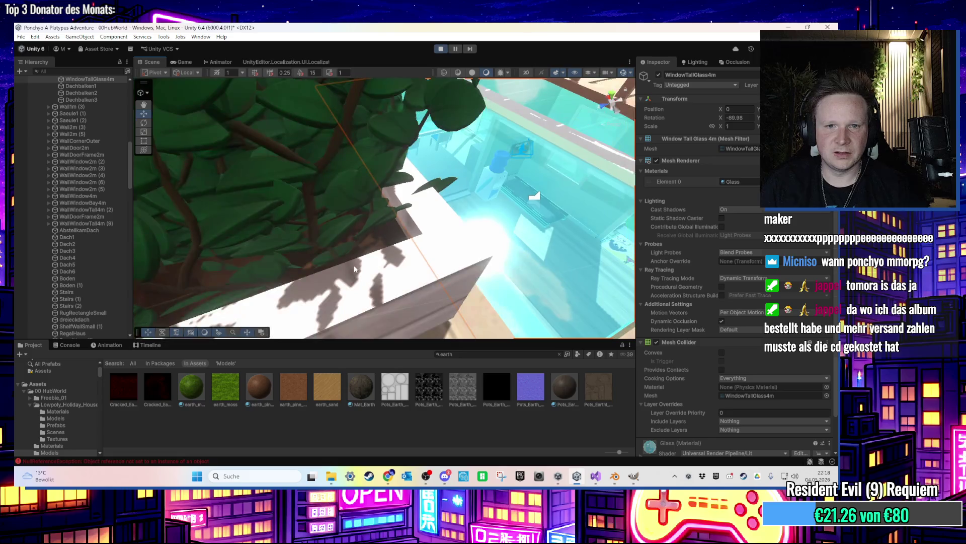
left_click(354, 264)
key("f")
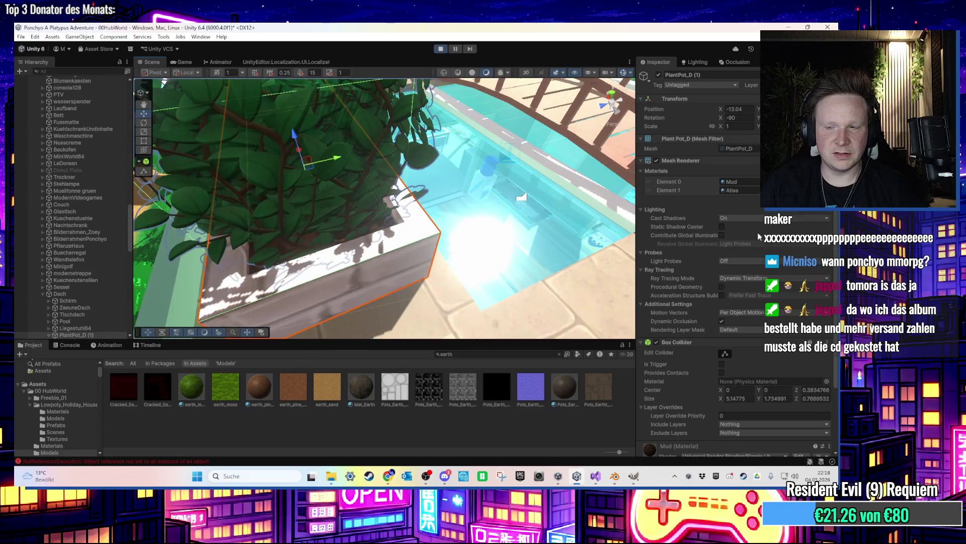
Exit Play mode, apply the Mud material to the bed, then select Blender's top inner face
left_click(747, 182)
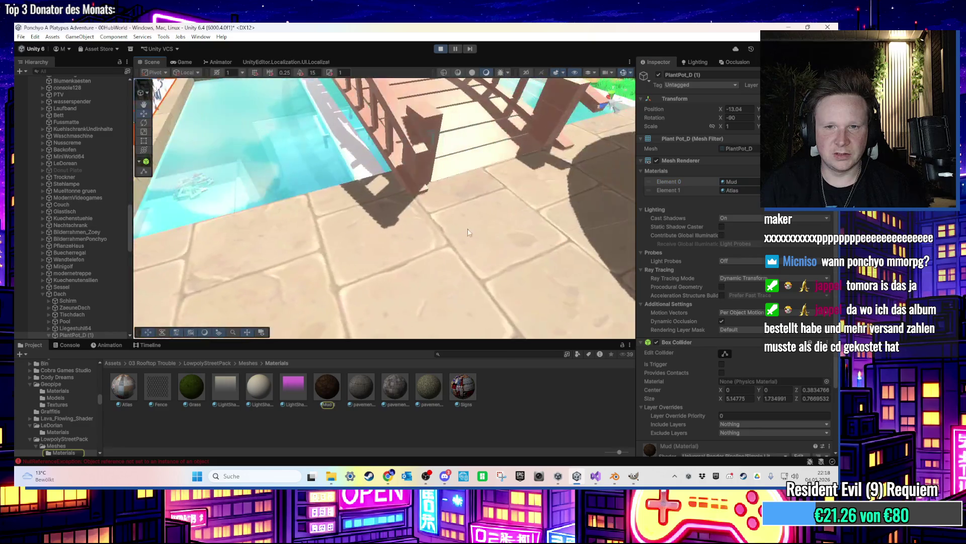
left_click(441, 48)
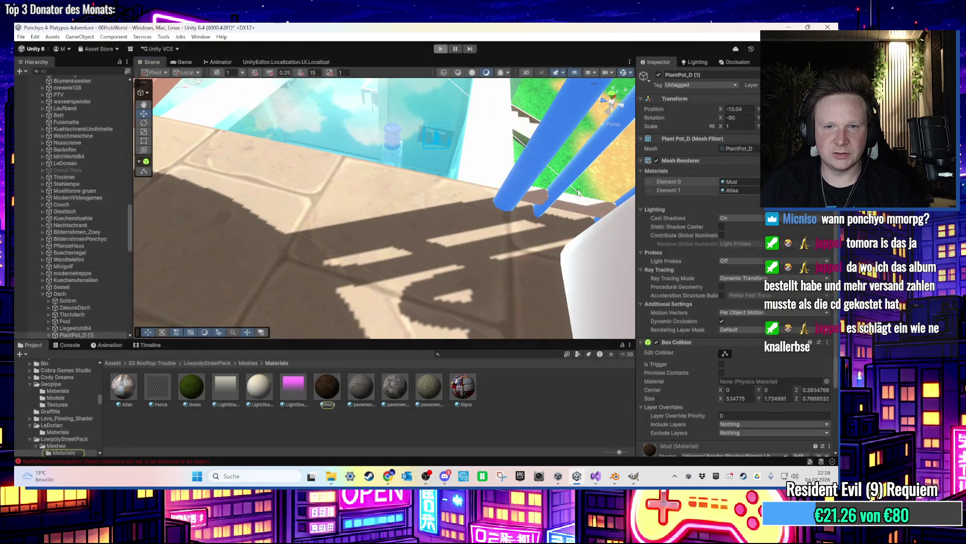
scroll(426, 178, "up", 5)
scroll(426, 177, "down", 5)
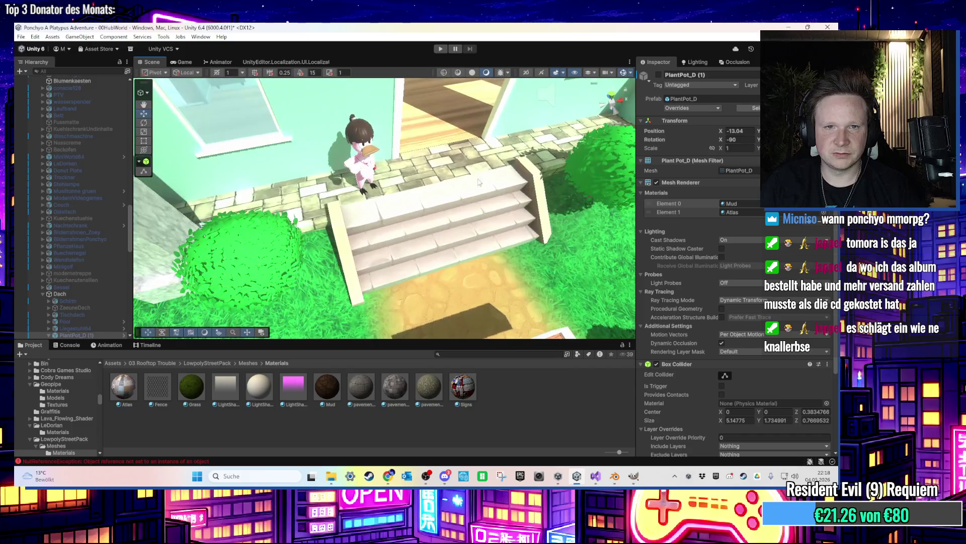
scroll(466, 258, "up", 5)
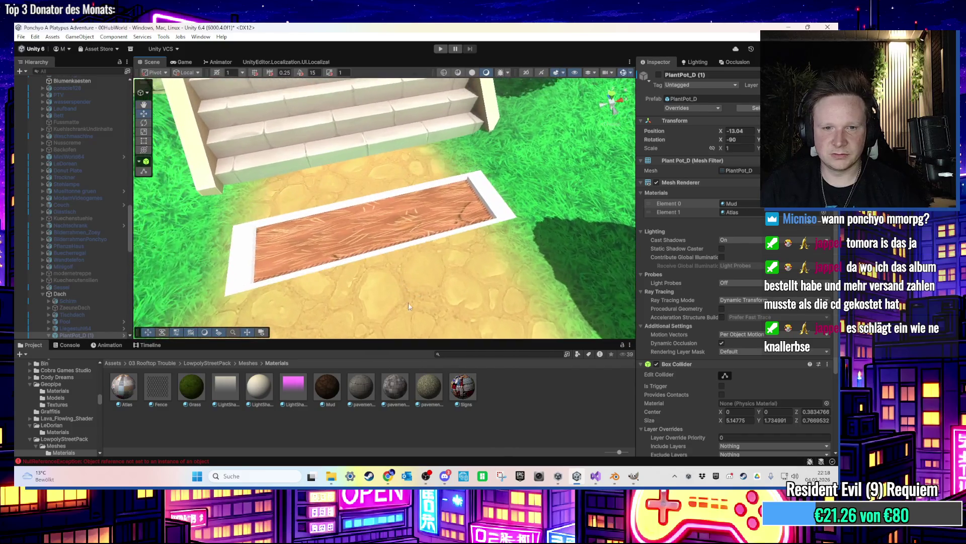
left_click_drag(325, 385, 355, 228)
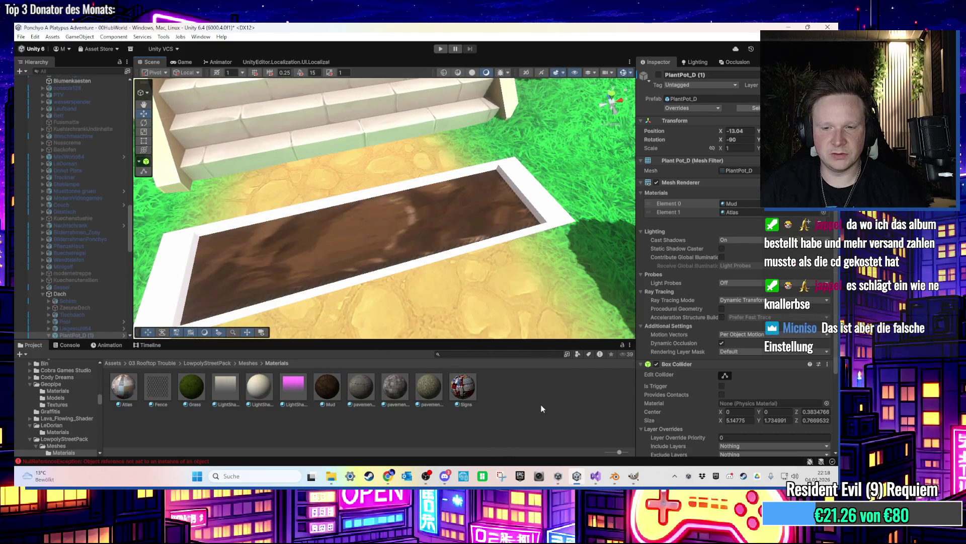
left_click(617, 477)
left_click(458, 267)
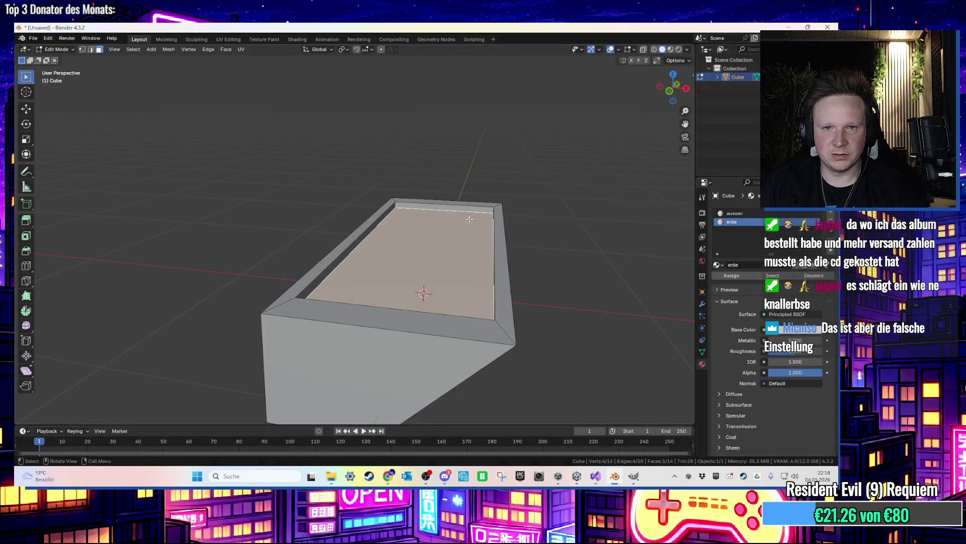
Smart UV Project the planter's top face in the UV Editing workspace
left_click_drag(469, 219, 351, 77)
left_click(227, 39)
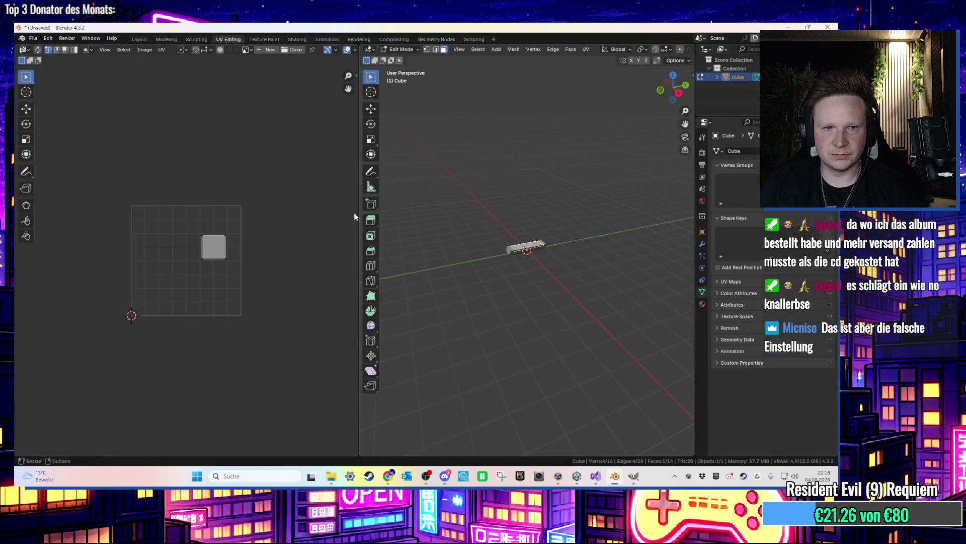
key("u")
left_click(282, 226)
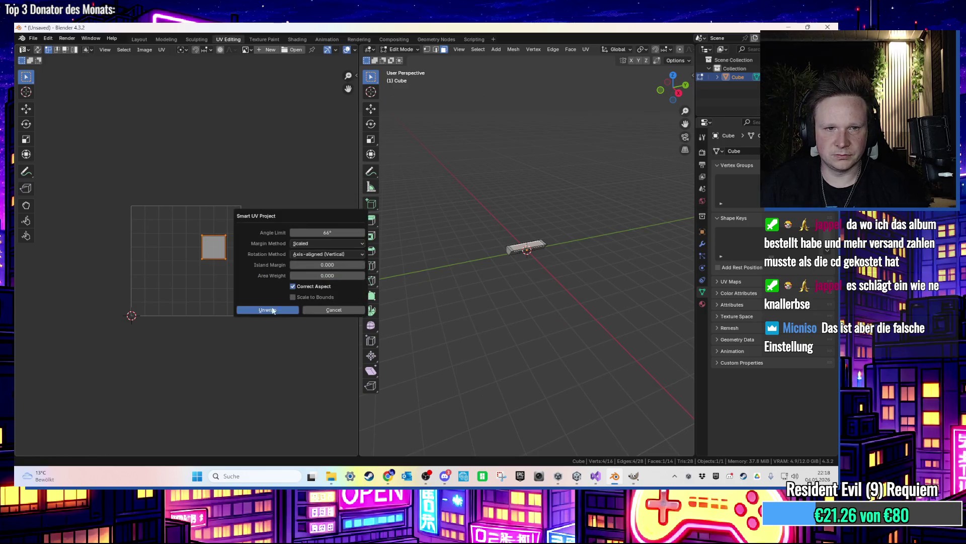
left_click(281, 307)
scroll(517, 252, "up", 10)
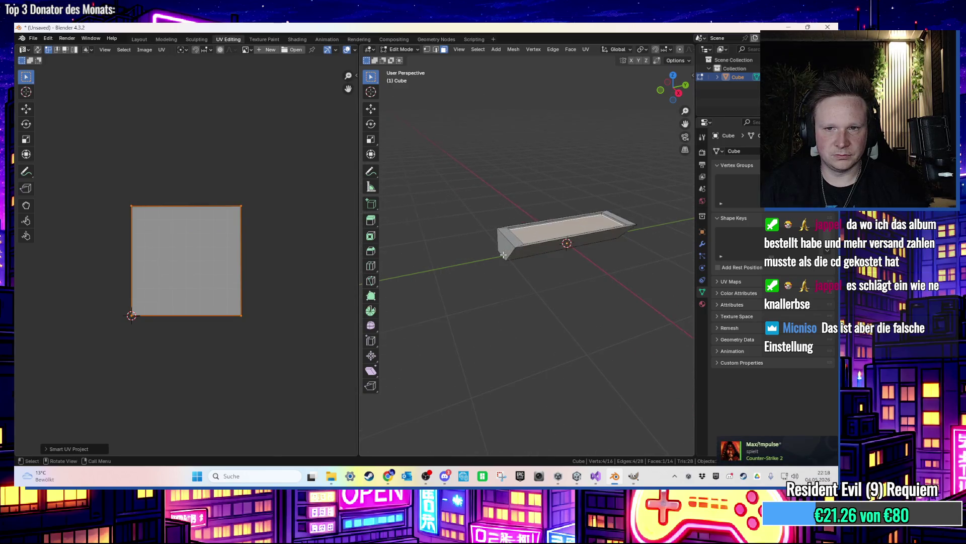
left_click(91, 39)
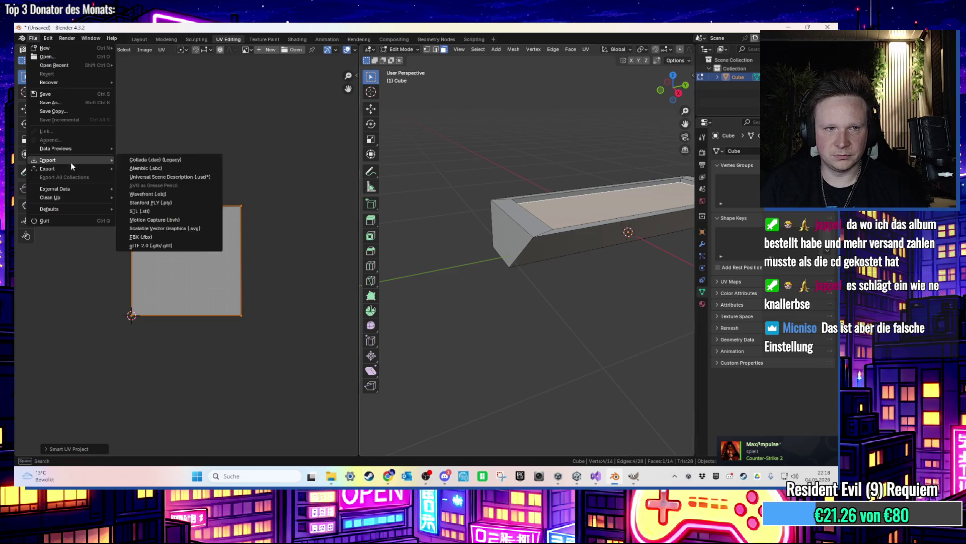
Export the planter as blumenkuebel.fbx and minimize Blender
left_click(33, 38)
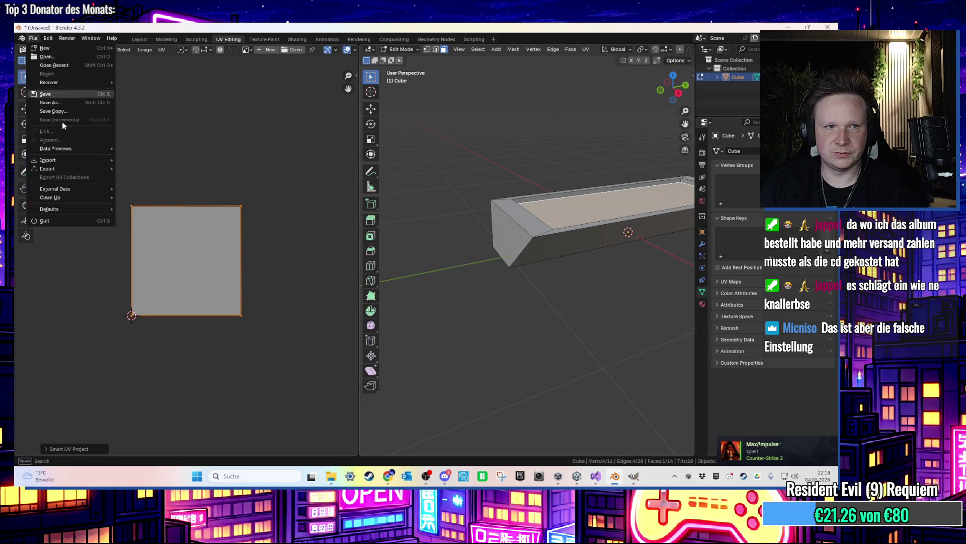
mouse_move(74, 169)
left_click(189, 249)
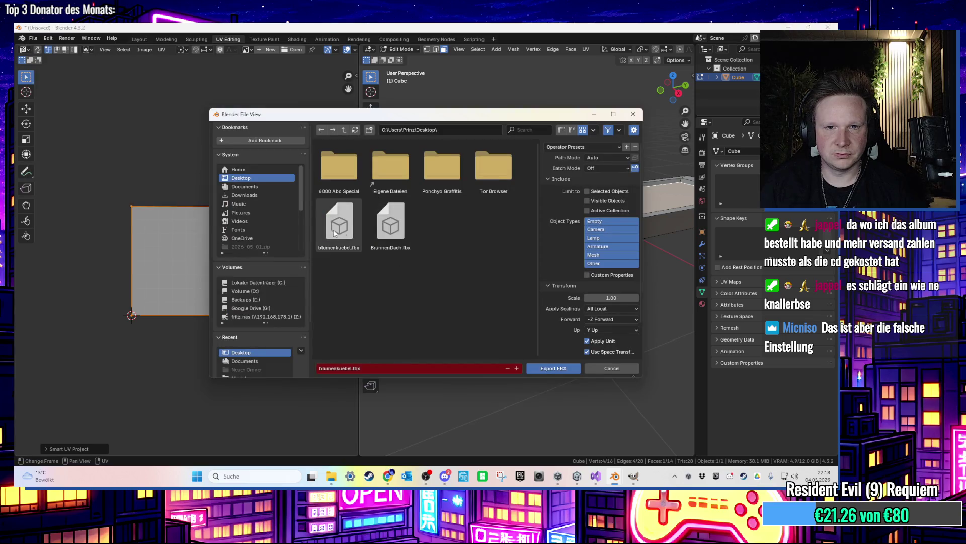
key("Escape")
left_click(788, 26)
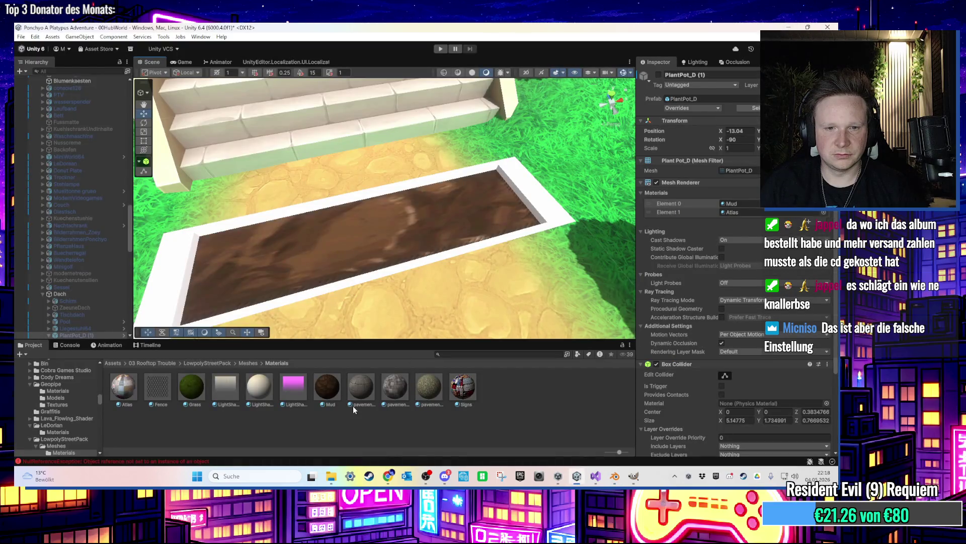
Locate the blumenkuebel model asset and show its folder in Explorer
left_click(437, 238)
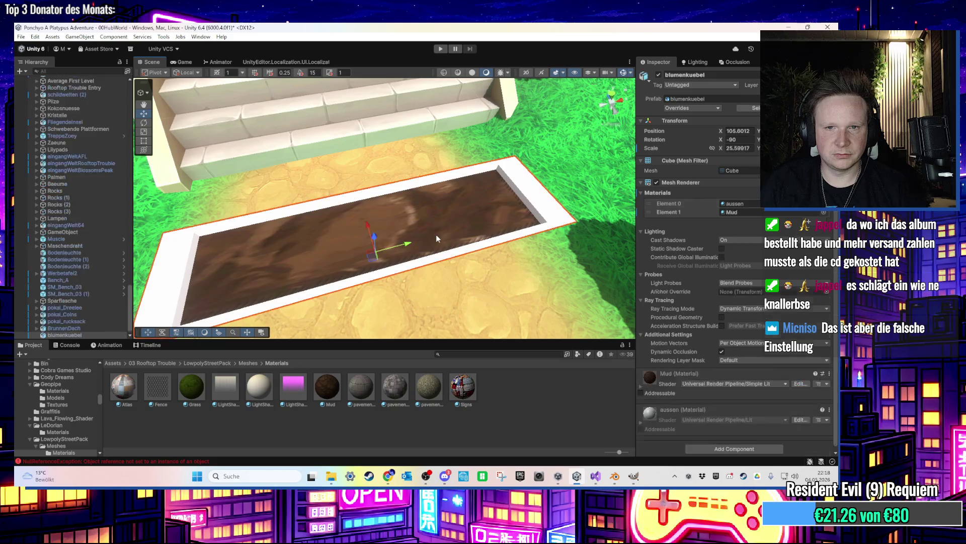
left_click(734, 171)
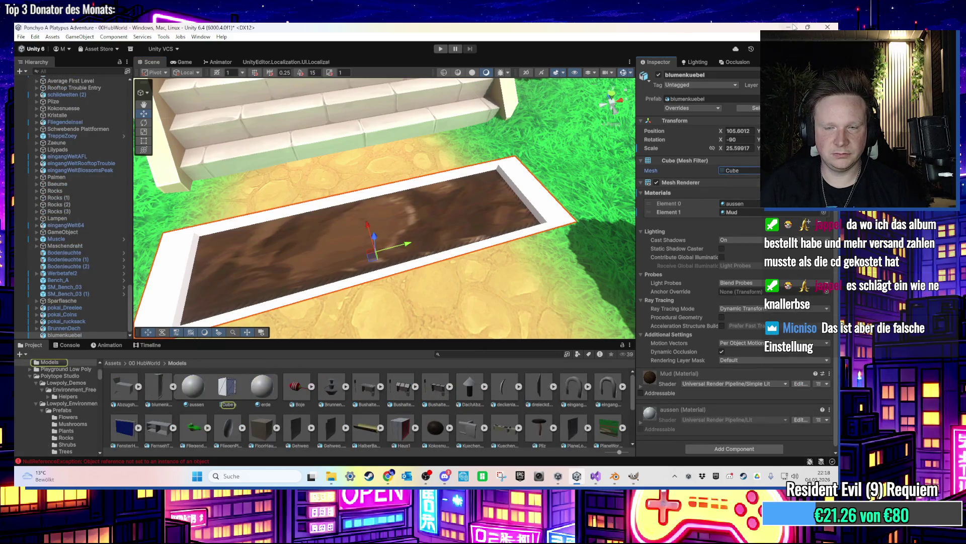
right_click(454, 405)
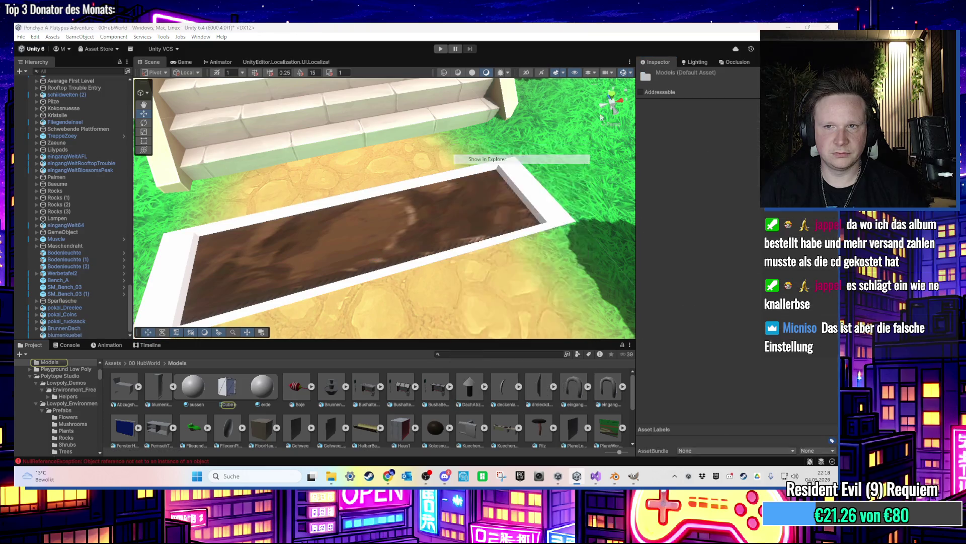
left_click(503, 159)
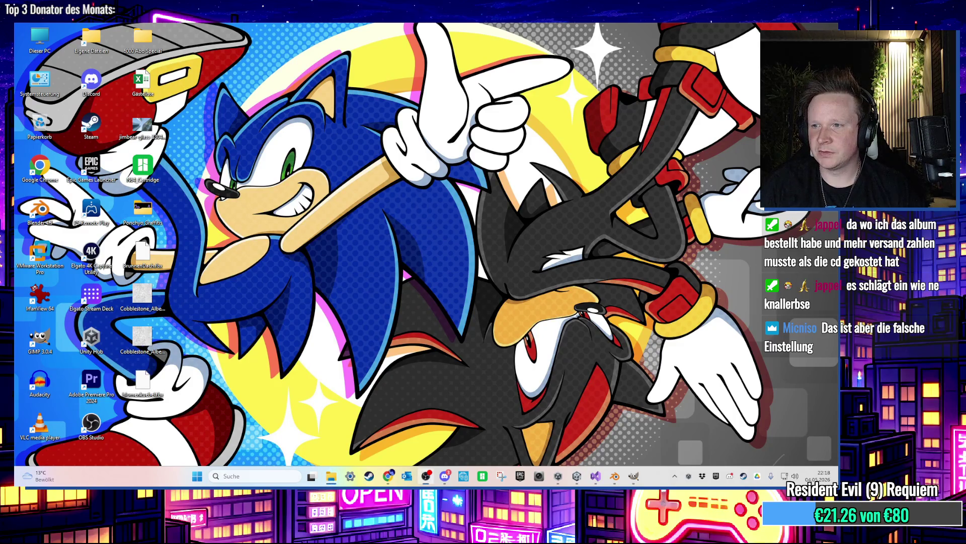
Refocus Unity so the model reimports, and zoom in on the dirt bed
left_click(577, 476)
scroll(361, 243, "up", 3)
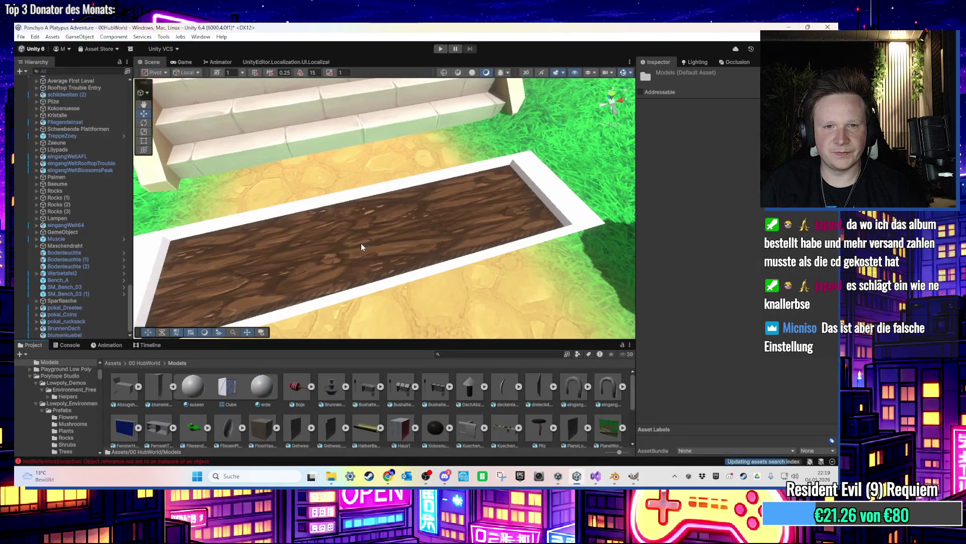
mouse_move(351, 247)
left_mouse_down()
mouse_move(404, 227)
mouse_move(395, 248)
mouse_move(374, 256)
left_mouse_up()
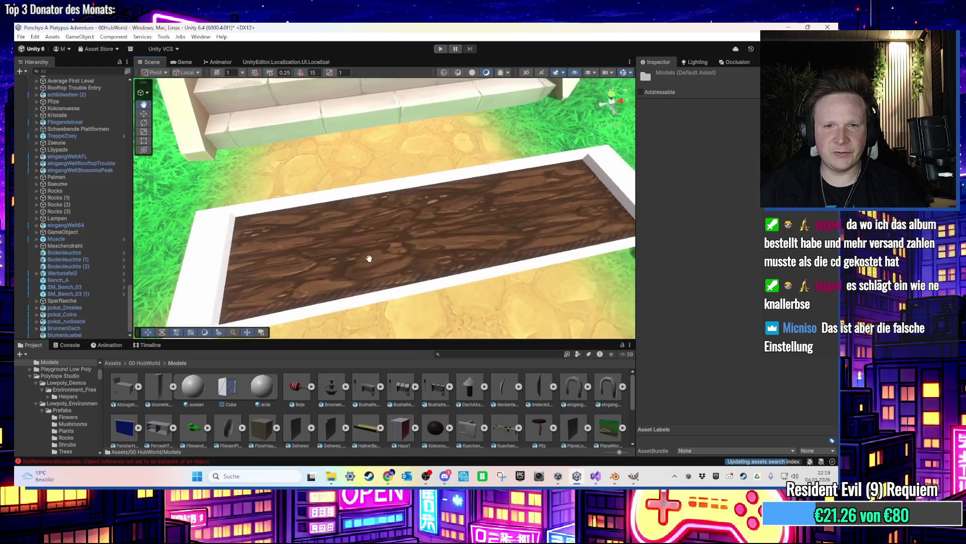
scroll(362, 244, "down", 5)
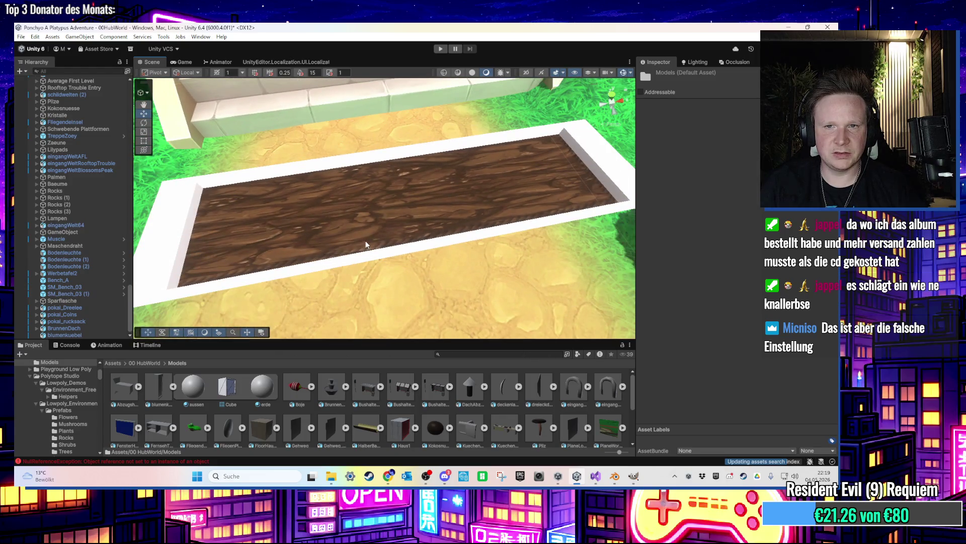
scroll(362, 244, "down", 1)
Deselect the unwrapped UV face in Blender, then reselect the planter in Unity
left_click(615, 476)
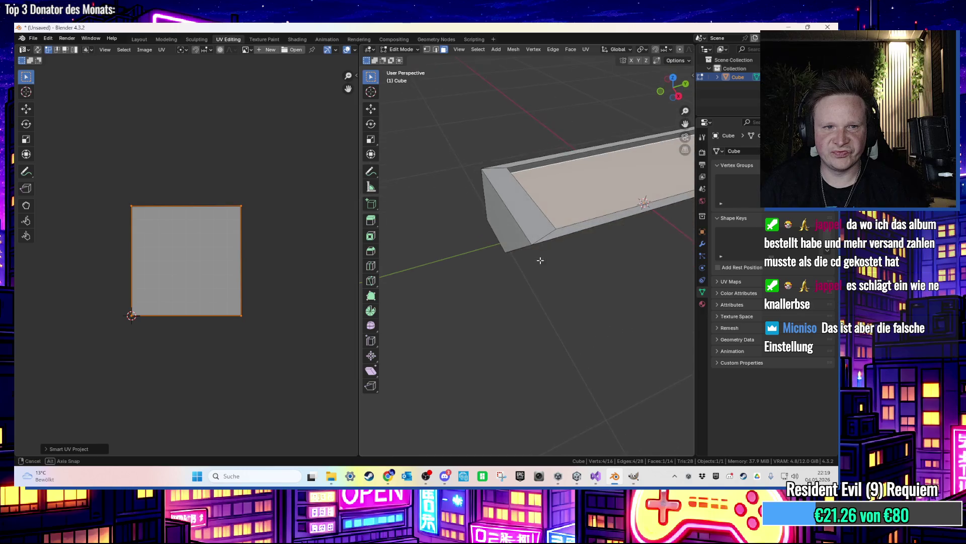
left_click(273, 205)
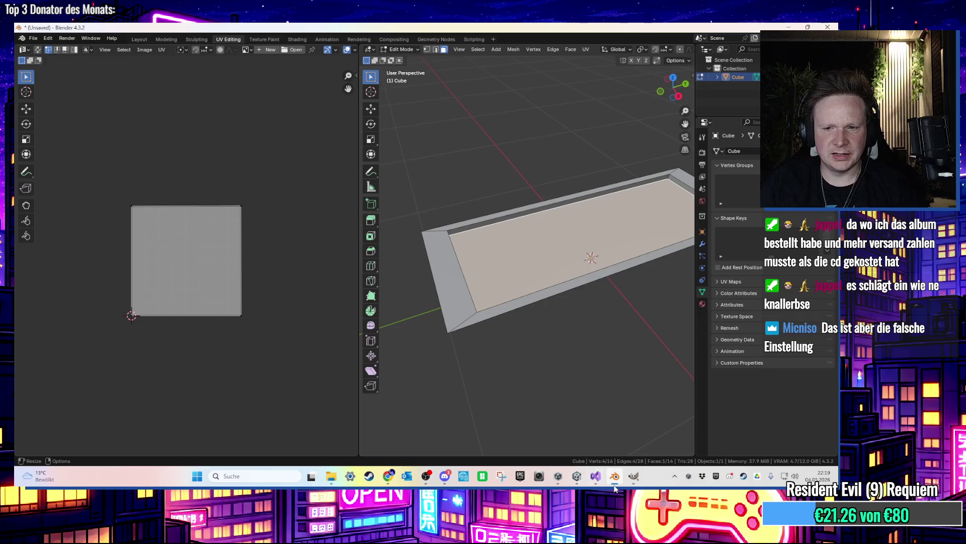
left_click(616, 484)
left_click(392, 225)
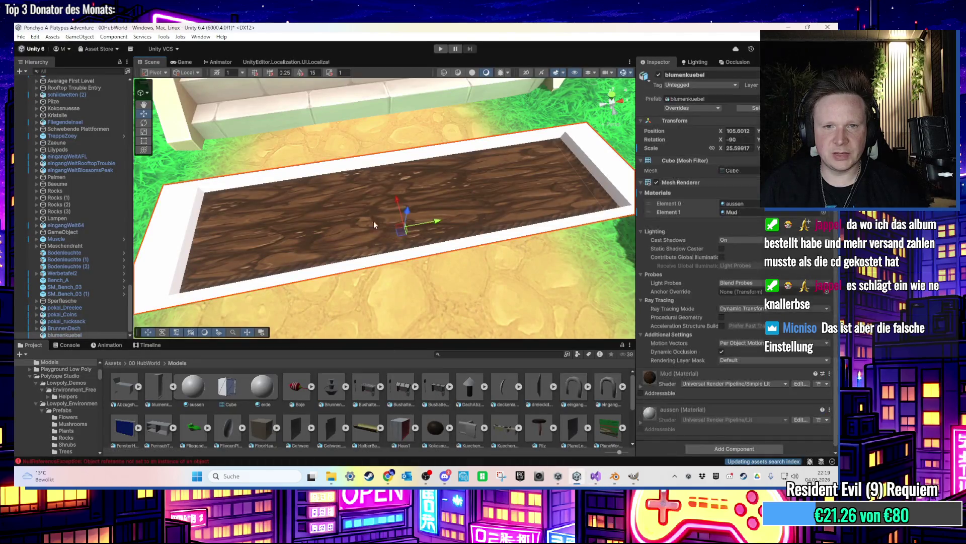
Find the Mud material's base-map texture and show it in Explorer
left_click(745, 212)
left_click(312, 398)
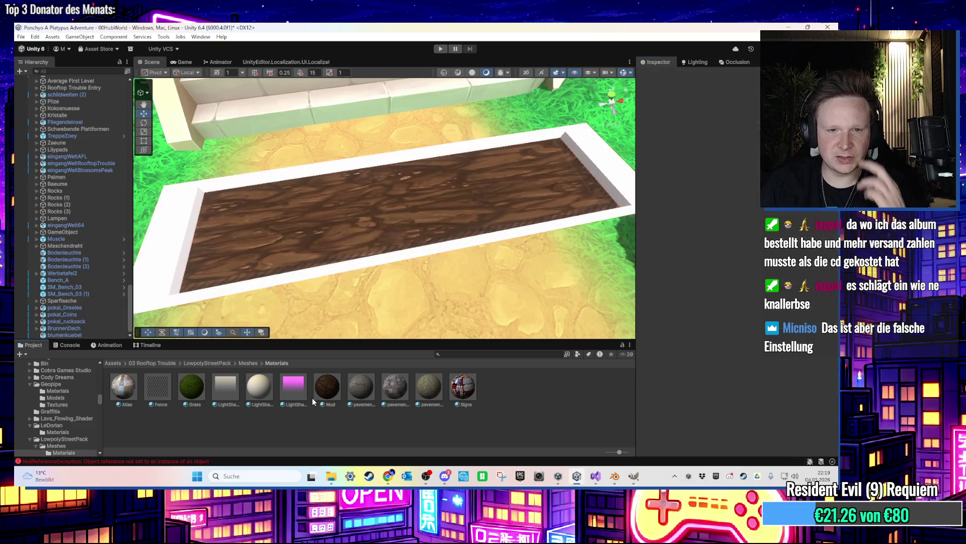
left_click(657, 163)
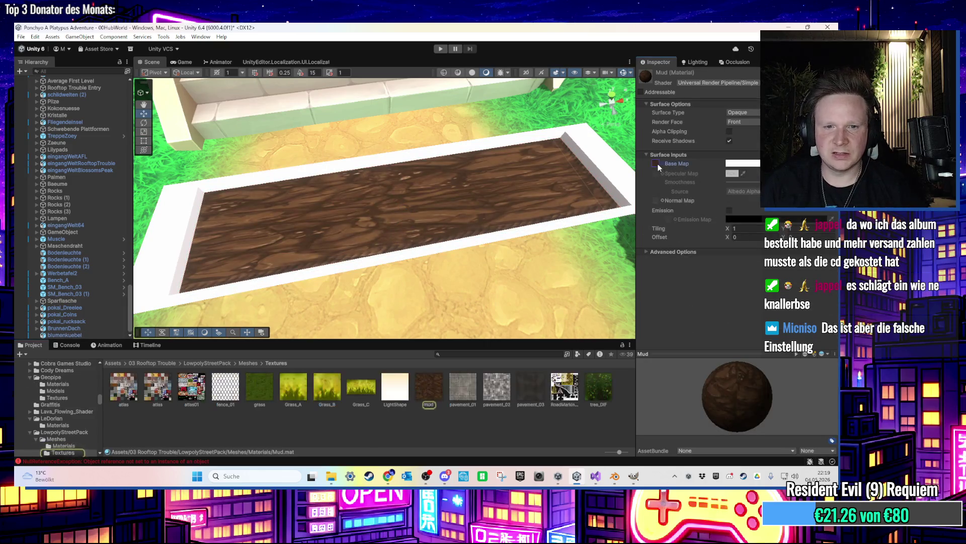
right_click(428, 385)
left_click(496, 141)
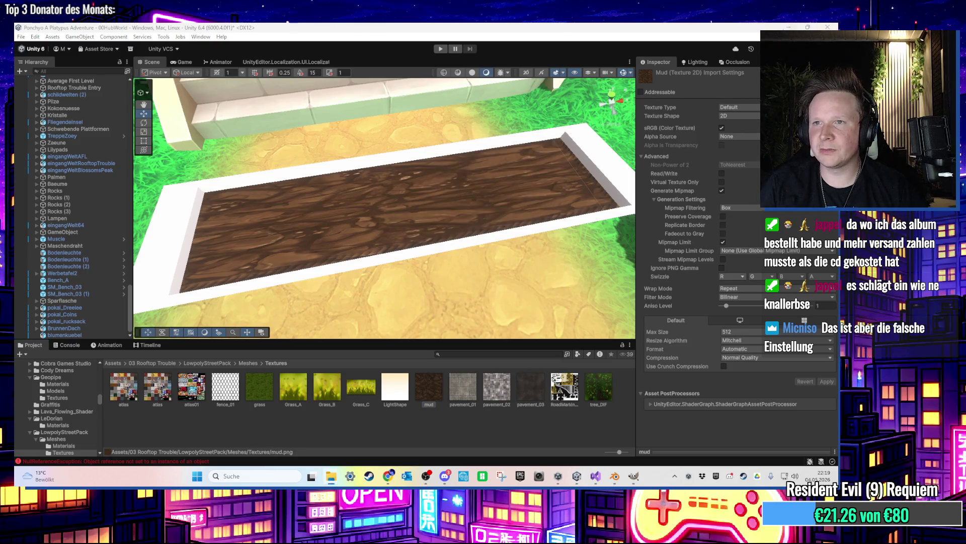
Paste a copy of mud.png onto the desktop and bring Blender back up
key("super+d")
right_click(453, 104)
left_click(498, 189)
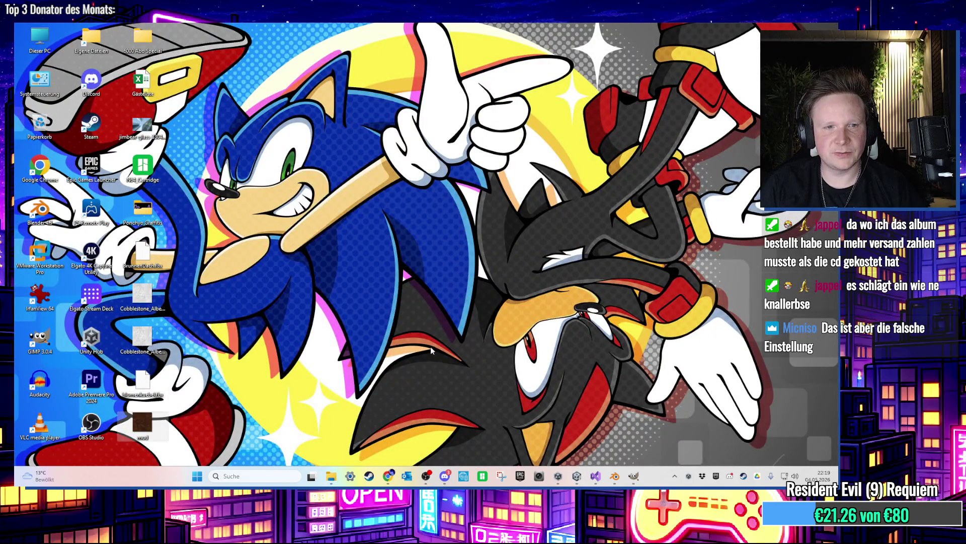
left_click(614, 476)
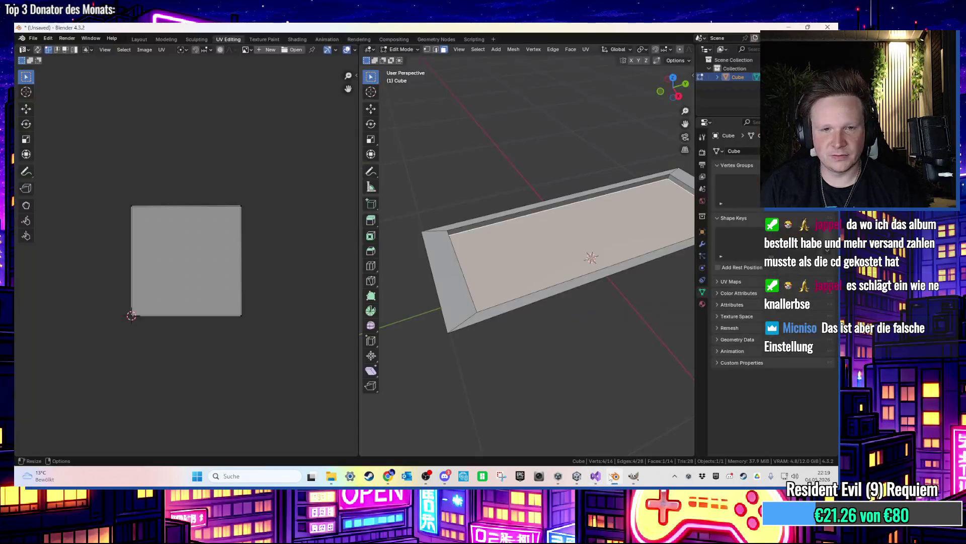
Set the erde material's Base Color to an Image Texture loading mud.png
left_click(704, 303)
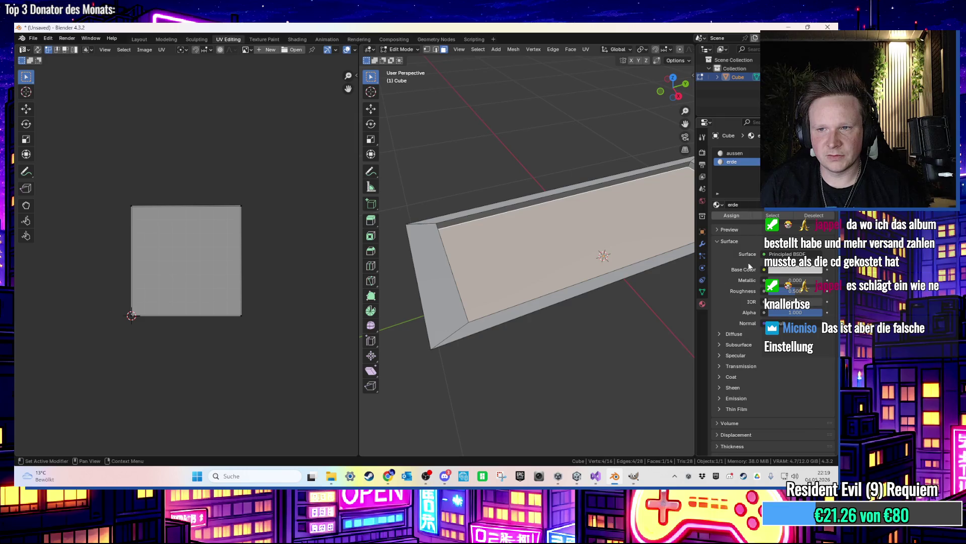
left_click_drag(673, 85, 664, 93)
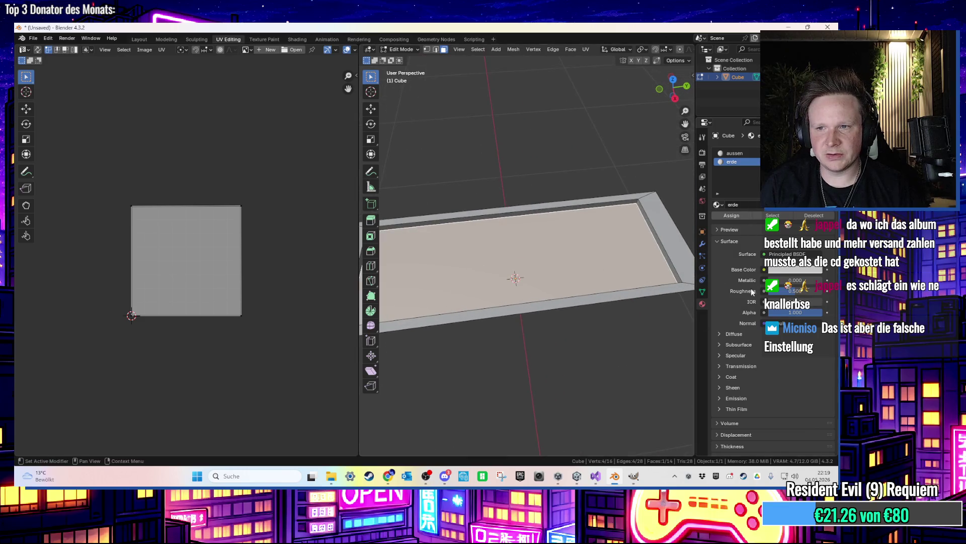
left_click(764, 271)
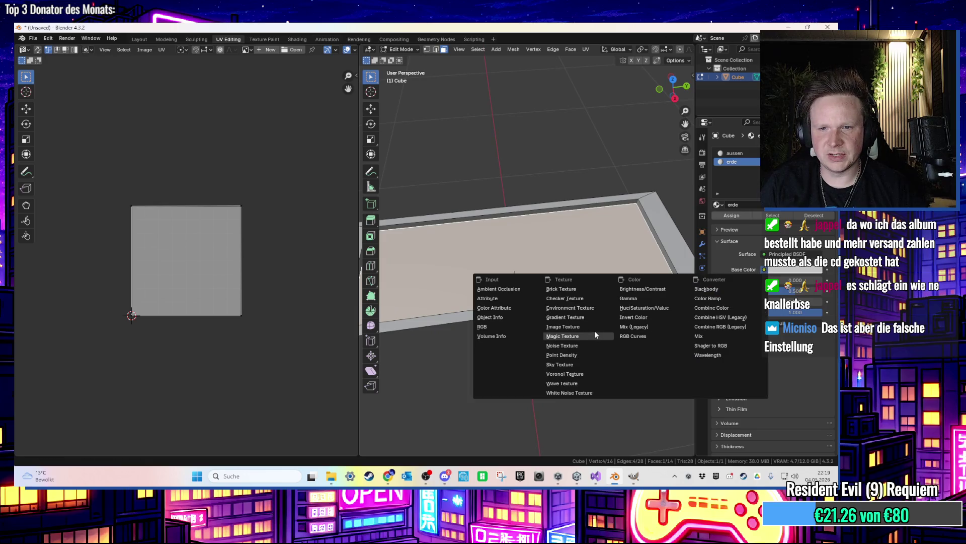
left_click(578, 326)
left_click(805, 280)
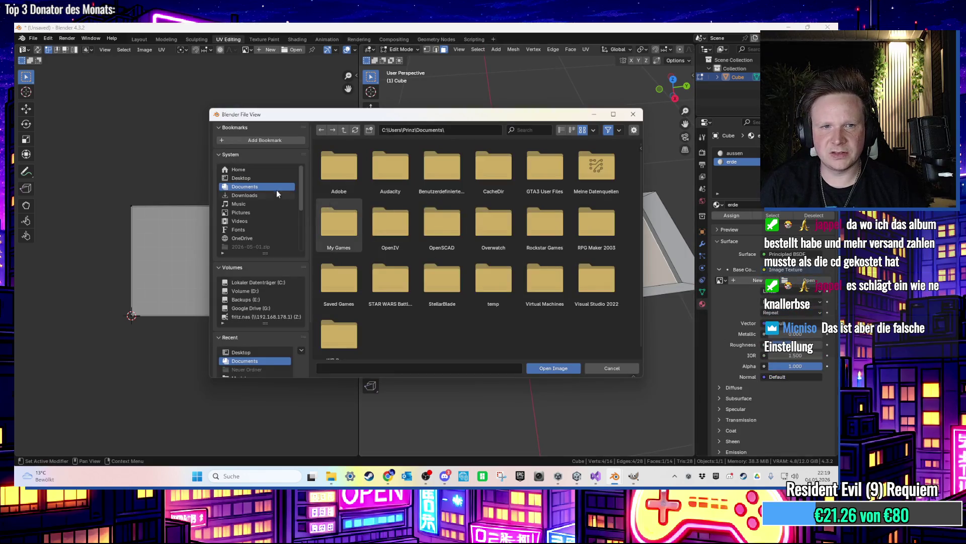
left_click(258, 179)
double_click(390, 224)
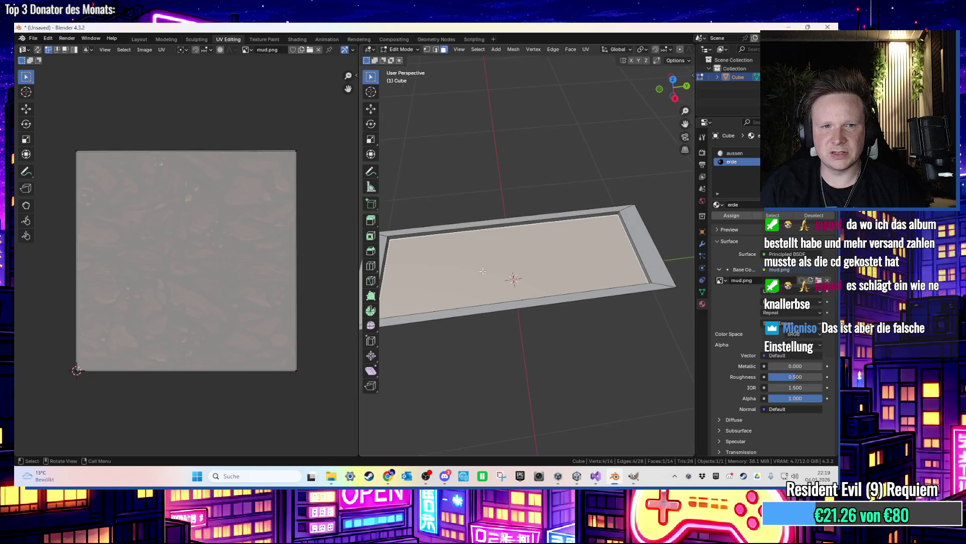
Switch the viewport to Material Preview to see mud on the soil face
scroll(228, 266, "down", 2)
scroll(677, 53, "down", 5)
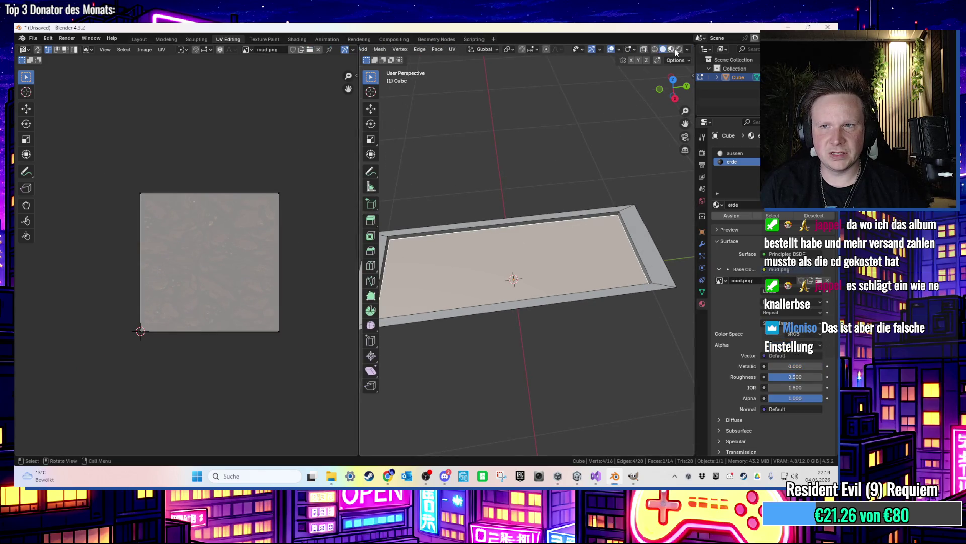
left_click(675, 50)
scroll(496, 277, "up", 1)
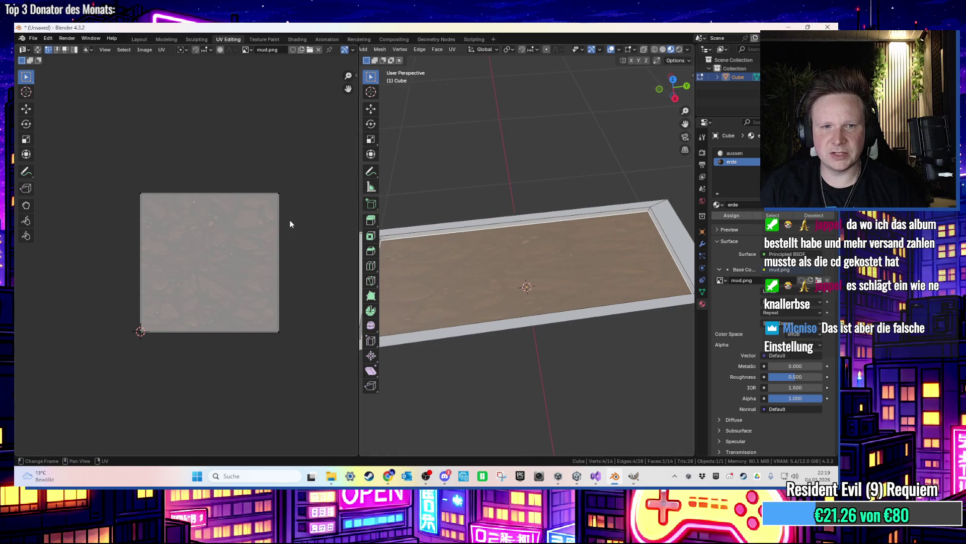
Move the UV island's bottom edge vertically after cancelling a horizontal edge move
left_click_drag(318, 175, 203, 391)
key("g")
key("x")
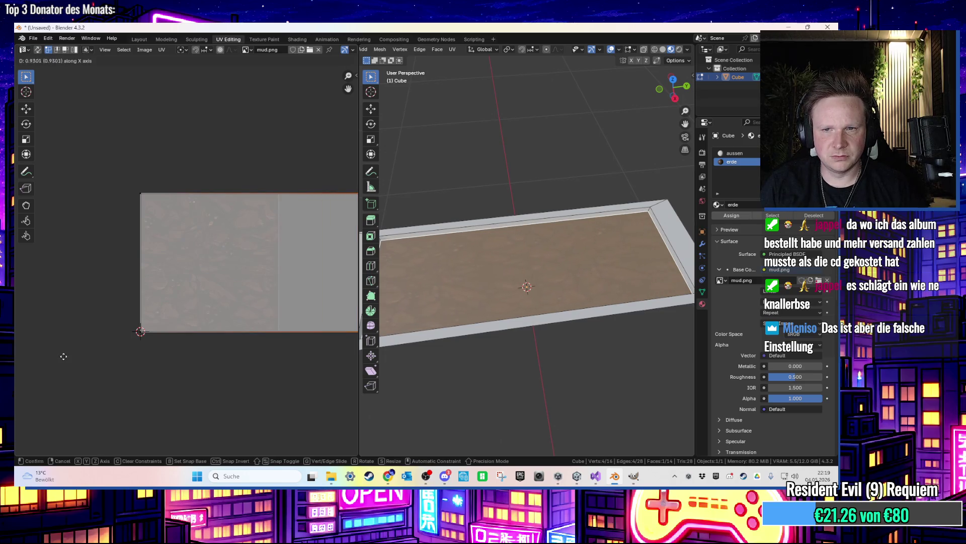
key("Escape")
left_click_drag(132, 301, 288, 385)
key("g")
key("y")
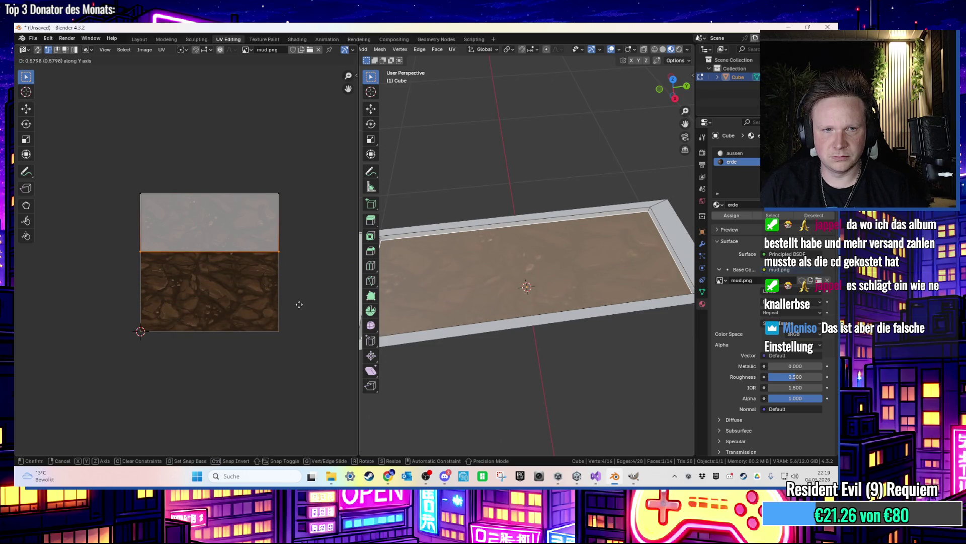
left_click(299, 304)
left_click(484, 401)
Scale the planter top face's UVs up so the mud tiles finer
left_click(402, 342)
left_click_drag(309, 190, 62, 280)
key("s")
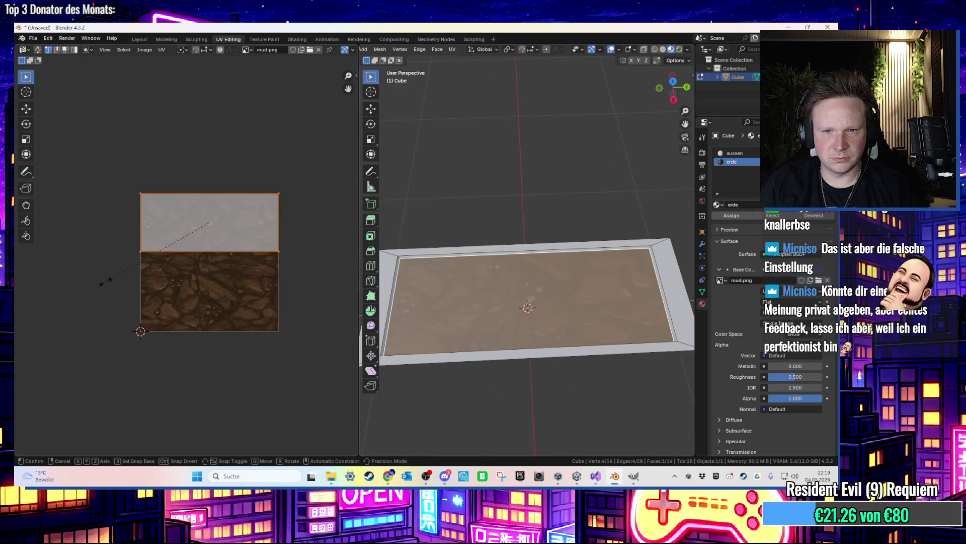
right_click(233, 288)
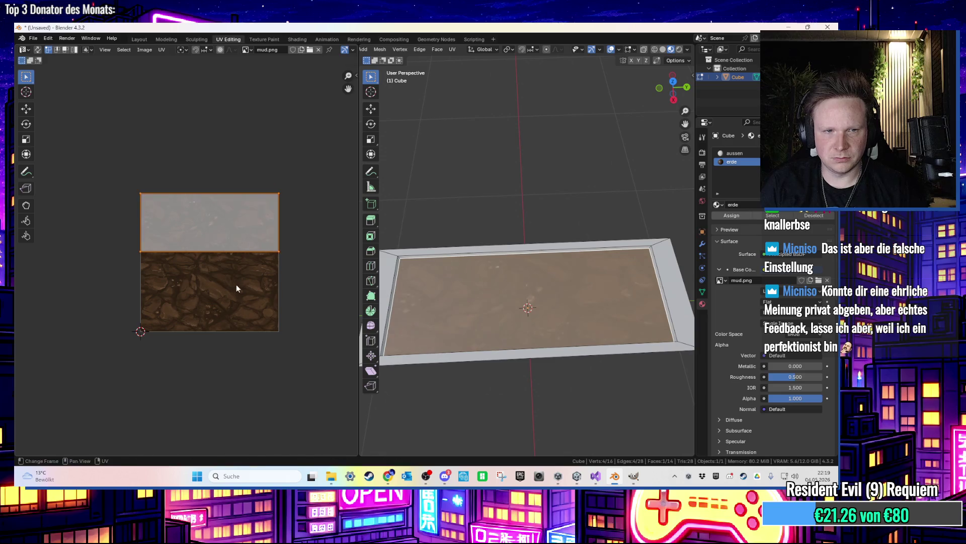
key("s")
left_click(312, 285)
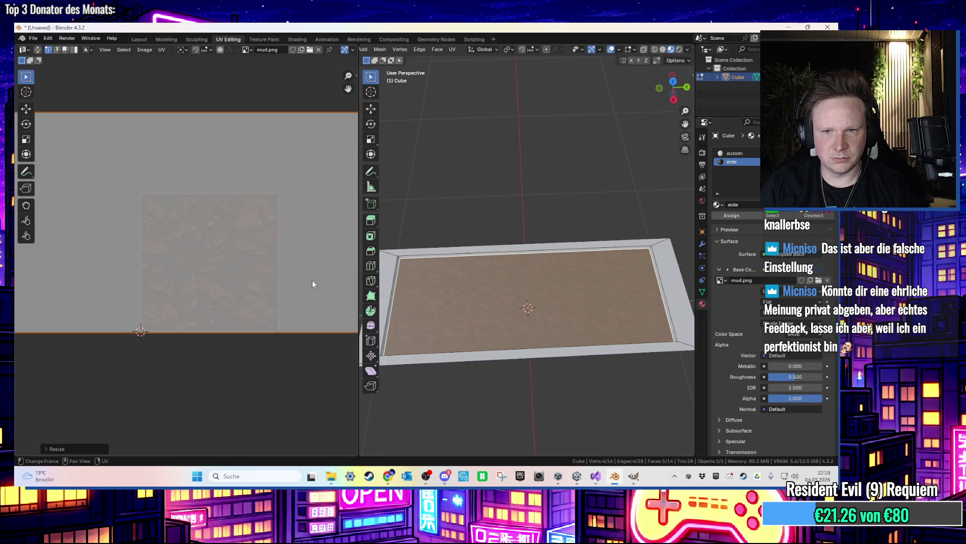
key("alt+a")
Re-export the planter as FBX and bring Unity back up
left_click_drag(543, 242, 630, 171)
scroll(630, 171, "down", 5)
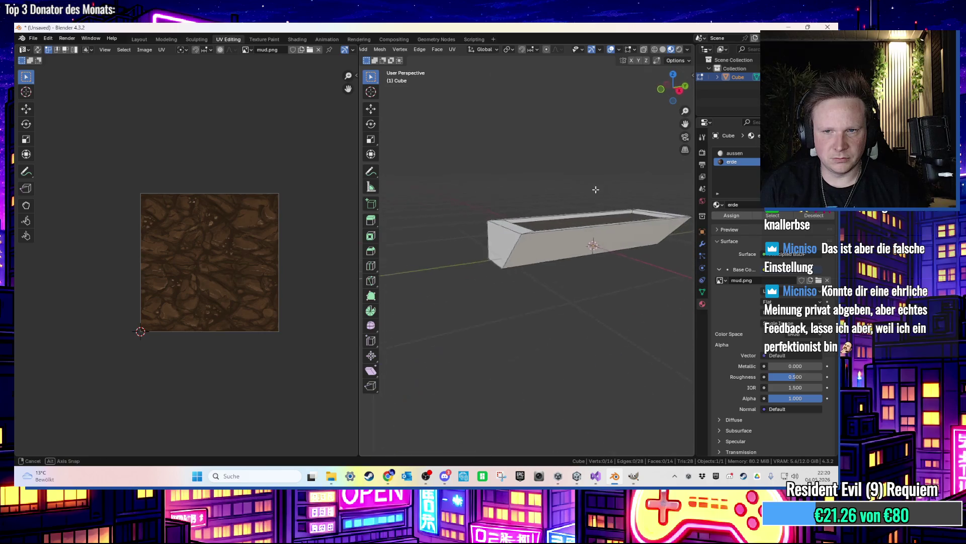
left_click(33, 39)
mouse_move(59, 170)
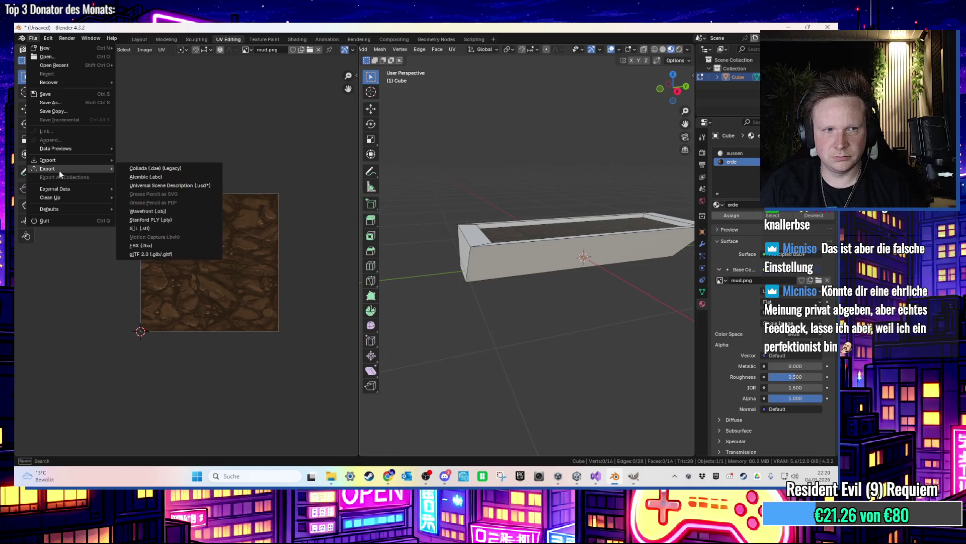
left_click(142, 245)
key("Return")
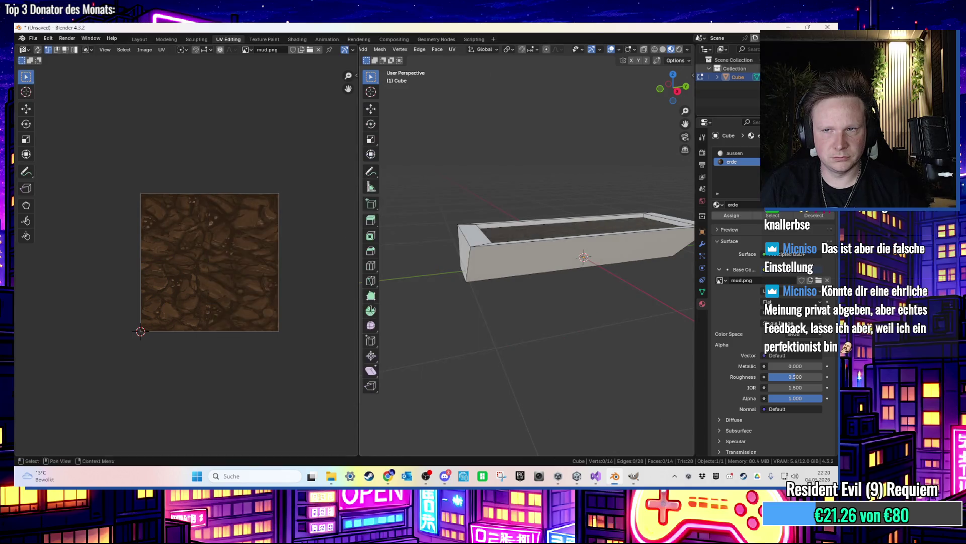
left_click(789, 27)
left_click(584, 476)
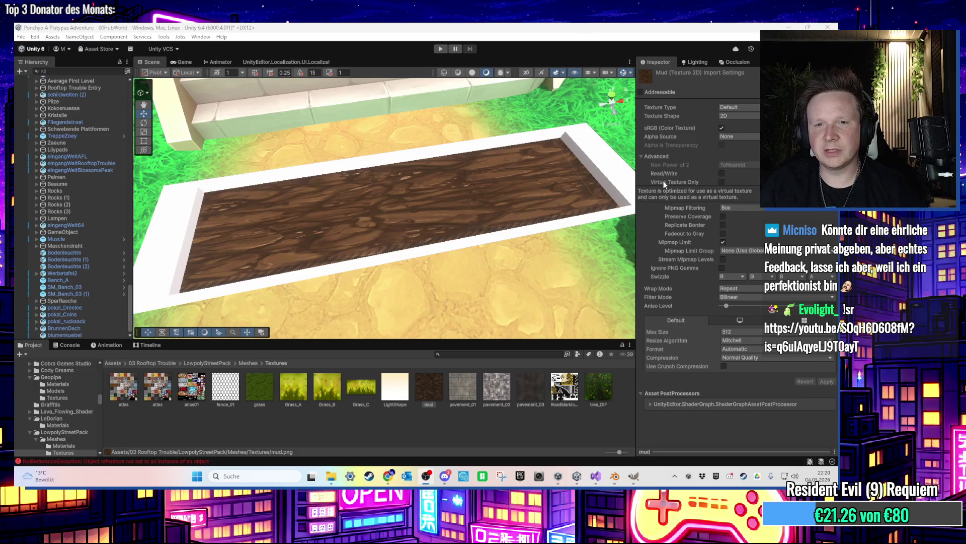
Reimport the blumenkuebel planter model from the Project window
left_click(485, 229)
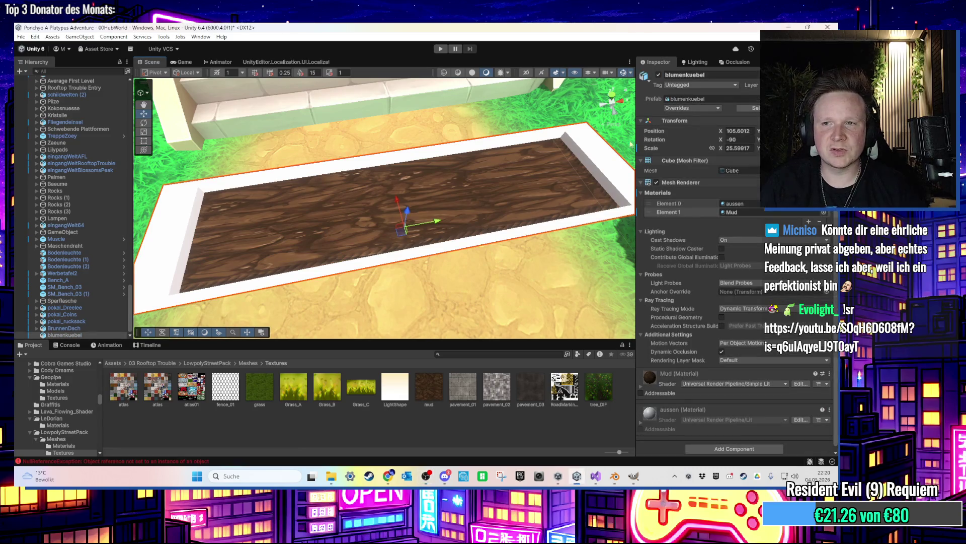
left_click(713, 100)
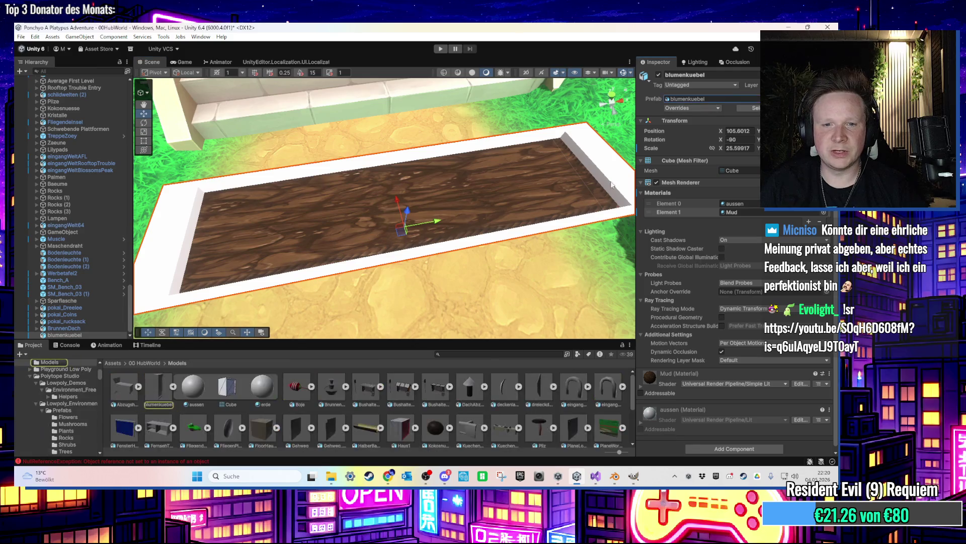
right_click(383, 403)
left_click(519, 201)
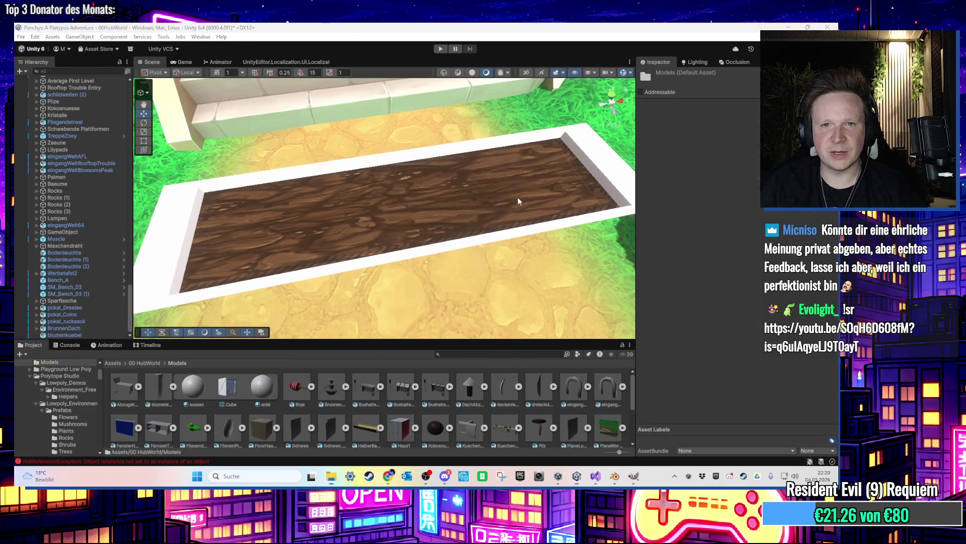
Minimize and restore Unity, then zoom around the re-textured planter
left_click(789, 27)
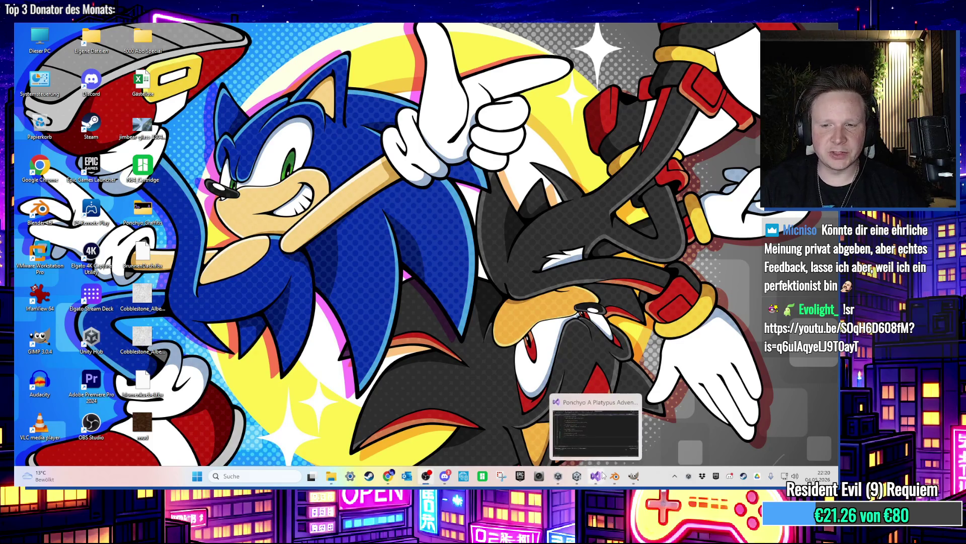
mouse_move(616, 483)
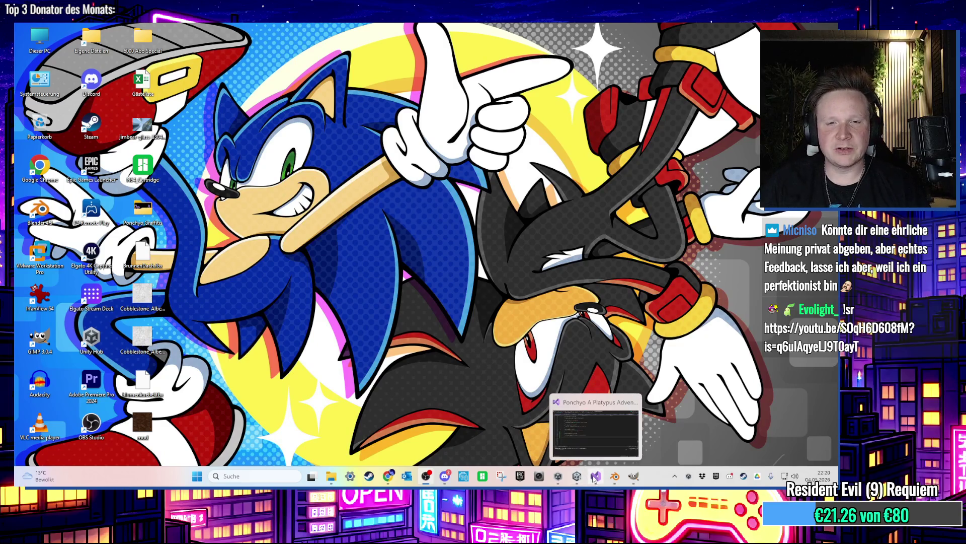
left_click(577, 476)
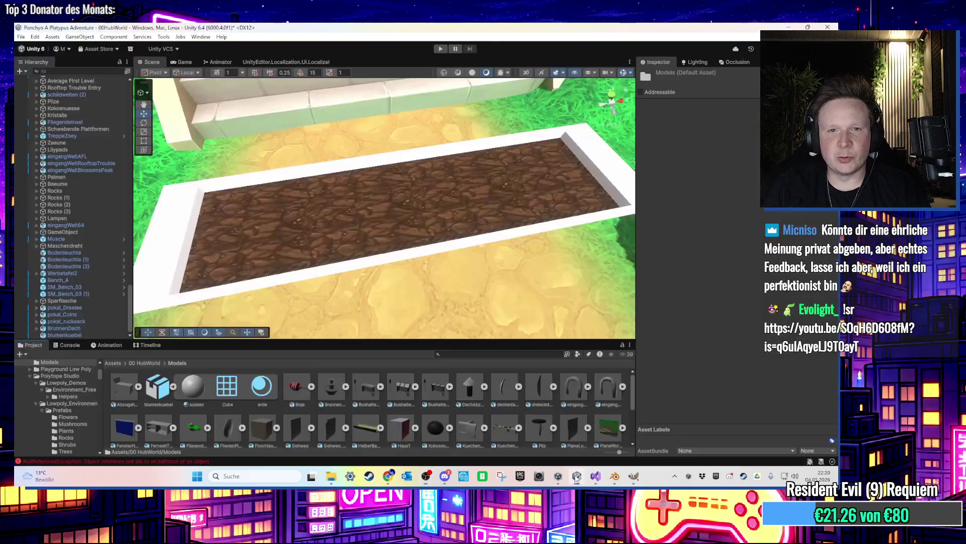
scroll(381, 241, "up", 10)
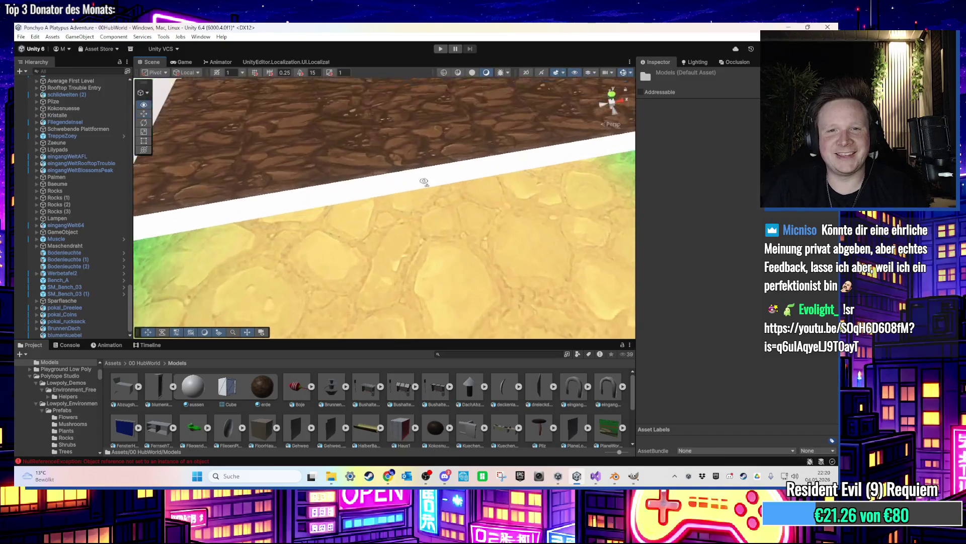
scroll(444, 165, "down", 10)
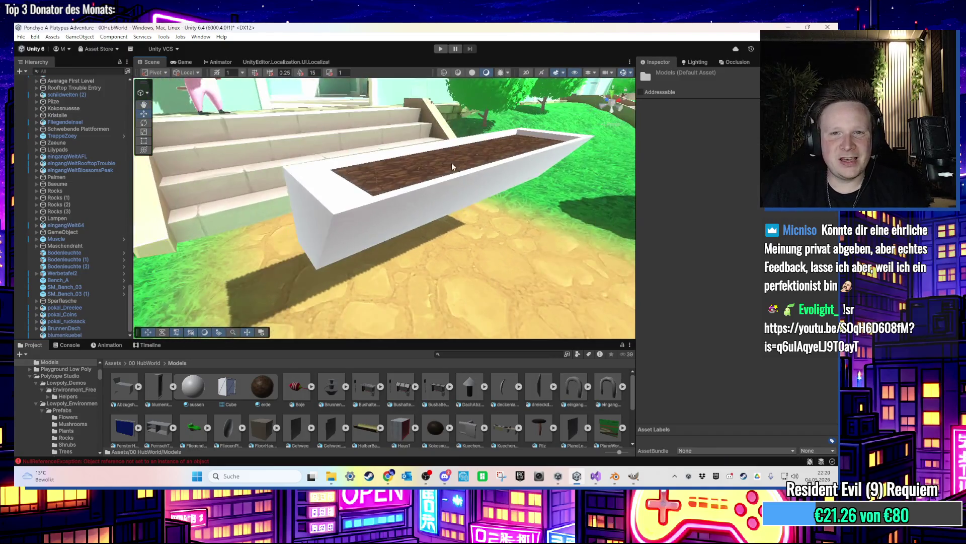
scroll(480, 197, "up", 3)
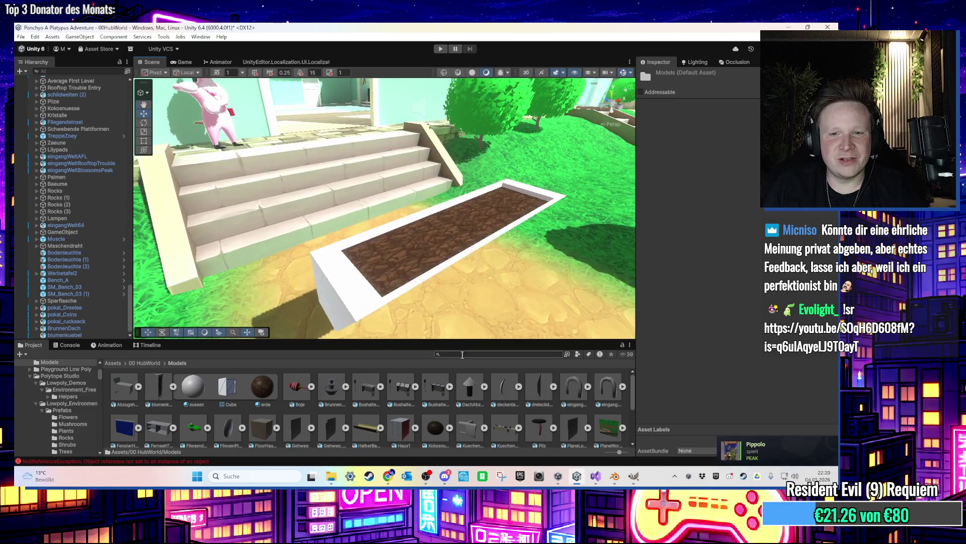
Search the project for beige materials and select the flower planter
type("bolo")
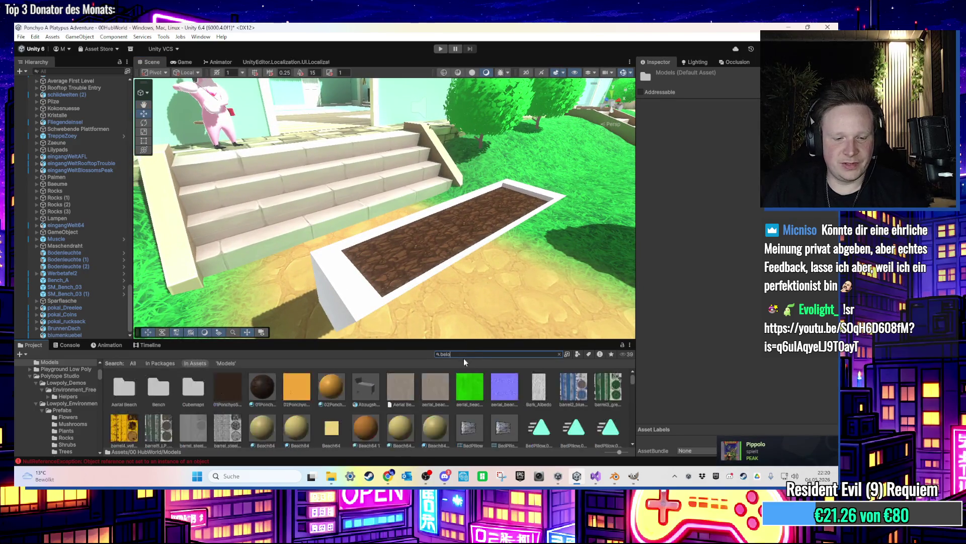
key("BackSpace")
type("ige")
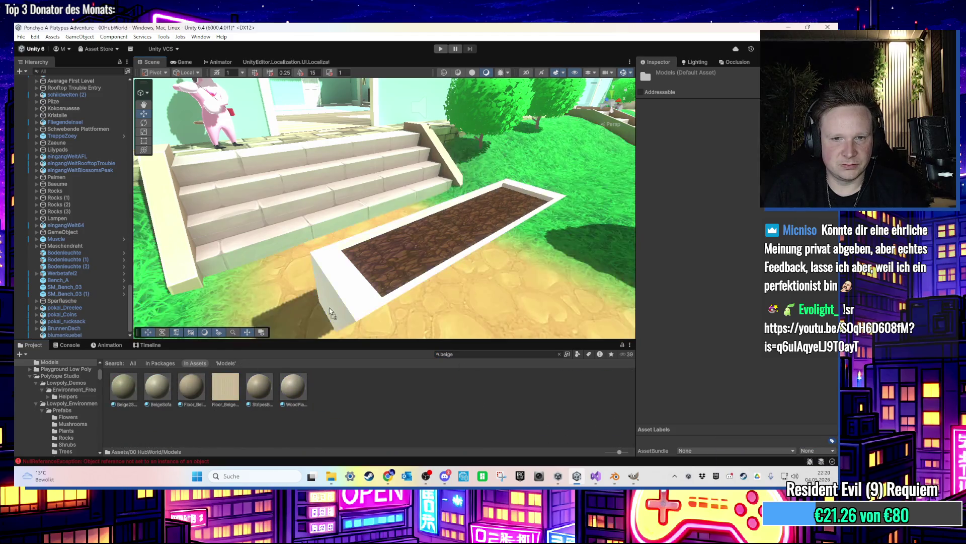
scroll(361, 300, "up", 2)
left_click_drag(361, 301, 314, 322)
scroll(386, 277, "down", 3)
left_click(379, 235)
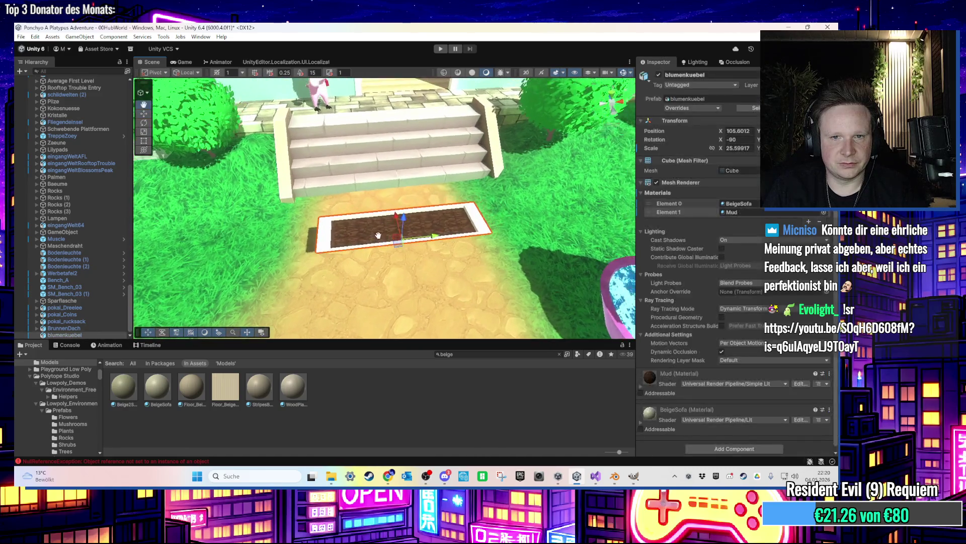
scroll(378, 235, "up", 2)
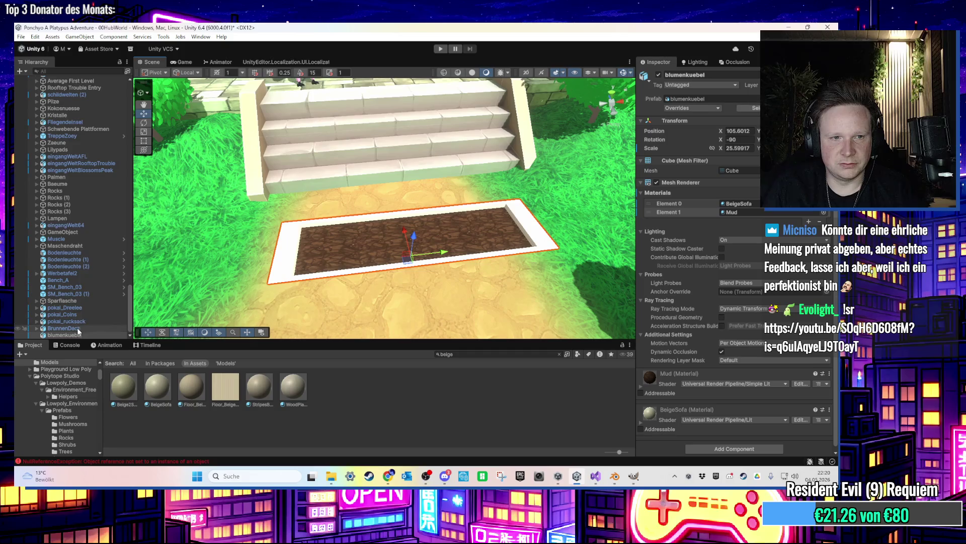
mouse_move(78, 338)
left_mouse_down()
mouse_move(115, 77)
mouse_move(90, 183)
left_mouse_up()
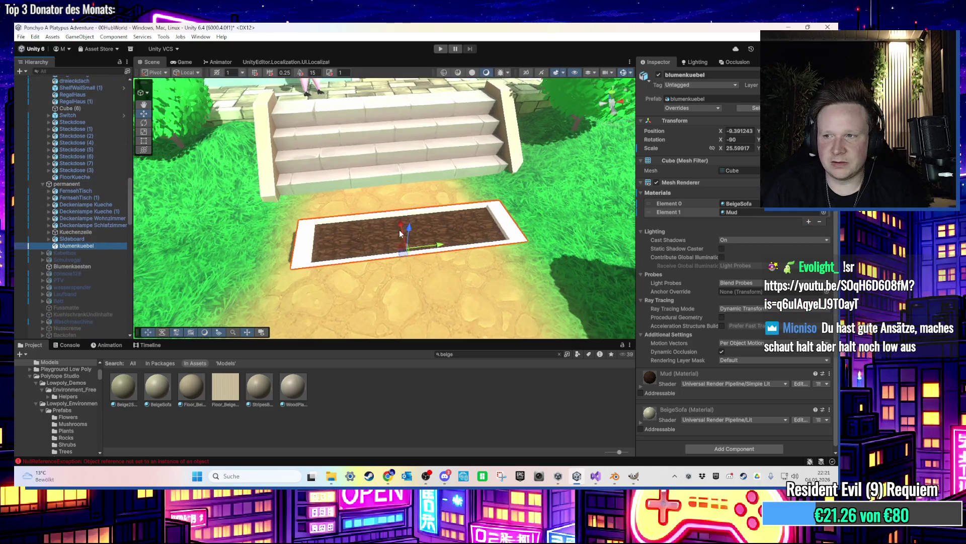
Slide the planter toward the house wall and frame it in view
scroll(396, 232, "up", 3)
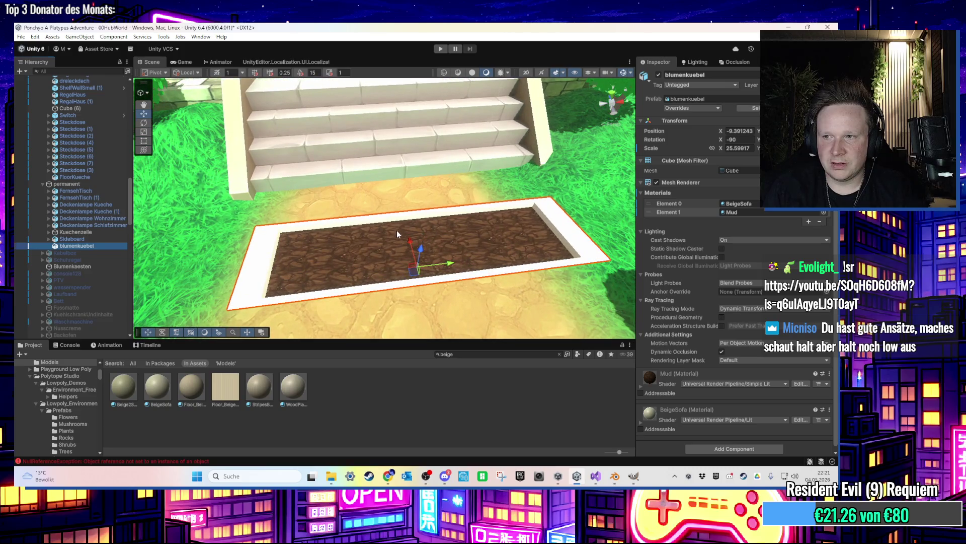
left_click_drag(396, 231, 450, 203)
key("y")
scroll(450, 202, "down", 8)
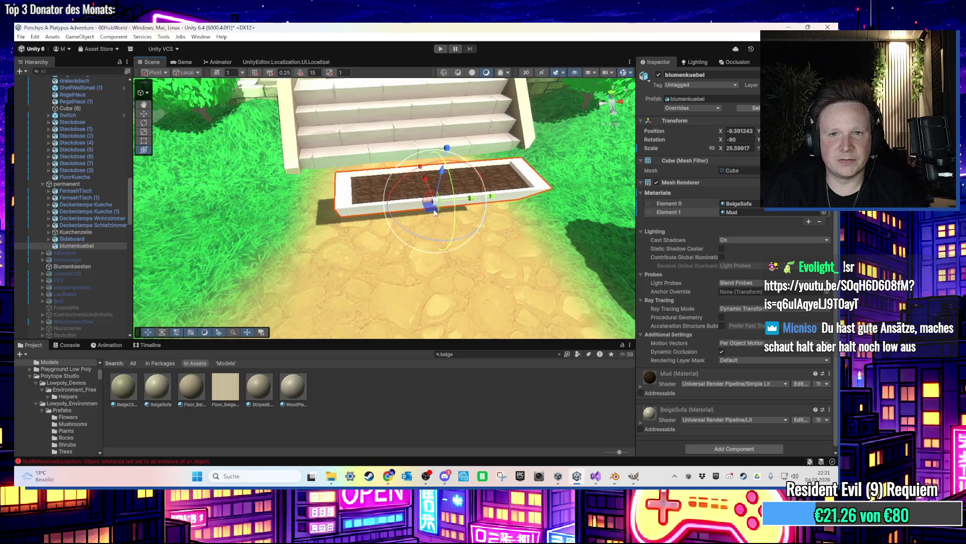
mouse_move(370, 246)
left_mouse_down()
mouse_move(375, 254)
mouse_move(455, 184)
mouse_move(437, 247)
left_mouse_up()
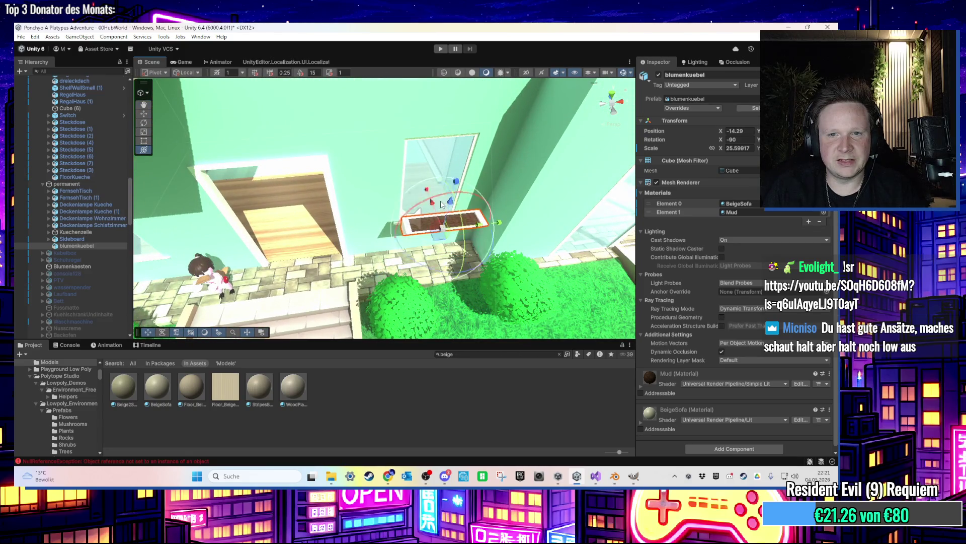
scroll(437, 247, "up", 4)
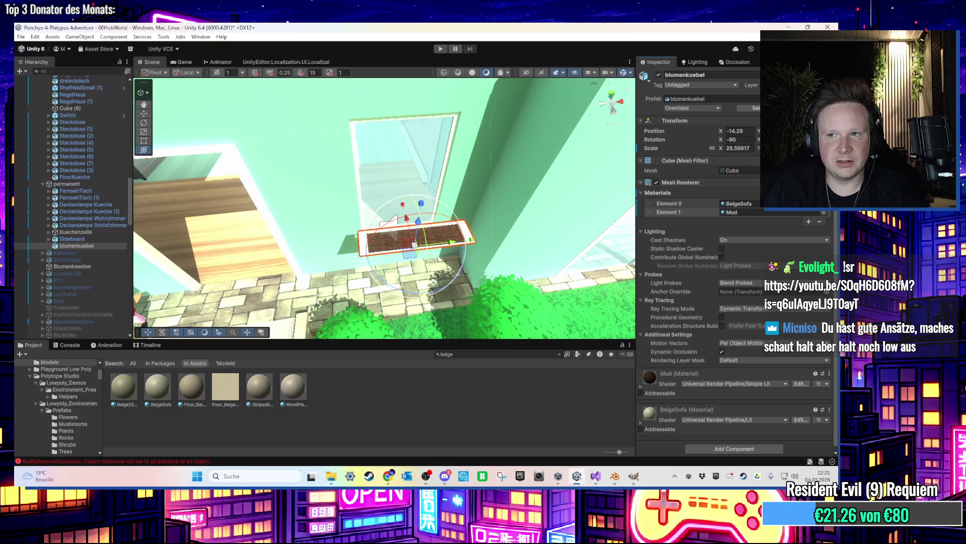
mouse_move(418, 231)
left_mouse_down()
mouse_move(463, 170)
mouse_move(417, 213)
mouse_move(408, 201)
mouse_move(438, 161)
mouse_move(470, 130)
mouse_move(488, 145)
mouse_move(491, 137)
mouse_move(442, 243)
mouse_move(432, 222)
mouse_move(438, 175)
left_mouse_up()
key("f")
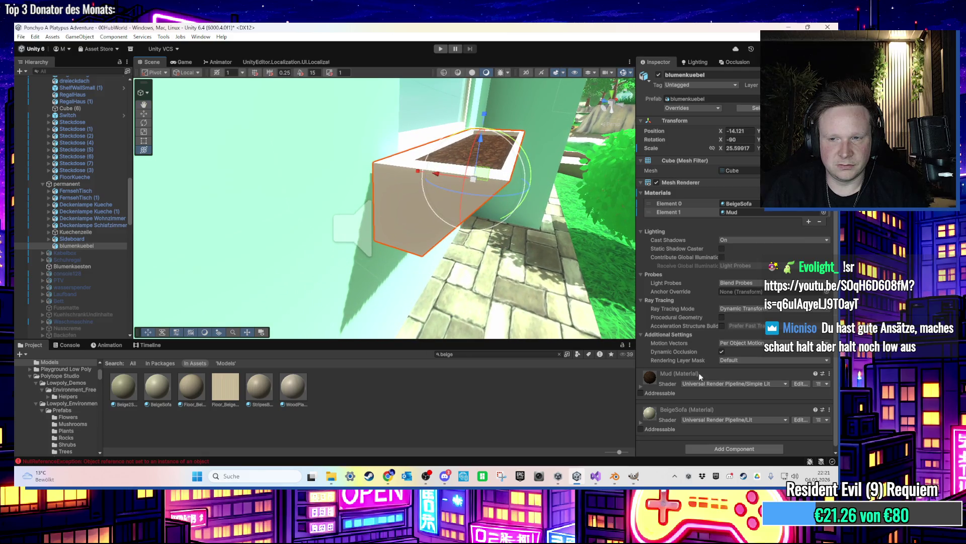
Add a Box Collider component to the planter
left_click(713, 448)
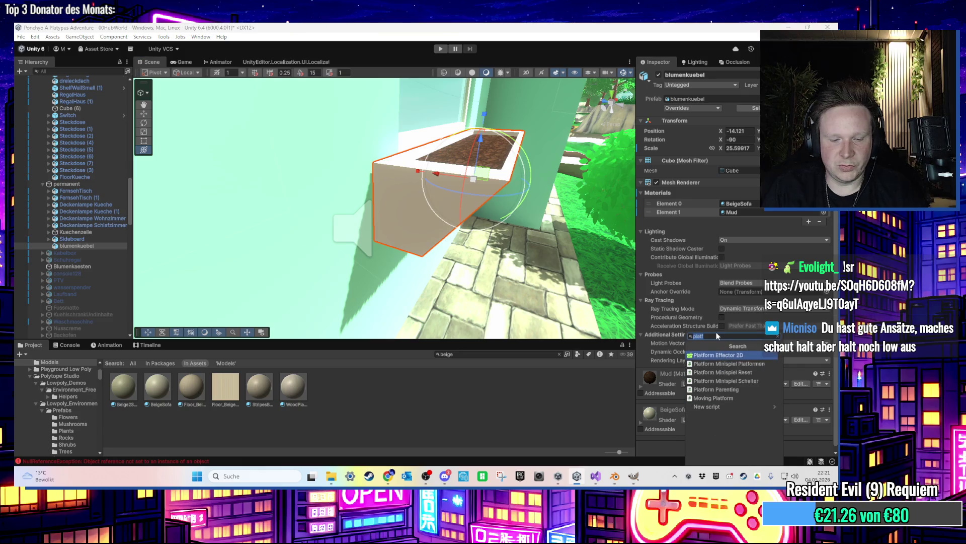
type("box")
key("Return")
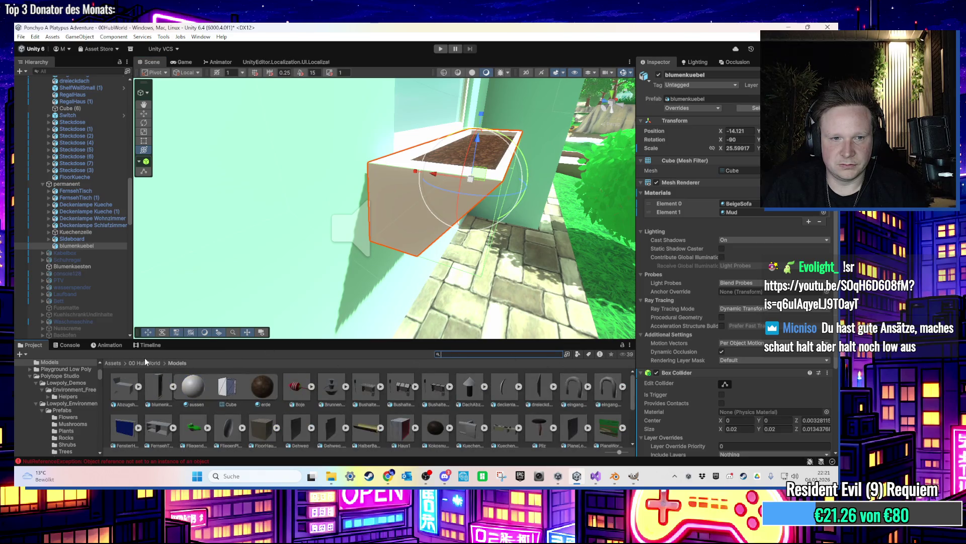
Save the planter as a prefab in Assets/00 HubWorld/Prefabs
left_click(160, 364)
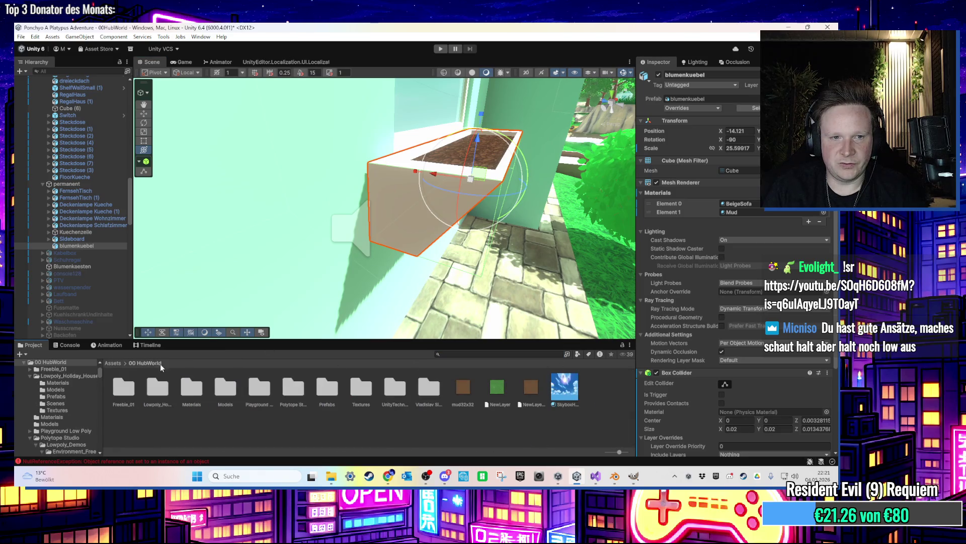
double_click(332, 391)
left_click_drag(84, 246, 302, 422)
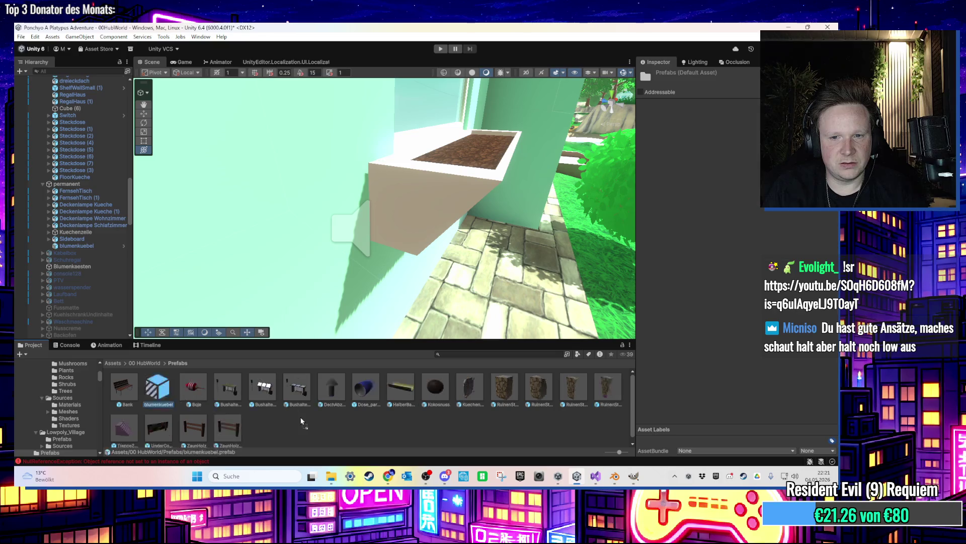
Look along the house's side wall and over the roof, then show the desktop
scroll(405, 283, "down", 5)
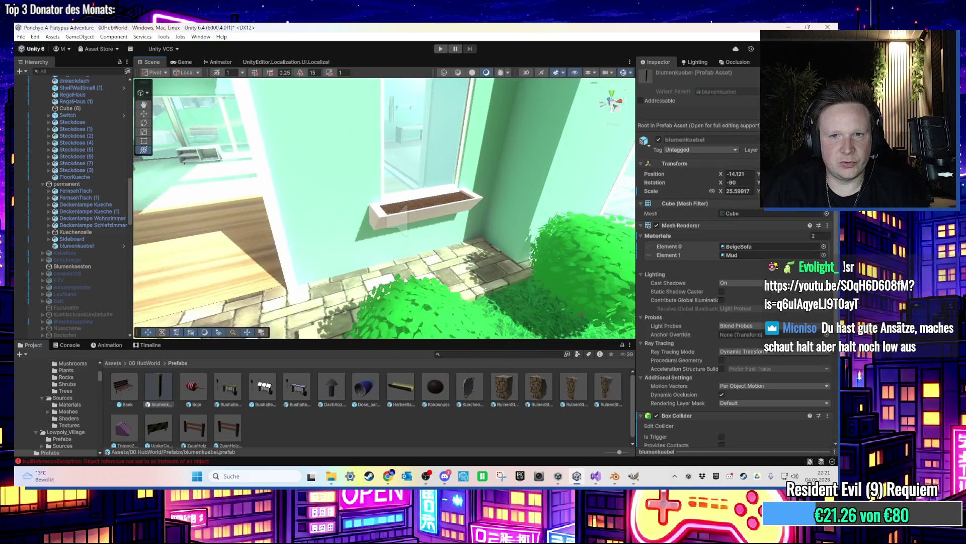
scroll(405, 284, "down", 10)
left_click_drag(438, 295, 604, 244)
mouse_move(352, 226)
left_mouse_down()
mouse_move(313, 242)
mouse_move(346, 209)
left_mouse_up()
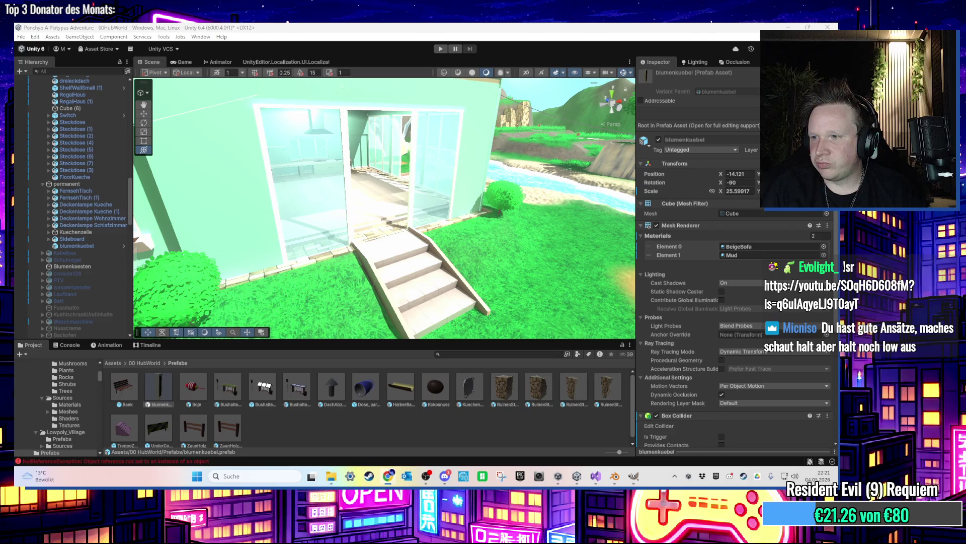
key("super+d")
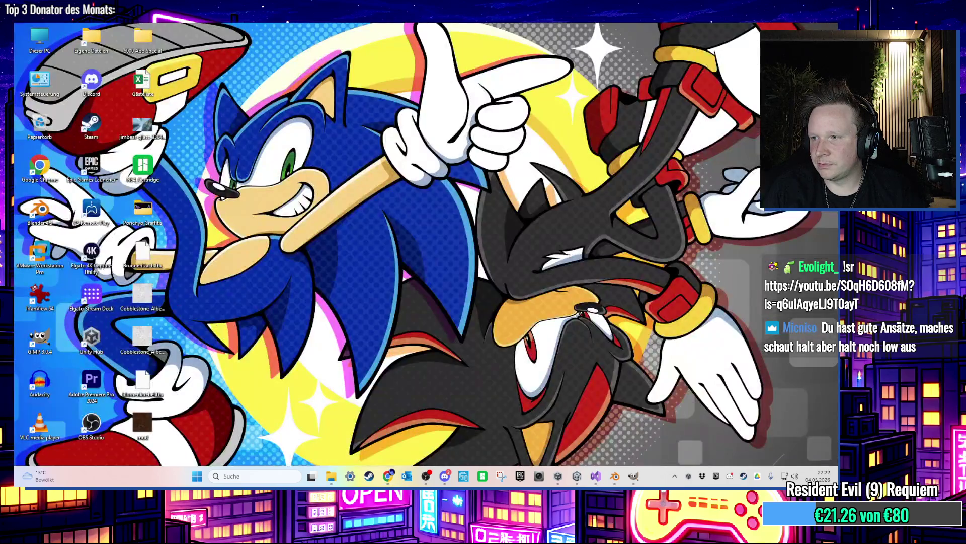
Restore the Unity editor over the desktop with Win+D
key("super+d")
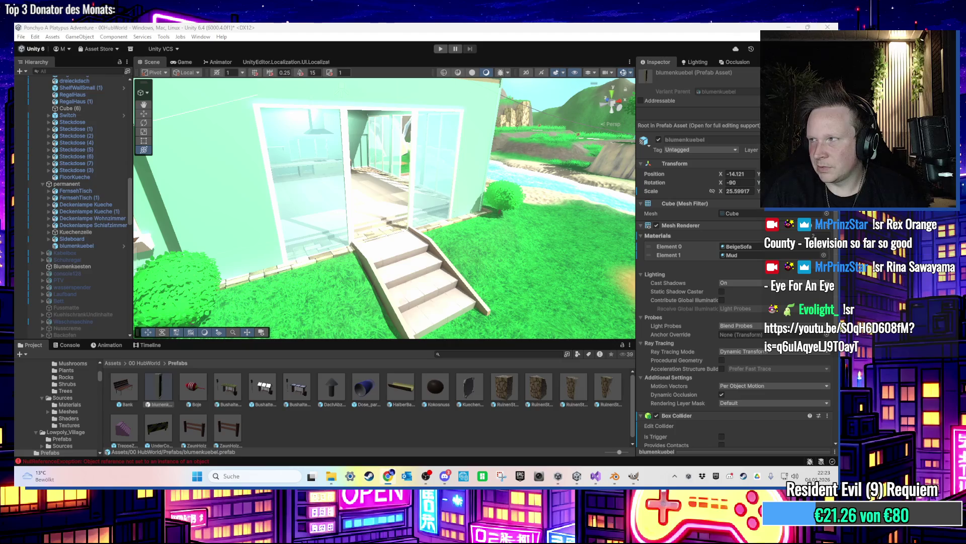
Orbit and zoom around the house, then select the BrunnenDach fountain on the path in front of it
mouse_move(453, 211)
left_mouse_down()
mouse_move(487, 217)
mouse_move(355, 208)
mouse_move(410, 206)
mouse_move(333, 220)
mouse_move(346, 238)
mouse_move(279, 262)
mouse_move(289, 260)
left_mouse_up()
scroll(479, 217, "up", 10)
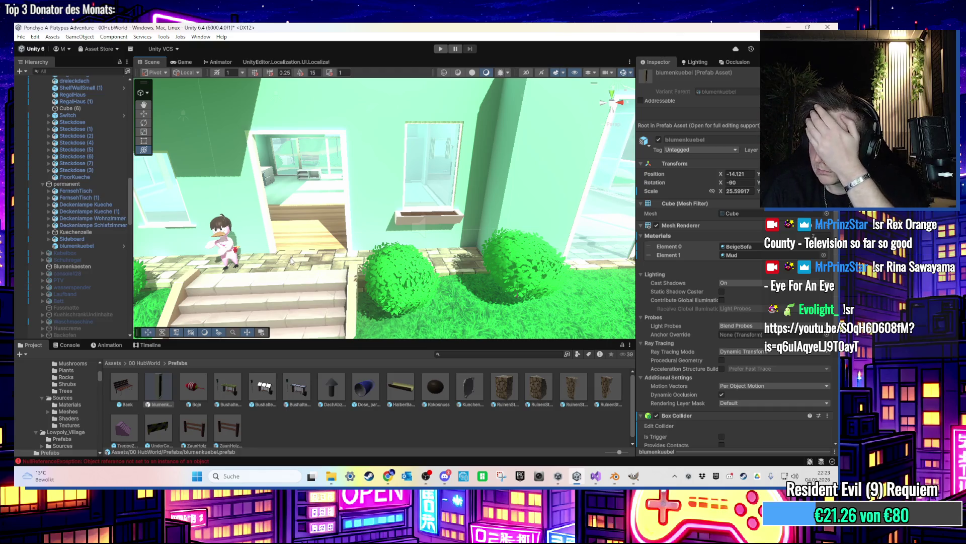
scroll(290, 264, "down", 10)
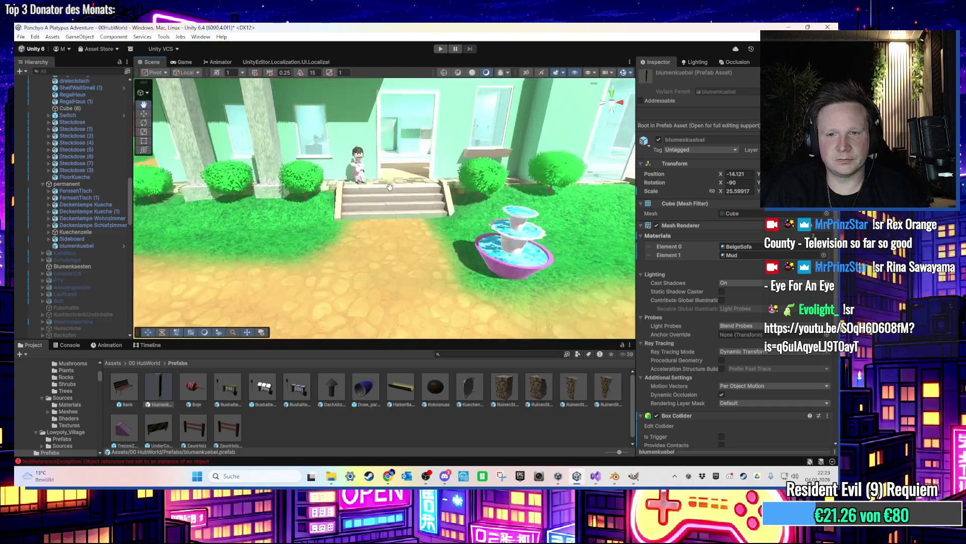
scroll(394, 199, "down", 2)
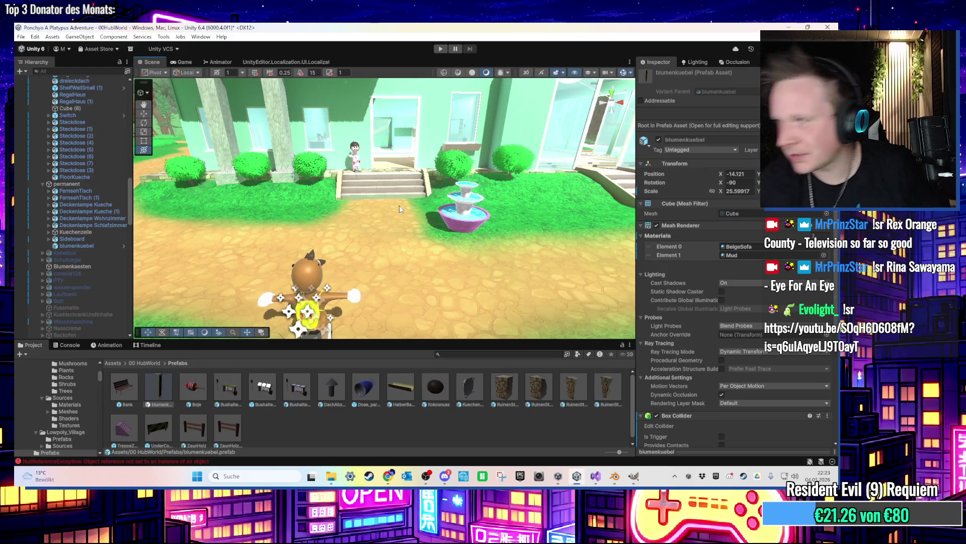
scroll(399, 204, "down", 3)
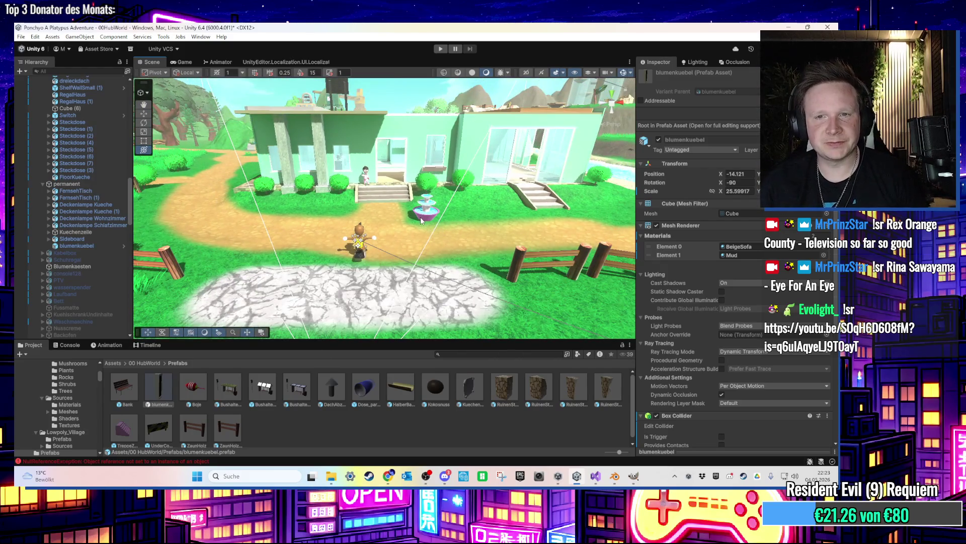
scroll(391, 235, "down", 2)
mouse_move(391, 234)
left_mouse_down()
mouse_move(430, 228)
mouse_move(522, 255)
mouse_move(494, 265)
mouse_move(490, 192)
mouse_move(416, 215)
mouse_move(443, 185)
mouse_move(433, 203)
mouse_move(433, 188)
mouse_move(434, 302)
mouse_move(399, 213)
mouse_move(400, 179)
mouse_move(400, 201)
mouse_move(608, 210)
mouse_move(648, 159)
mouse_move(625, 170)
mouse_move(423, 164)
mouse_move(419, 190)
left_mouse_up()
left_click(433, 208)
scroll(436, 194, "down", 5)
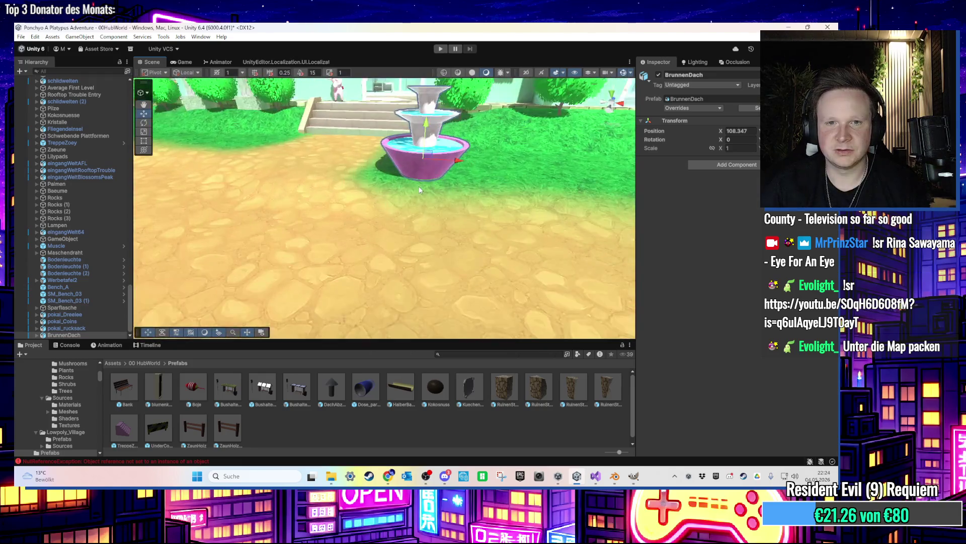
scroll(433, 181, "down", 15)
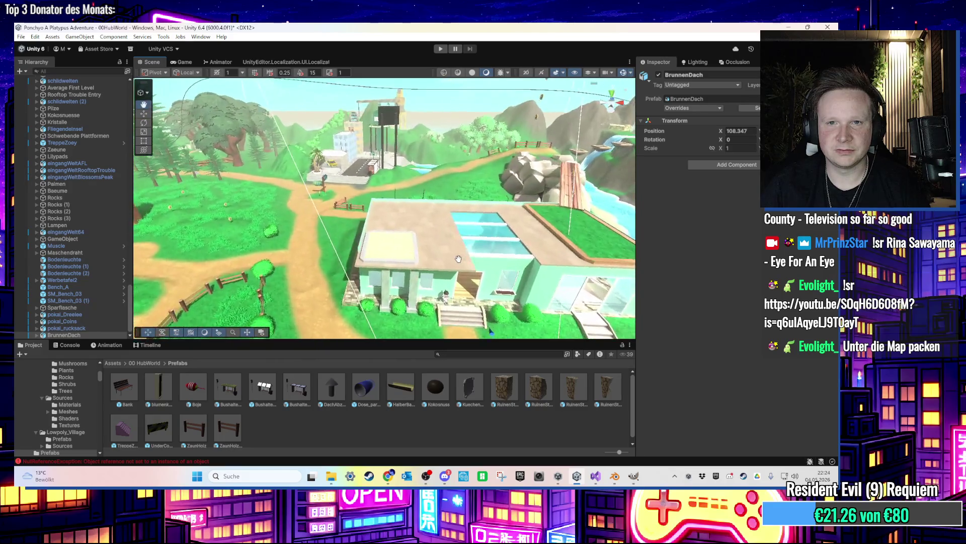
Frame BrunnenDach with F and drag it across the scene
left_click_drag(458, 259, 443, 227)
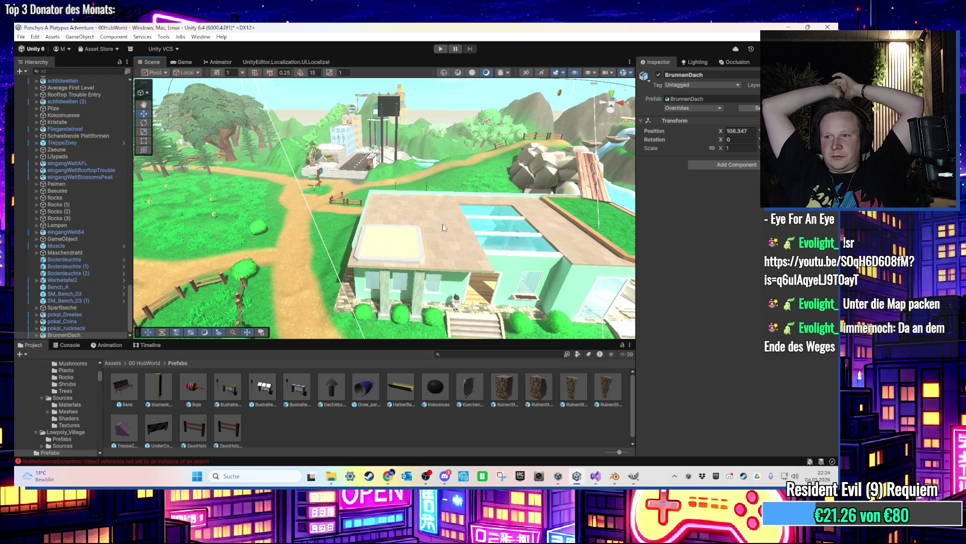
key("f")
left_click_drag(427, 222, 464, 223)
mouse_move(344, 272)
left_mouse_down()
mouse_move(464, 222)
mouse_move(504, 227)
mouse_move(445, 221)
mouse_move(370, 242)
mouse_move(255, 311)
mouse_move(146, 158)
left_mouse_up()
Scale BrunnenDach up to 1.7159, undoing the oversize, and shift it to X 101.56 beside the stairs
left_click(144, 150)
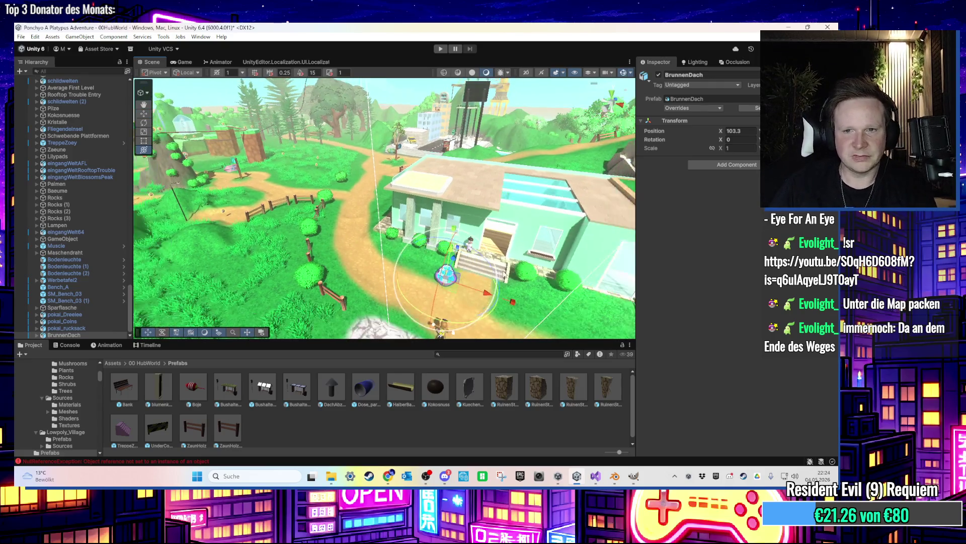
left_click_drag(420, 257, 587, 305)
mouse_move(443, 267)
left_mouse_down()
mouse_move(406, 258)
mouse_move(369, 281)
left_mouse_up()
key("ctrl+z")
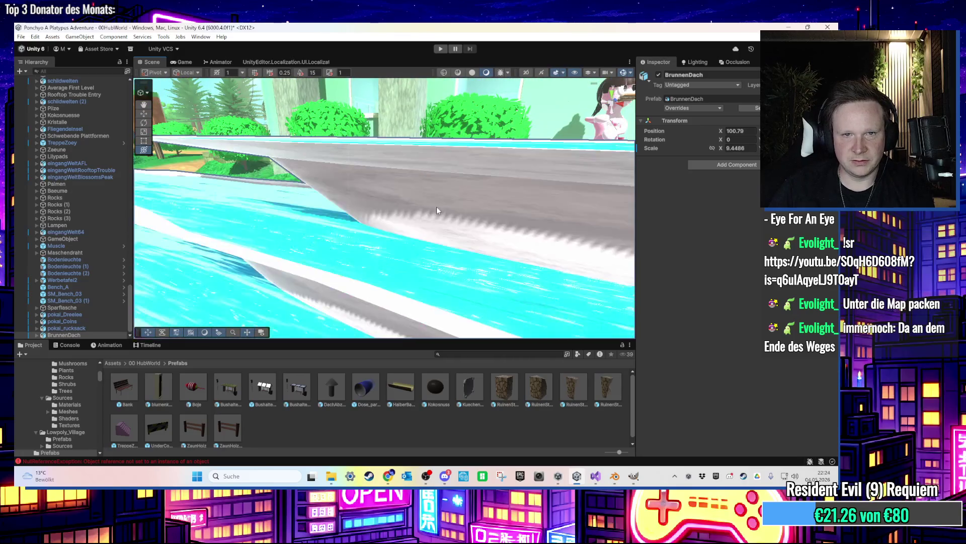
mouse_move(435, 265)
left_mouse_down()
mouse_move(370, 229)
mouse_move(380, 232)
left_mouse_up()
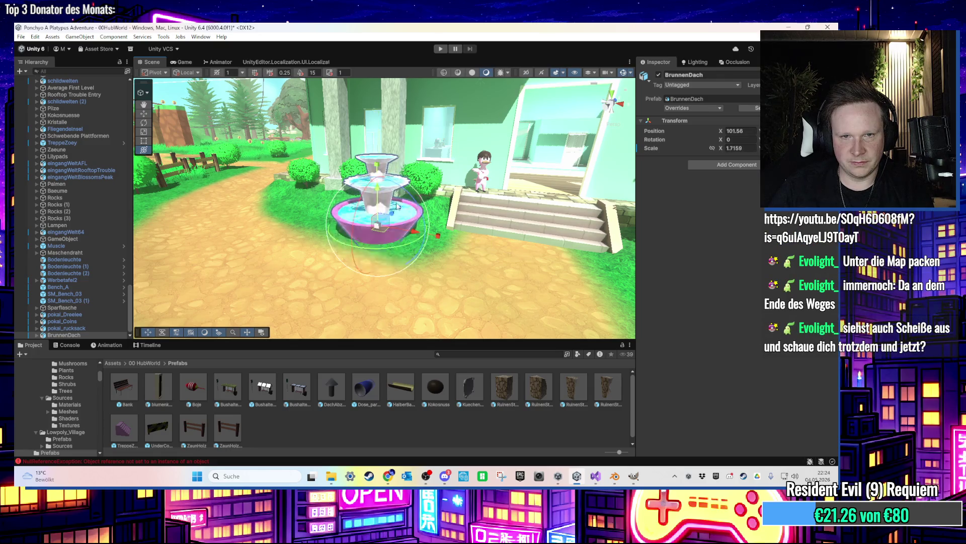
scroll(385, 201, "up", 2)
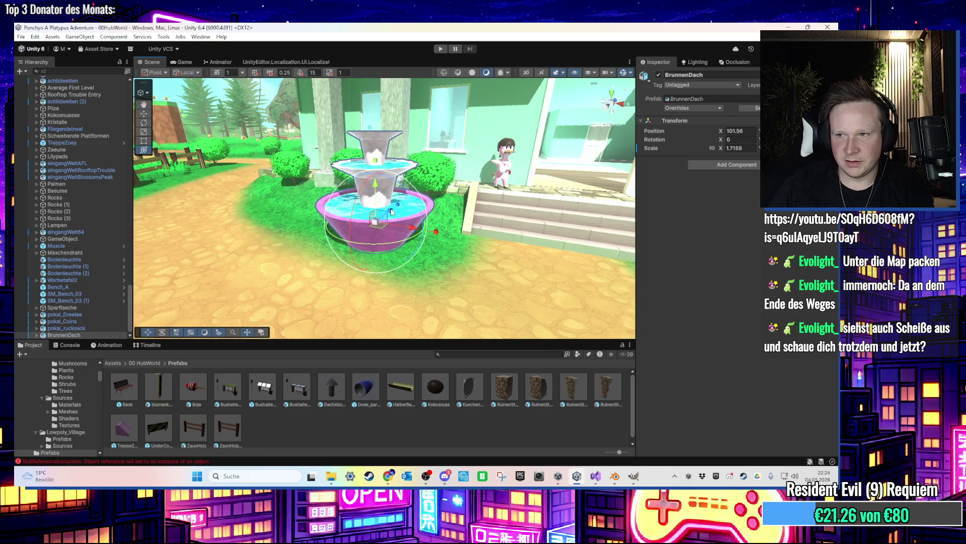
left_click(441, 49)
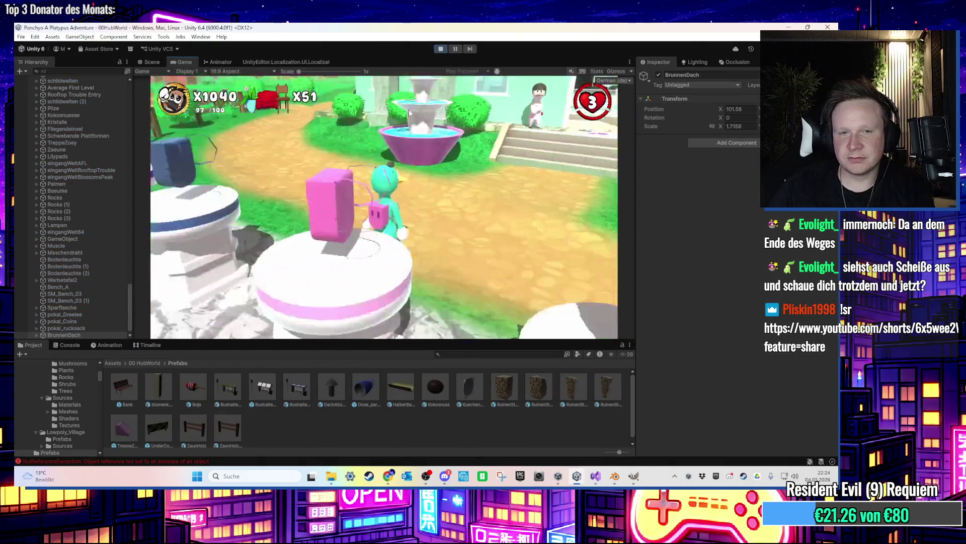
key("w")
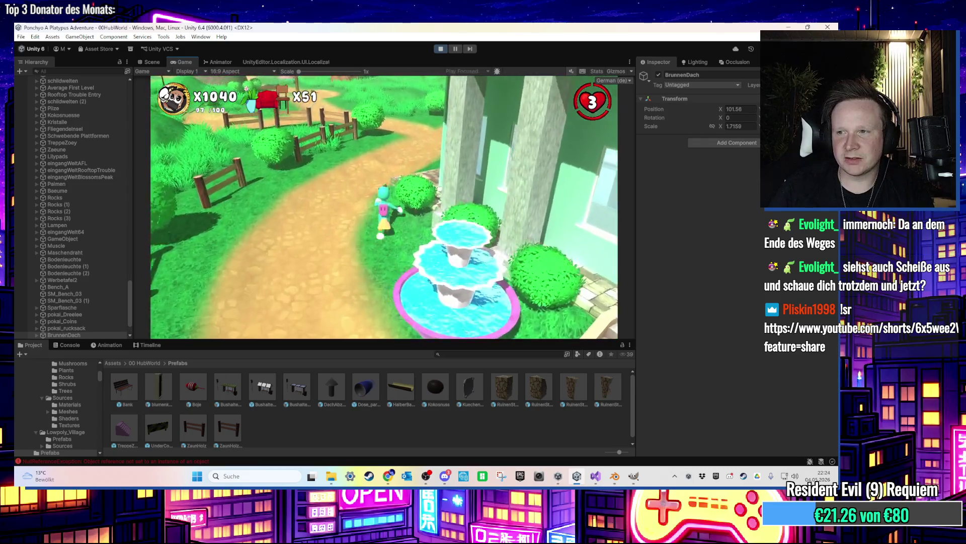
key("w")
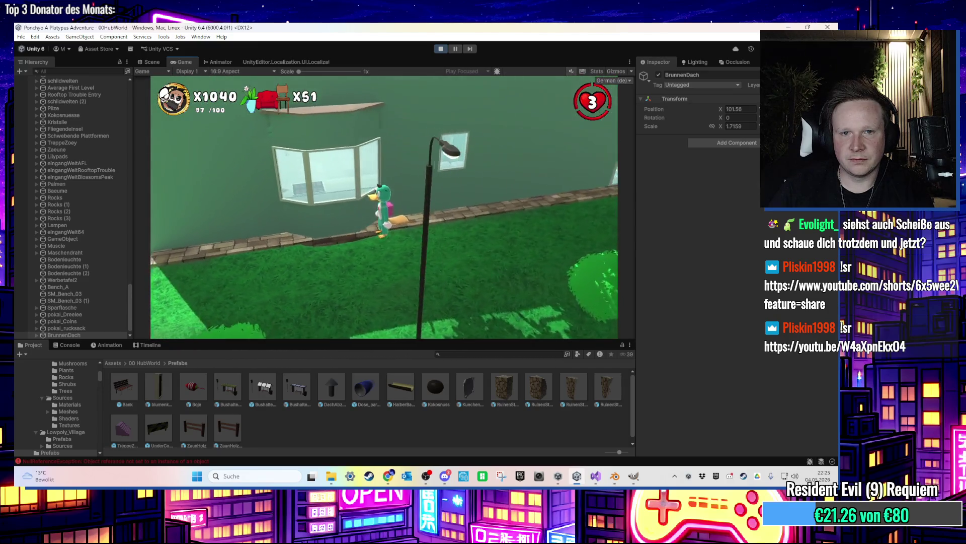
left_click(441, 49)
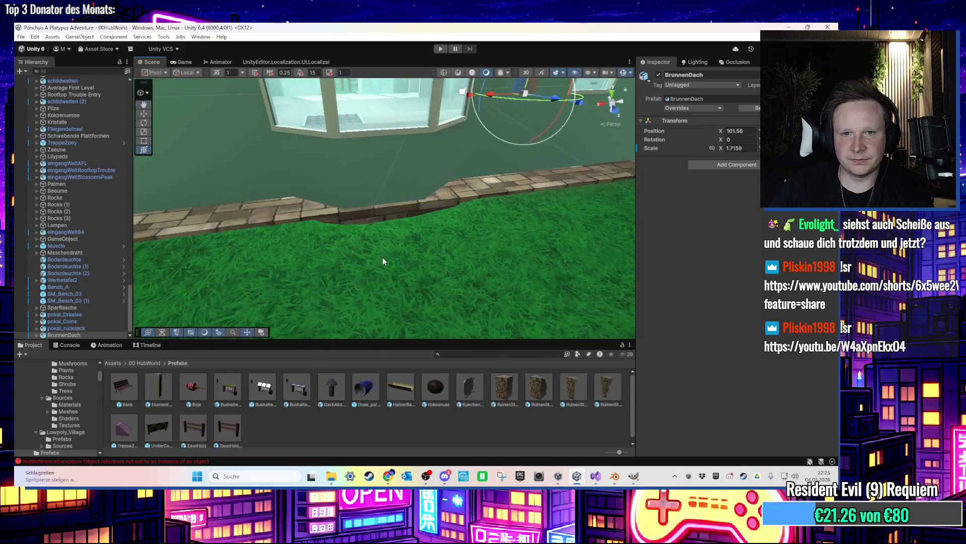
Select the terrain by the house and switch its brush to Raise or Lower Terrain
left_click(383, 260)
left_click_drag(382, 258, 407, 255)
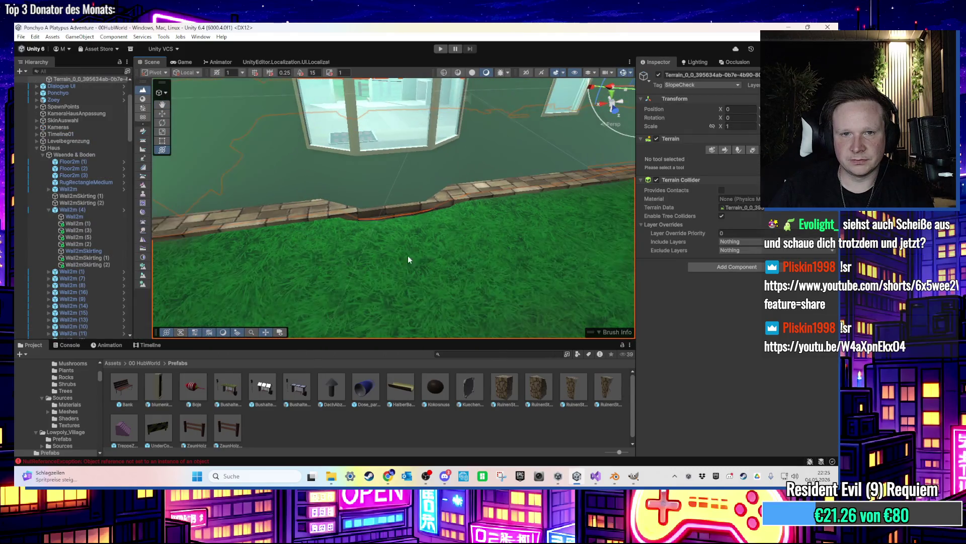
left_click(725, 149)
left_click(719, 160)
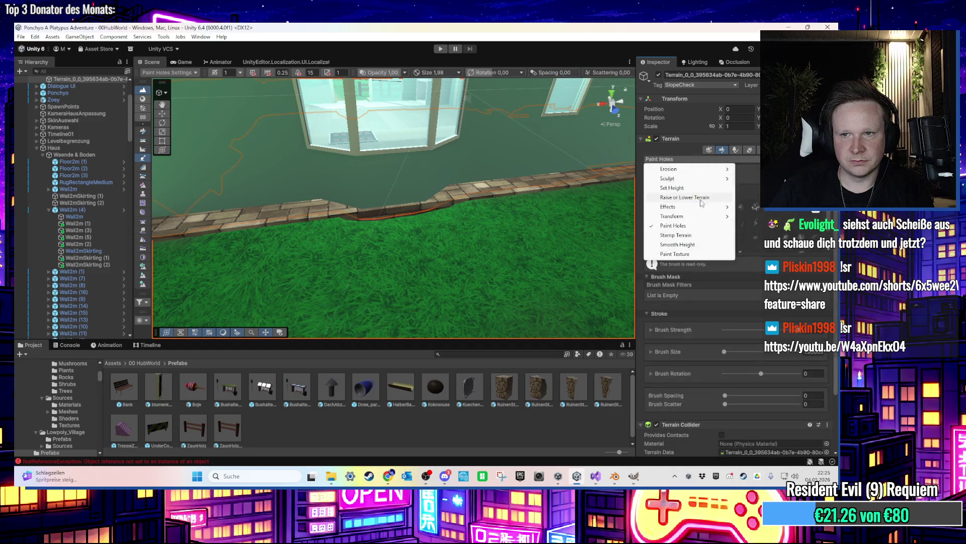
left_click(684, 197)
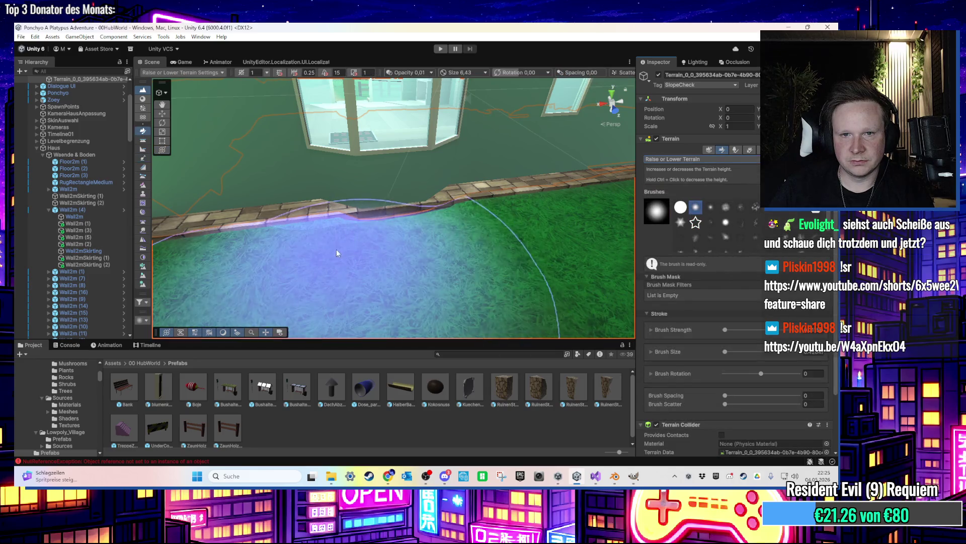
Set brush opacity to 0 and paint test bumps near the wall, undoing each so the grass stays flat
left_click(388, 225)
mouse_move(388, 229)
left_mouse_down()
mouse_move(470, 218)
mouse_move(431, 219)
left_mouse_up()
key("ctrl+z")
key("ctrl+z")
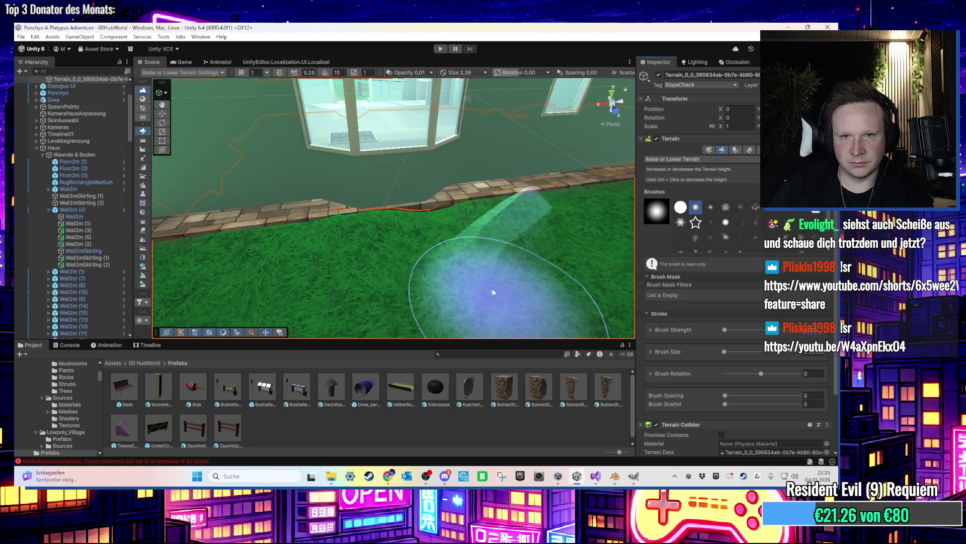
left_click(807, 330)
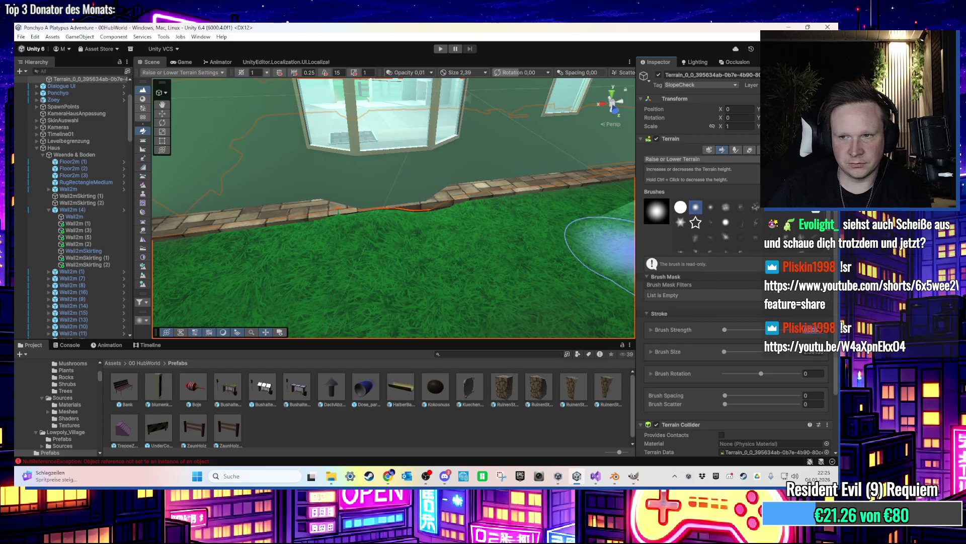
type("0")
mouse_move(442, 219)
left_mouse_down()
mouse_move(458, 220)
mouse_move(426, 212)
left_mouse_up()
key("ctrl+z")
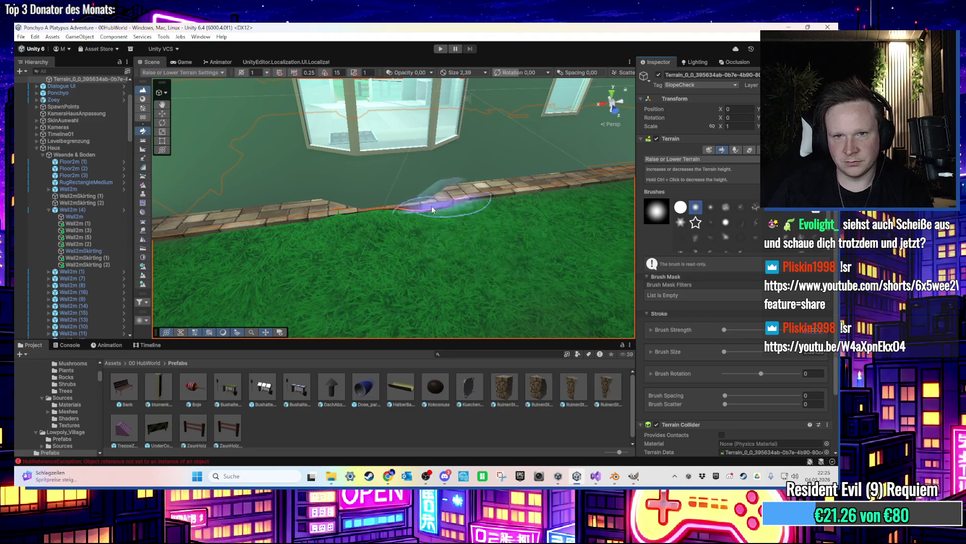
left_click_drag(425, 214, 444, 216)
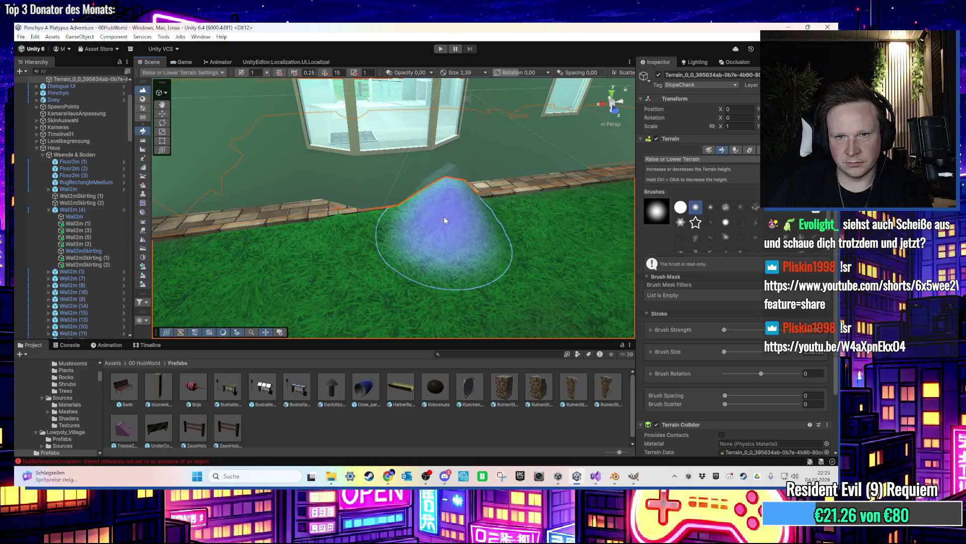
key("ctrl+z")
left_click(732, 160)
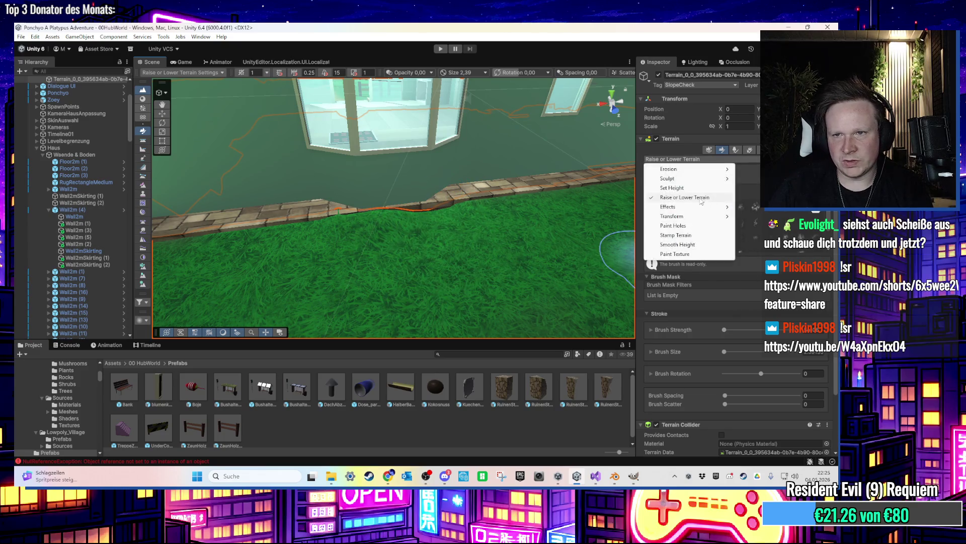
Switch the terrain brush to Set Height, test a height of 50 on the path edge, and undo it
left_click(690, 196)
scroll(743, 344, "down", 2)
double_click(734, 398)
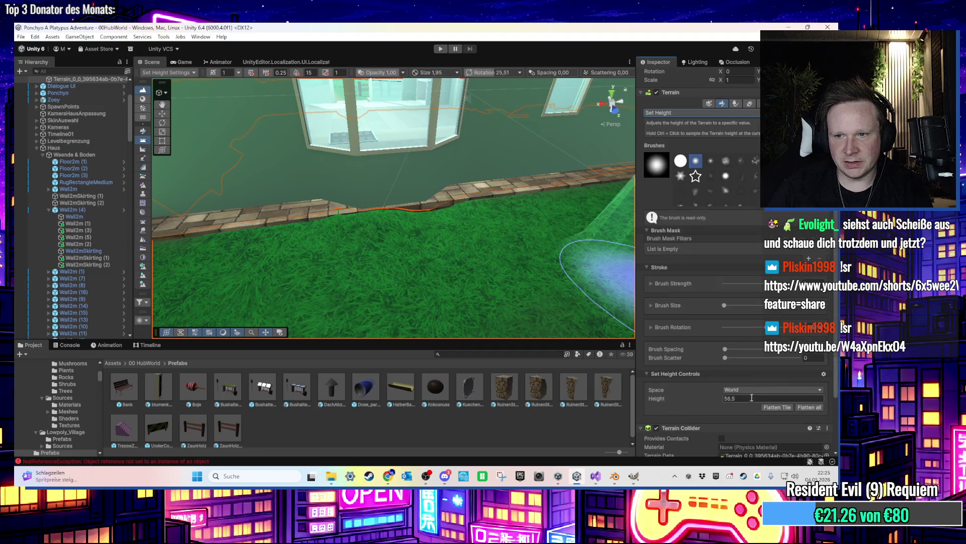
type("55")
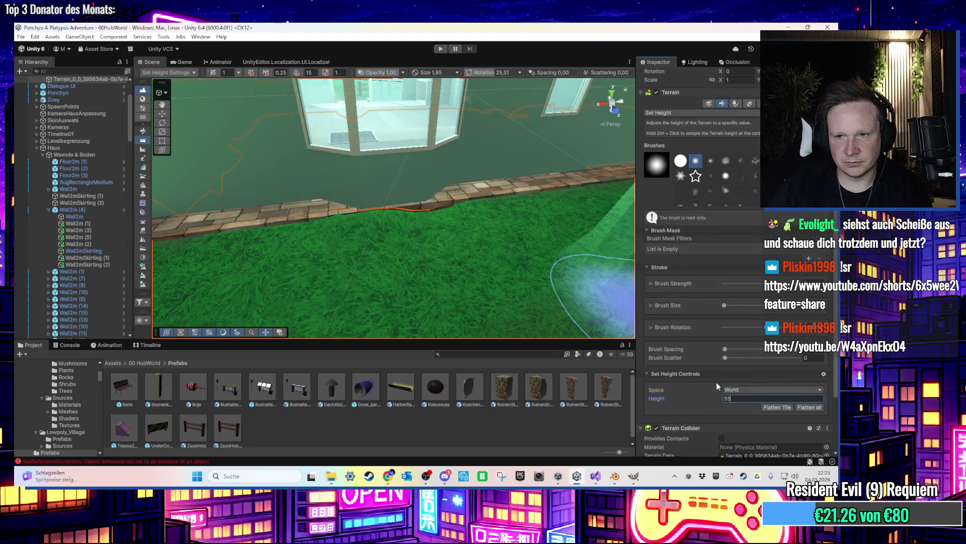
key("BackSpace")
type("0")
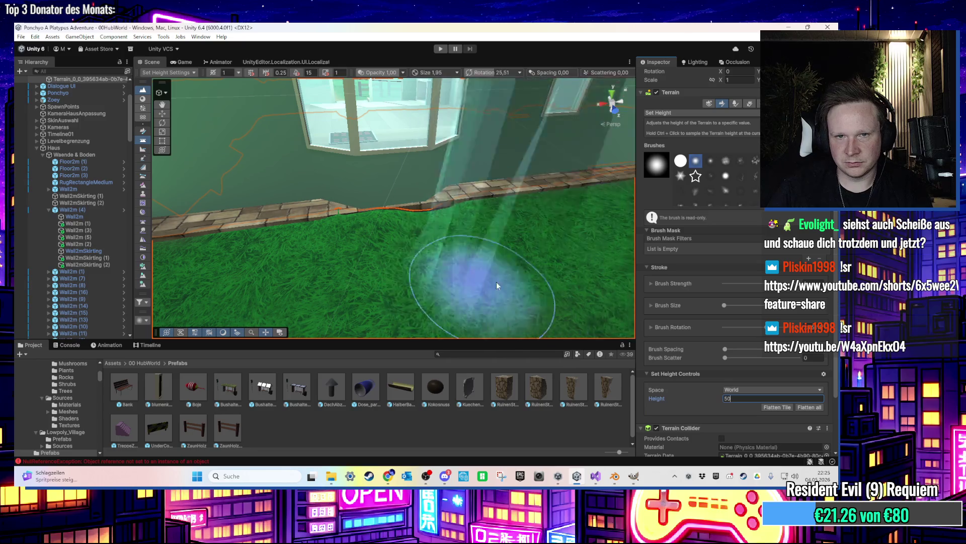
left_click(443, 237)
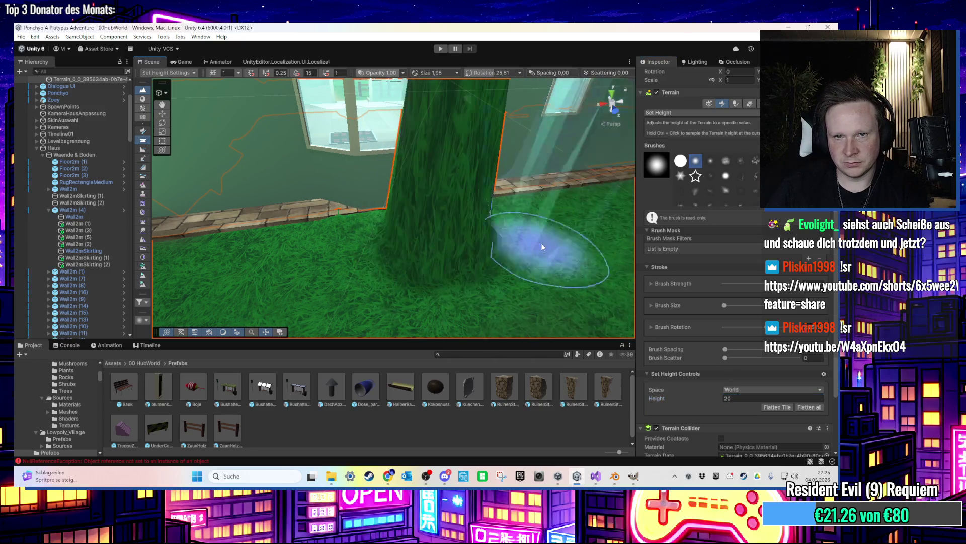
key("ctrl+z")
double_click(728, 398)
type("5")
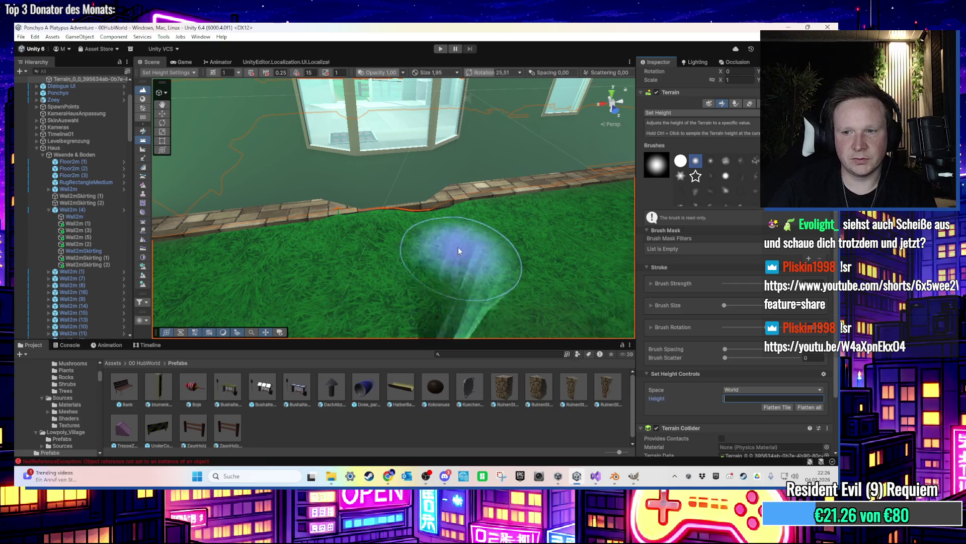
Try target heights 20, 10 and 5, then settle on a Set Height value of 6
left_click(732, 398)
type("20")
key("Return")
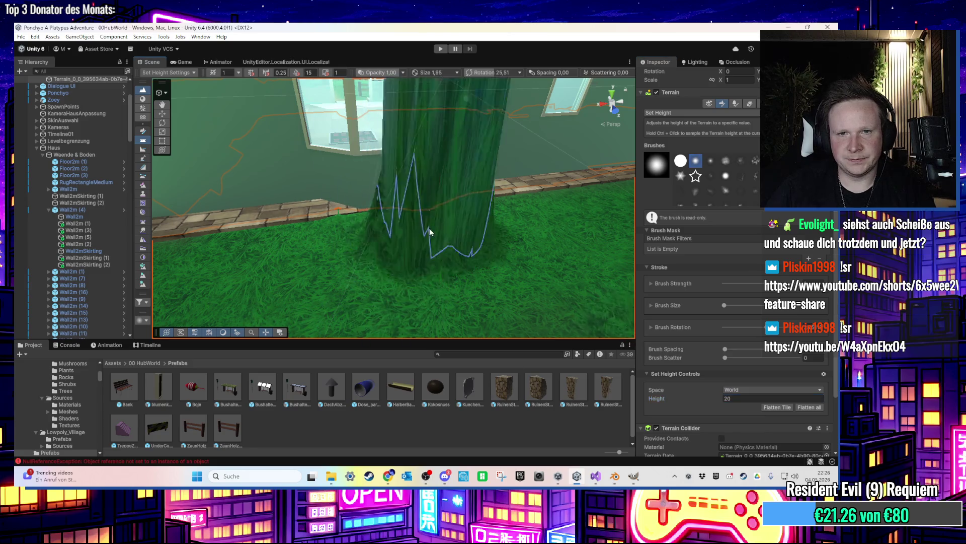
type("15")
key("BackSpace")
type("0")
key("BackSpace")
key("BackSpace")
type("5")
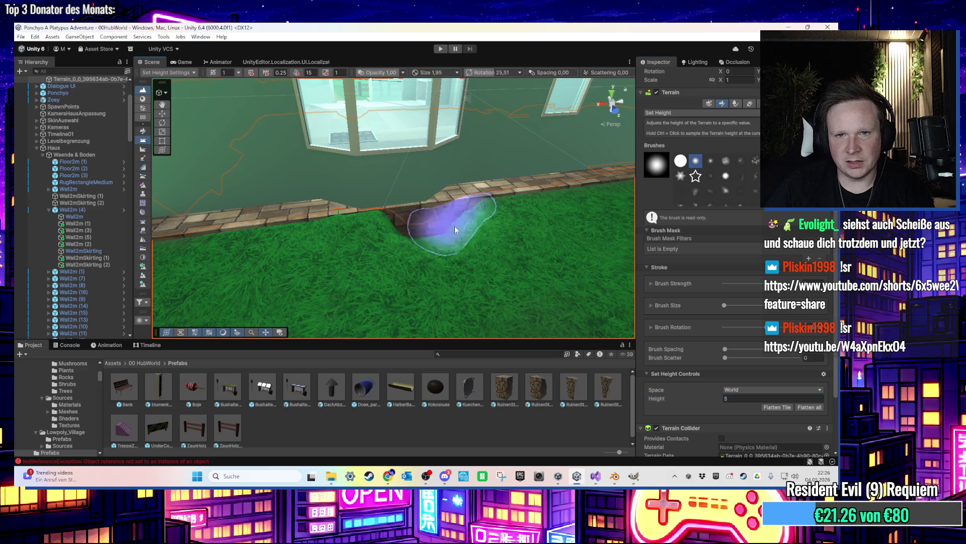
type("6")
key("Return")
scroll(518, 235, "up", 1)
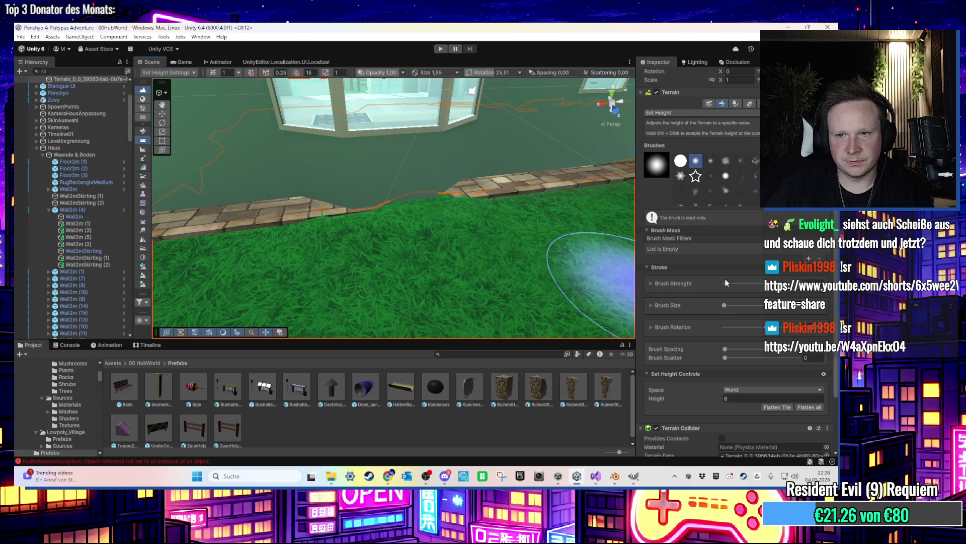
Switch the terrain brush to the Slope Flatten effect
left_click(705, 113)
mouse_move(714, 161)
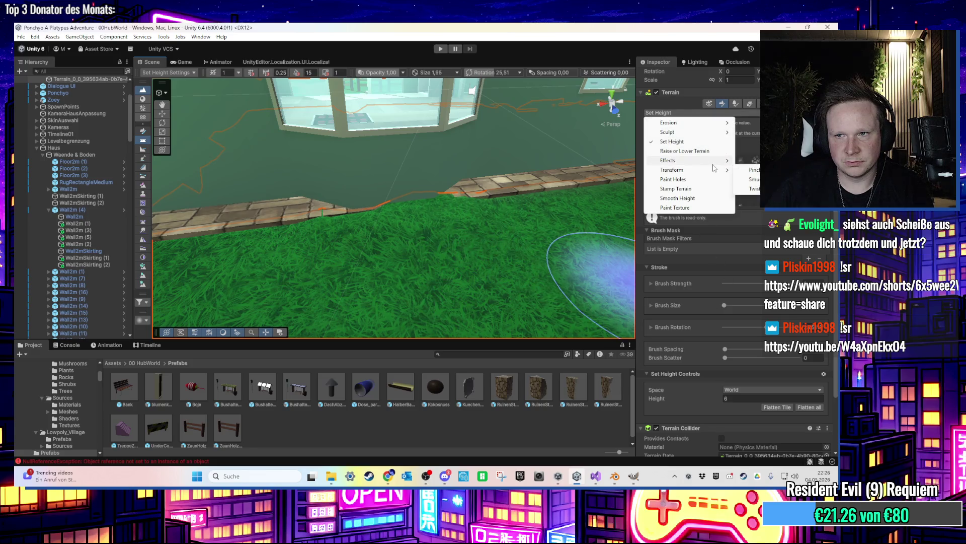
left_click(753, 160)
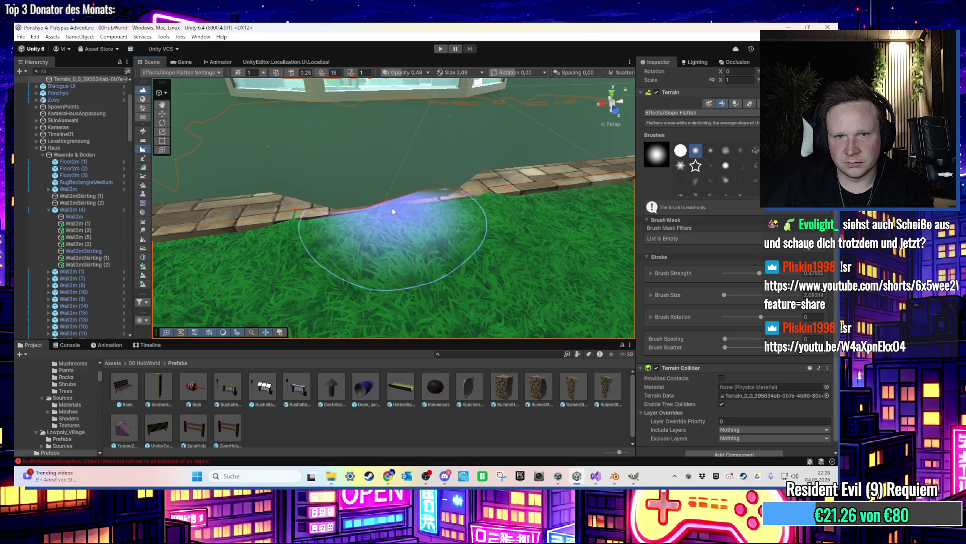
Zoom and pan back to face the house wall and select the UI Canvas object
scroll(300, 224, "down", 5)
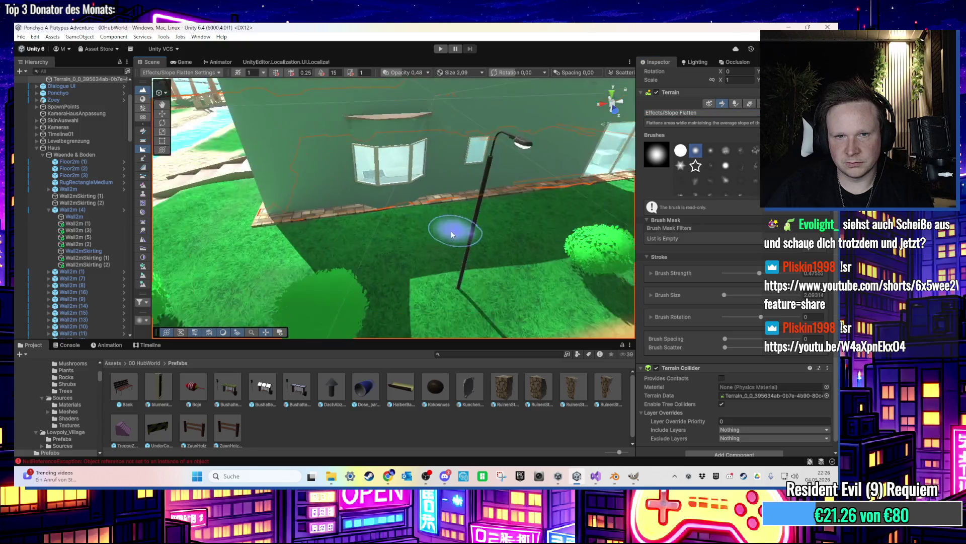
scroll(425, 248, "up", 10)
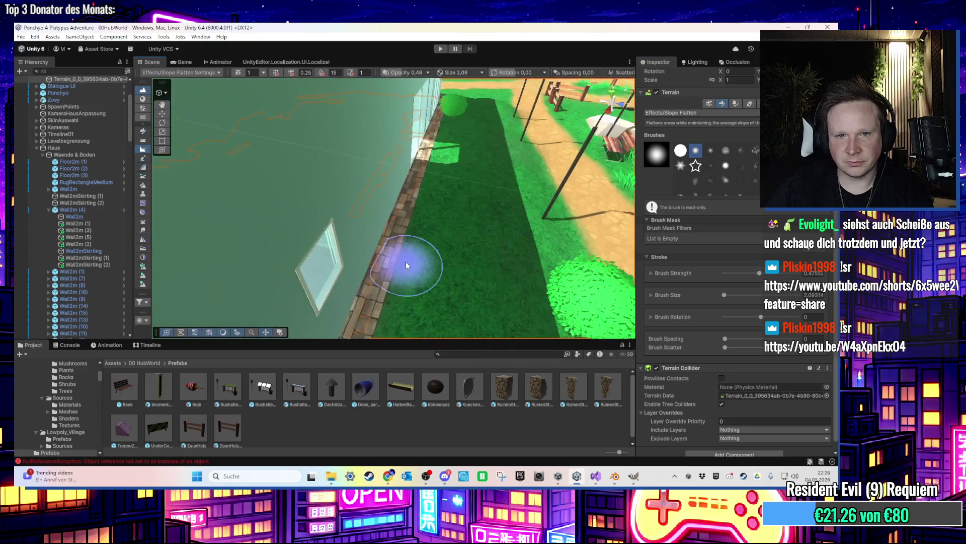
scroll(447, 245, "up", 10)
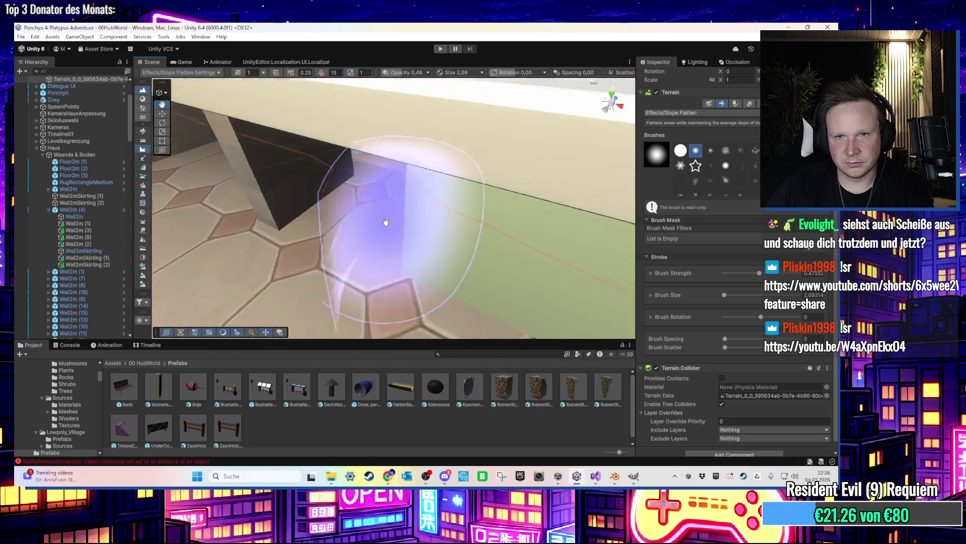
scroll(406, 247, "down", 5)
left_click_drag(382, 239, 432, 122)
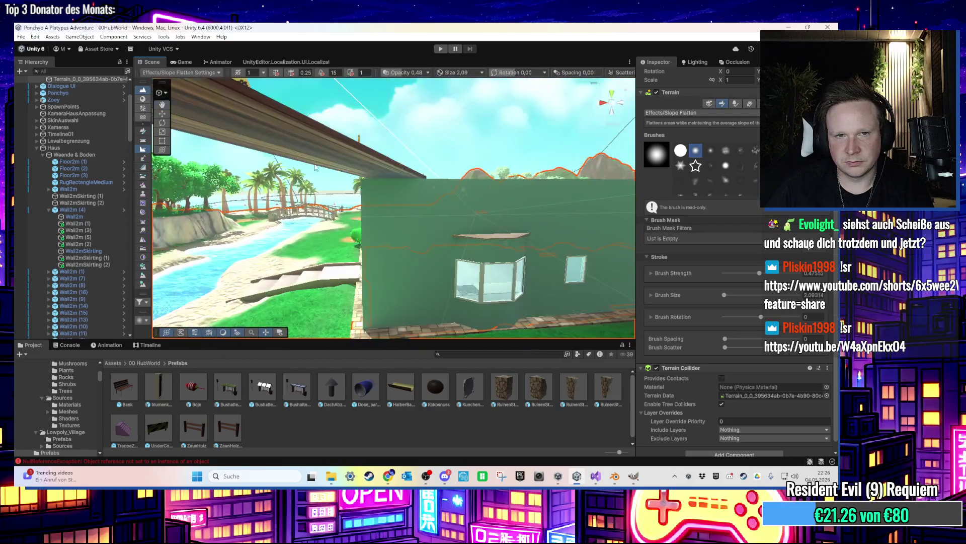
left_click(432, 123)
scroll(408, 166, "up", 5)
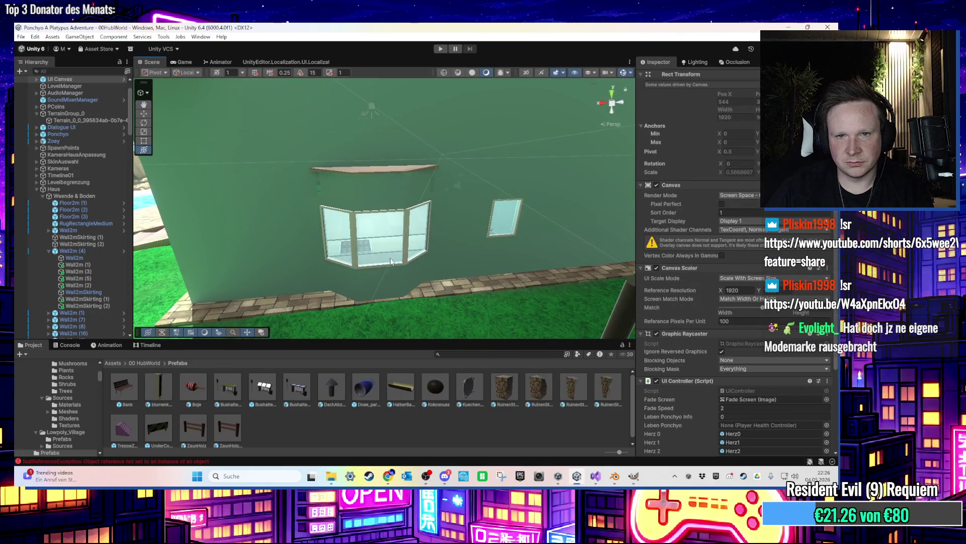
Pan along the glass wall, zoom into the interior and back out, then orbit to face the fountain
mouse_move(391, 261)
left_mouse_down()
mouse_move(308, 248)
mouse_move(354, 257)
left_mouse_up()
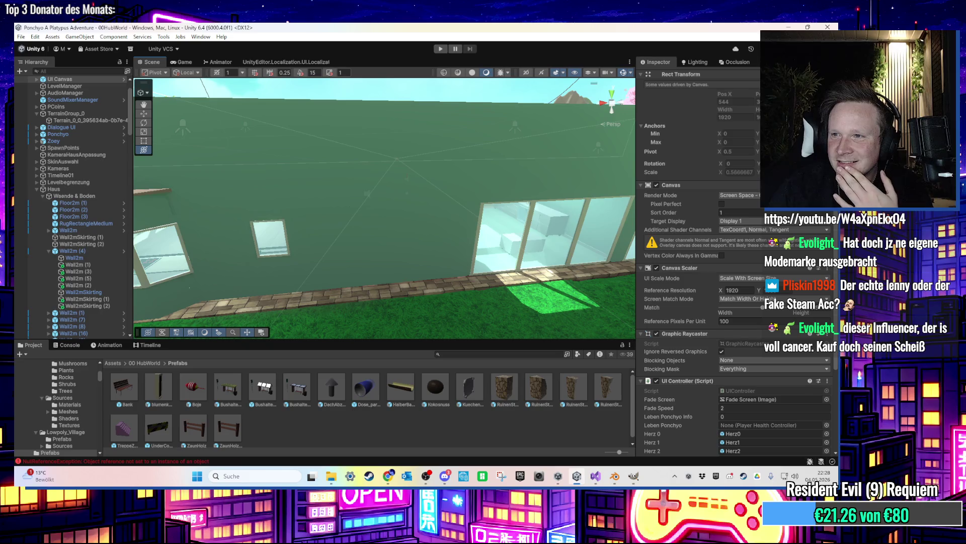
mouse_move(352, 201)
left_mouse_down()
mouse_move(515, 198)
mouse_move(409, 199)
mouse_move(455, 204)
mouse_move(447, 187)
left_mouse_up()
scroll(409, 200, "up", 10)
scroll(447, 187, "up", 10)
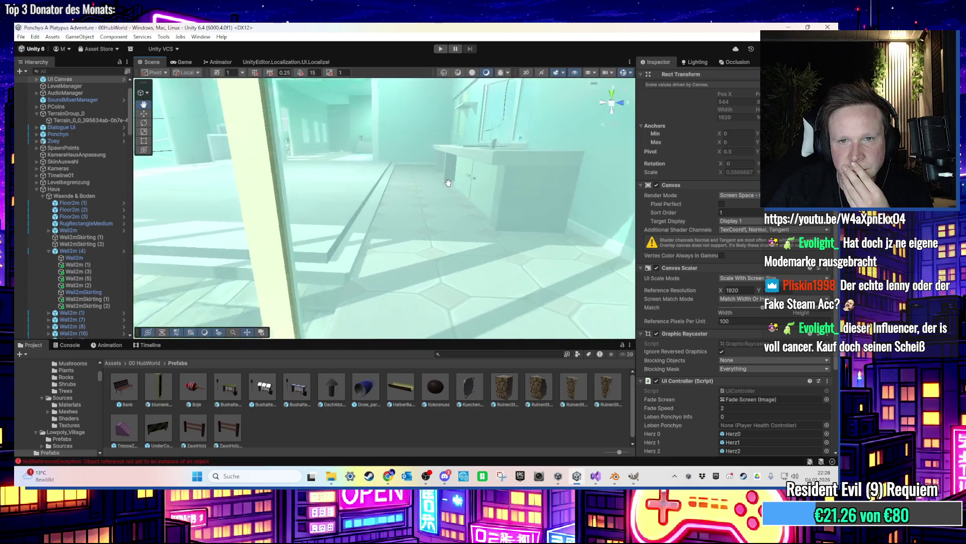
scroll(454, 188, "down", 10)
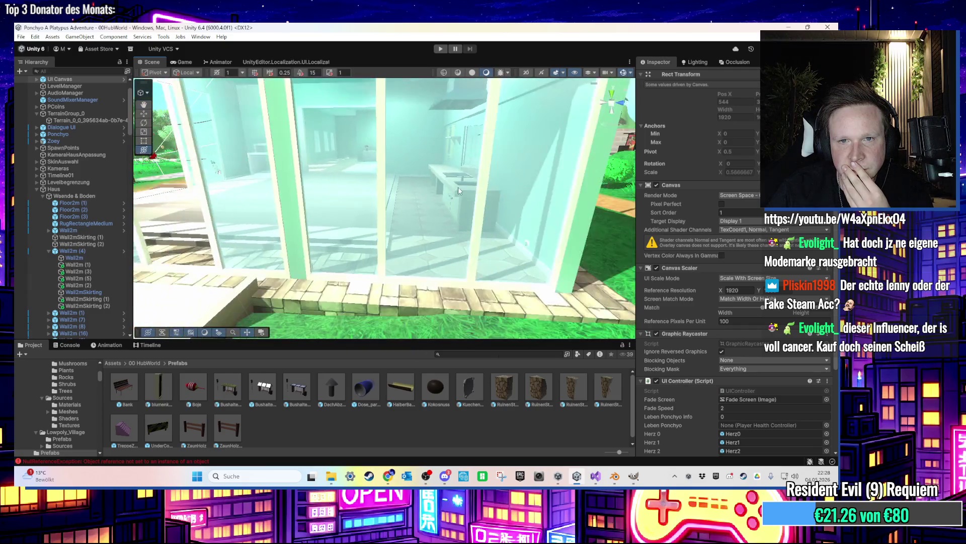
scroll(455, 205, "up", 5)
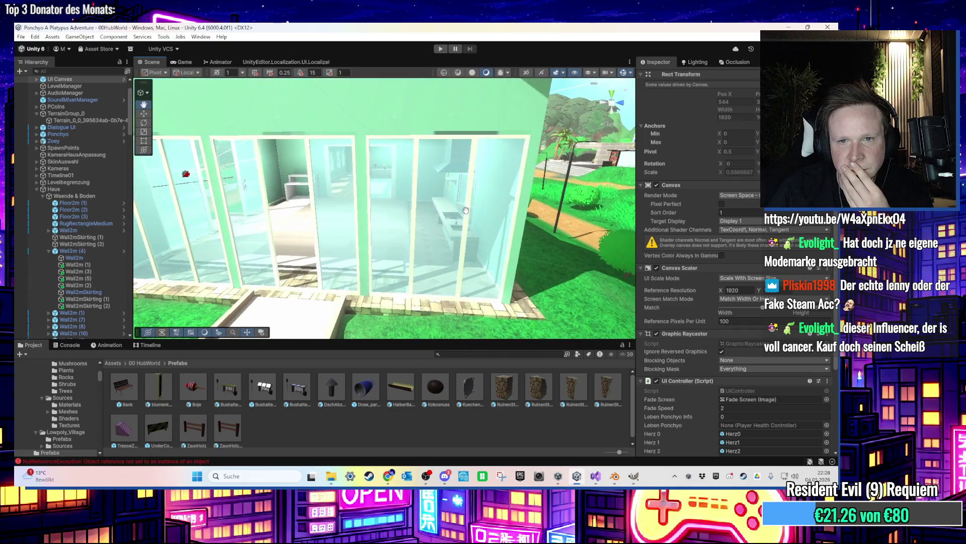
scroll(466, 210, "up", 10)
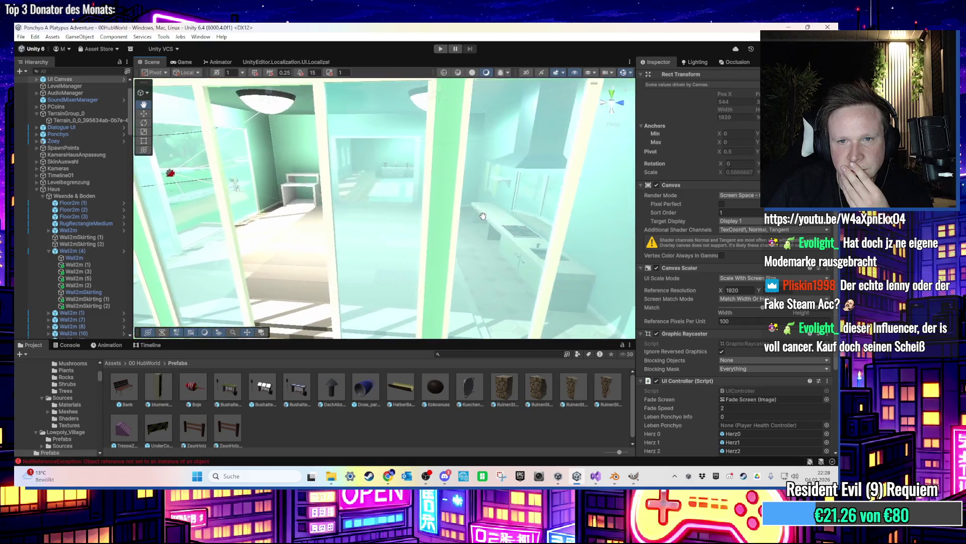
scroll(470, 209, "down", 10)
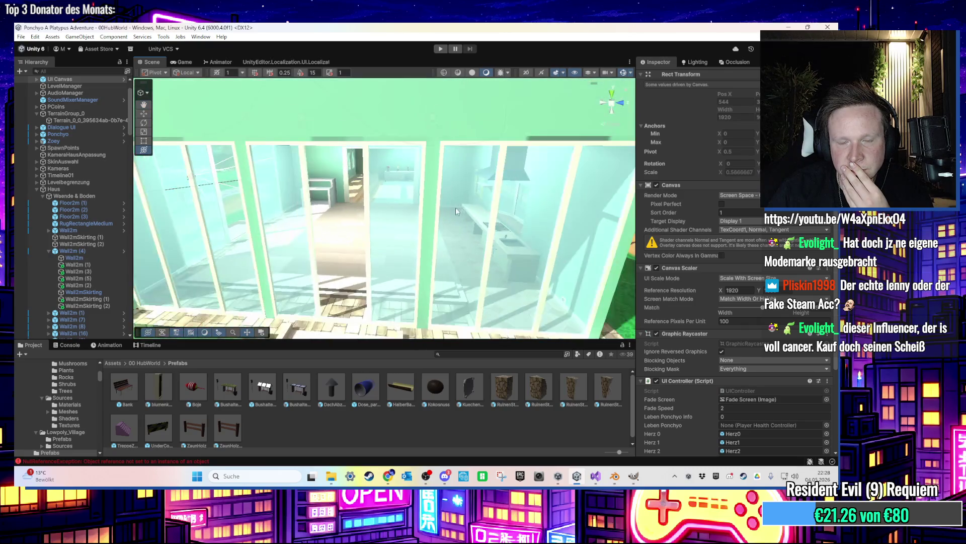
mouse_move(468, 204)
left_mouse_down()
mouse_move(383, 269)
mouse_move(337, 216)
mouse_move(309, 232)
mouse_move(313, 246)
mouse_move(395, 213)
mouse_move(299, 233)
mouse_move(493, 239)
mouse_move(503, 282)
mouse_move(281, 216)
left_mouse_up()
Select and frame BrunnenDach, nudge it left to X 94.72, and orbit down to view its basin
left_click(507, 320)
key("f")
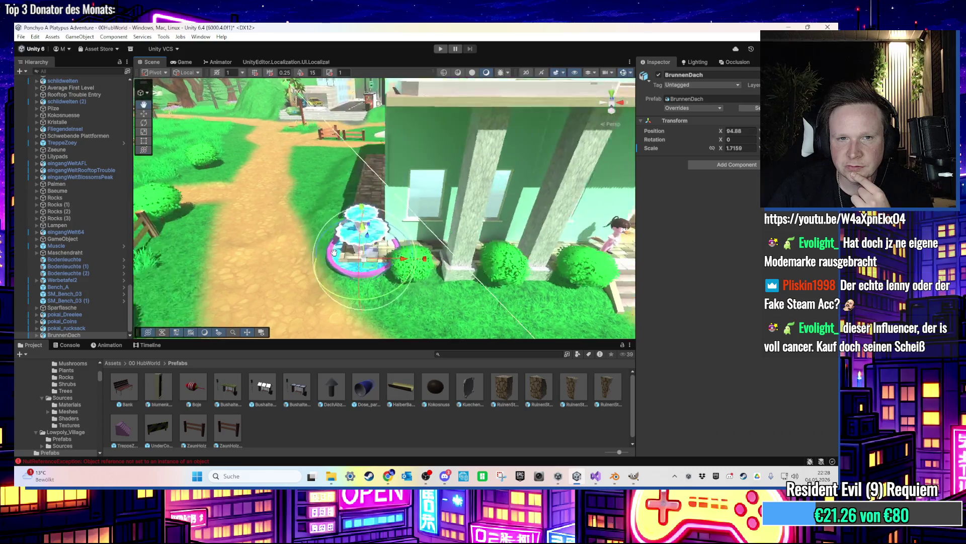
mouse_move(390, 262)
left_mouse_down()
mouse_move(418, 222)
mouse_move(419, 254)
left_mouse_up()
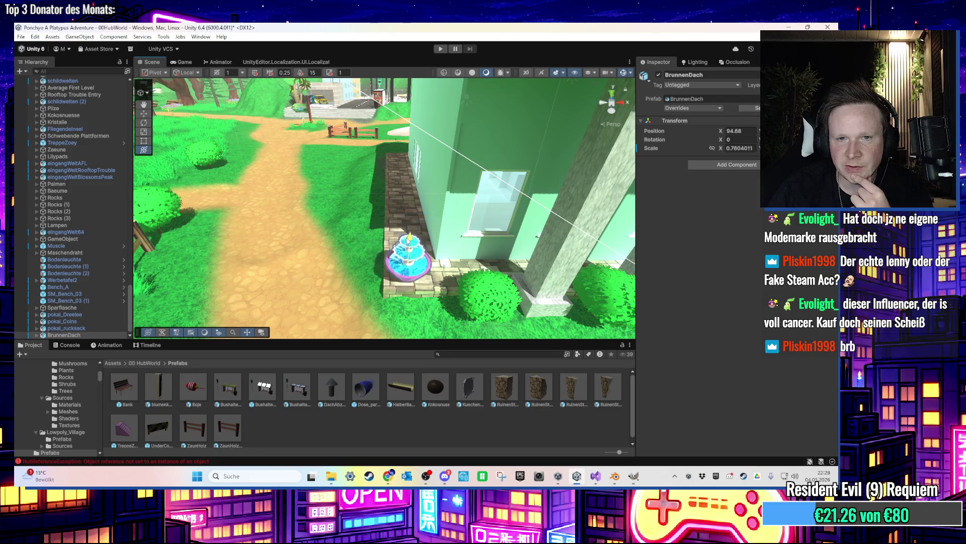
key("f")
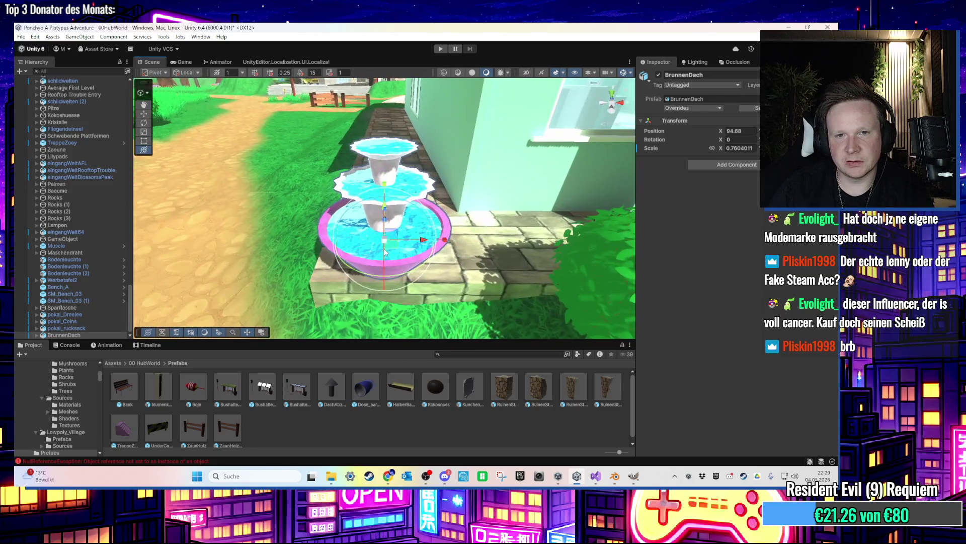
left_click_drag(390, 187, 385, 173)
mouse_move(385, 214)
left_mouse_down()
mouse_move(380, 269)
mouse_move(369, 251)
mouse_move(376, 264)
mouse_move(393, 245)
mouse_move(398, 86)
mouse_move(409, 241)
mouse_move(423, 151)
left_mouse_up()
scroll(397, 86, "down", 5)
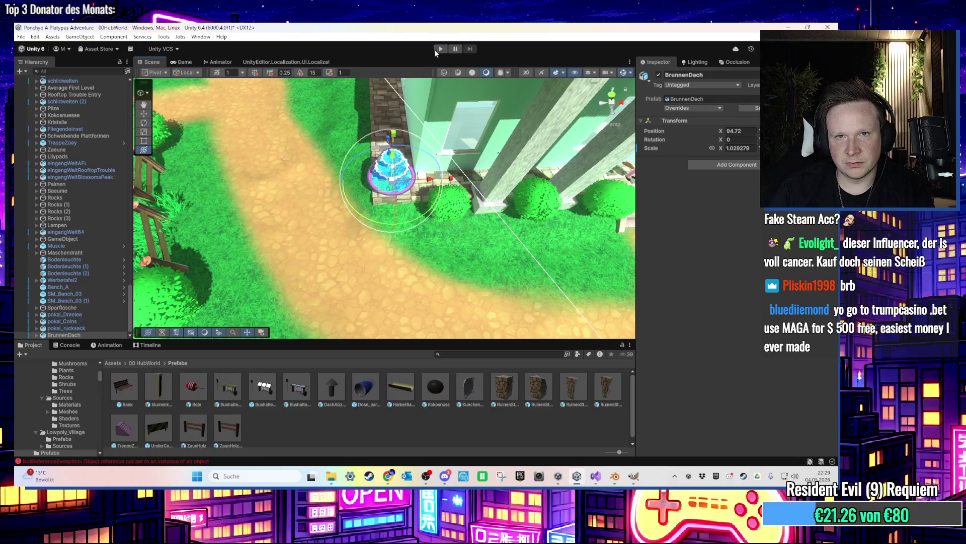
left_click(440, 49)
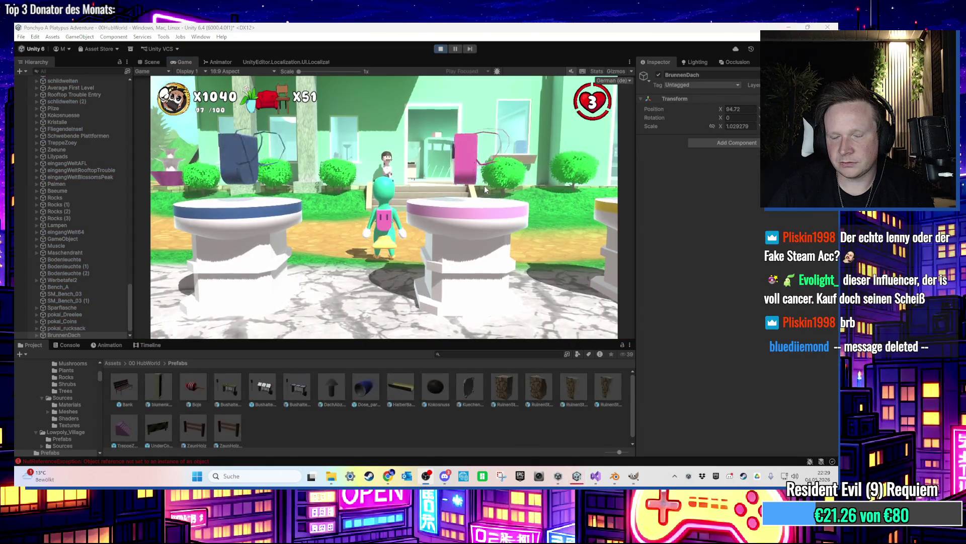
key("w")
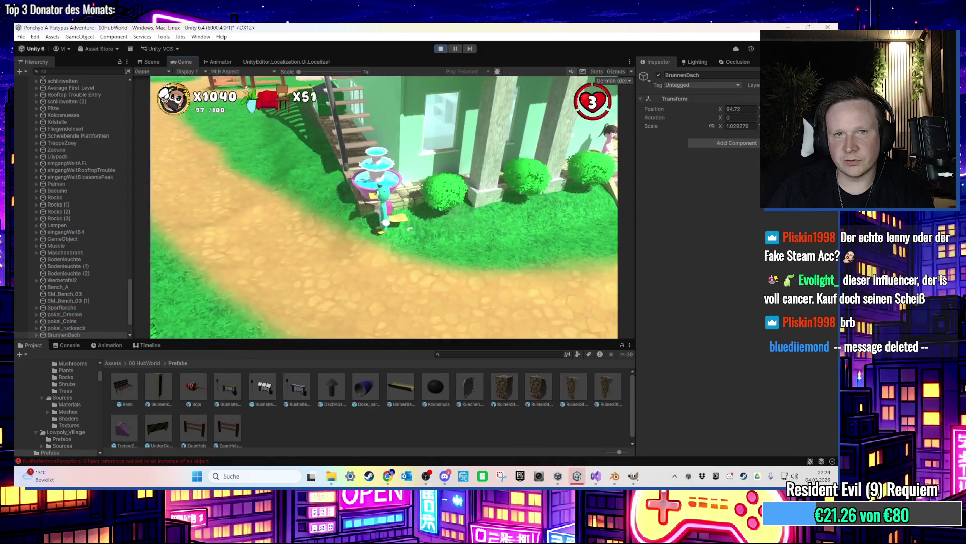
key("w")
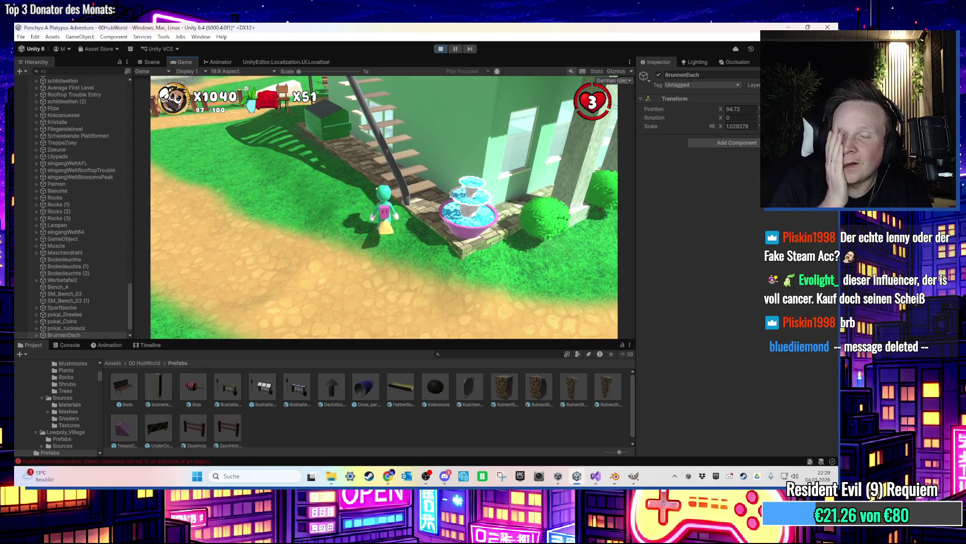
key("w")
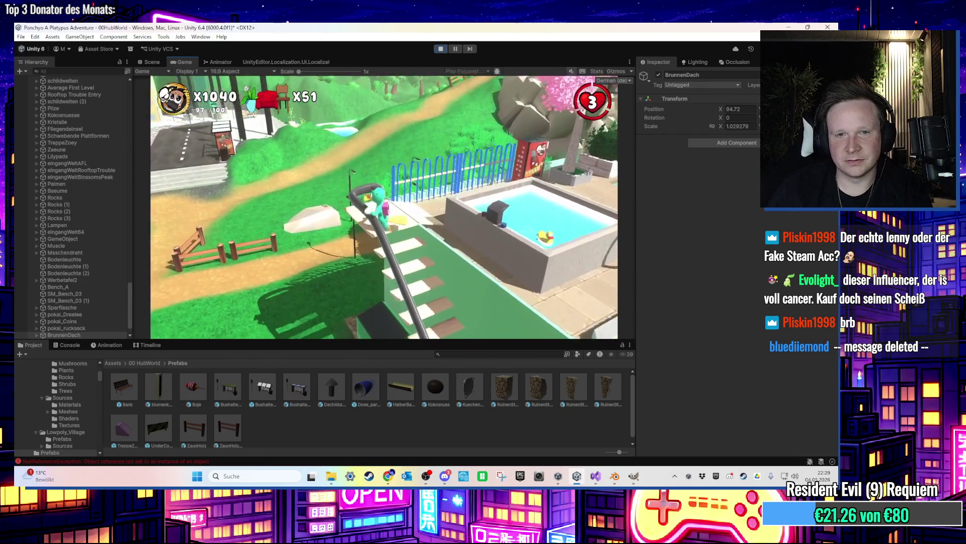
key("s")
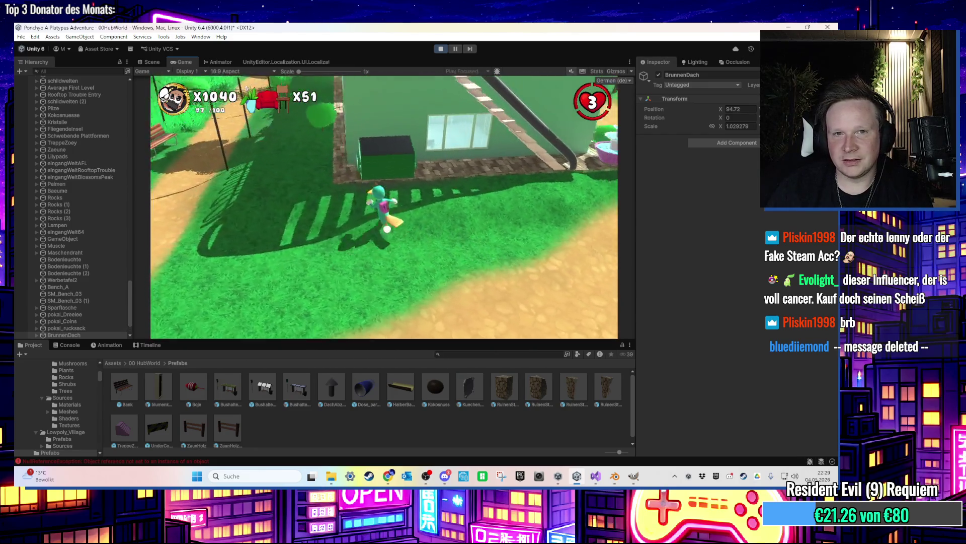
key("d")
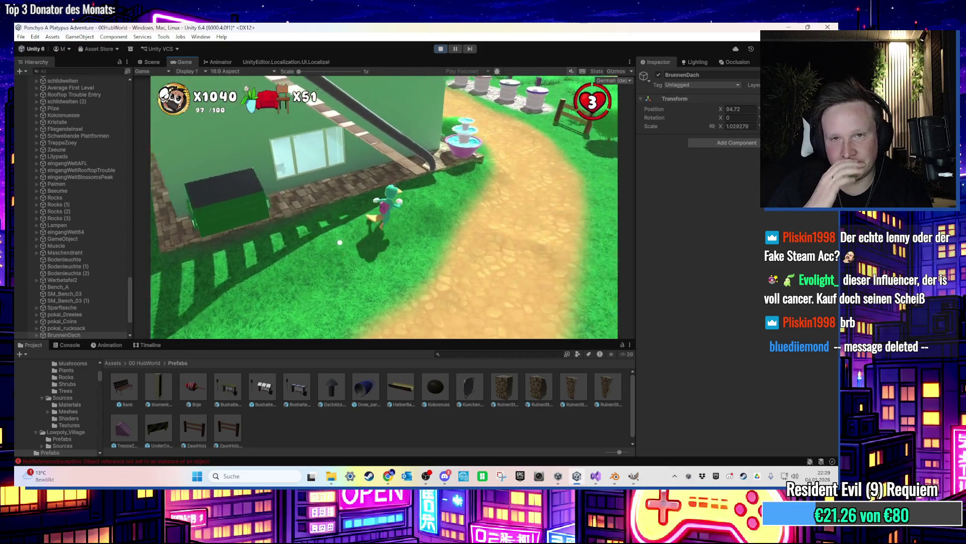
key("d")
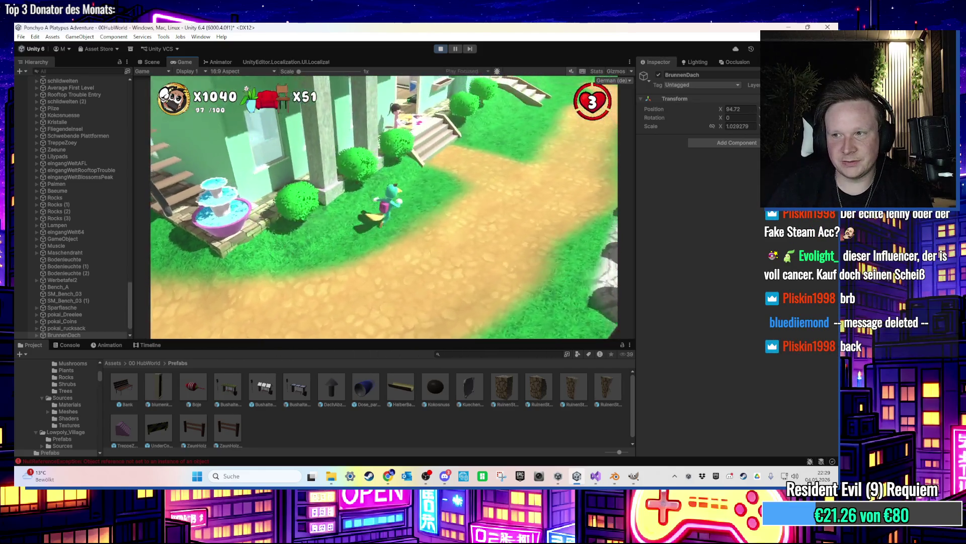
key("d")
key("d")
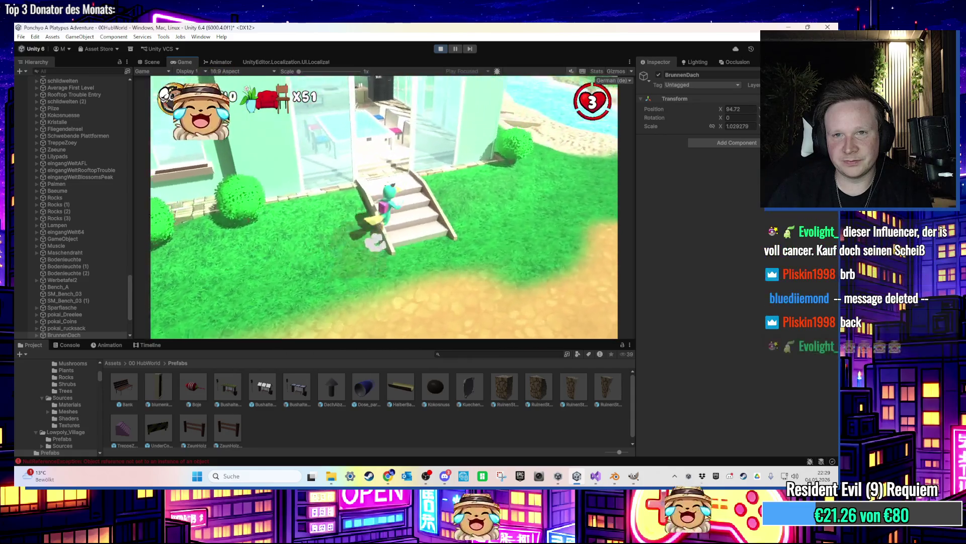
key("w")
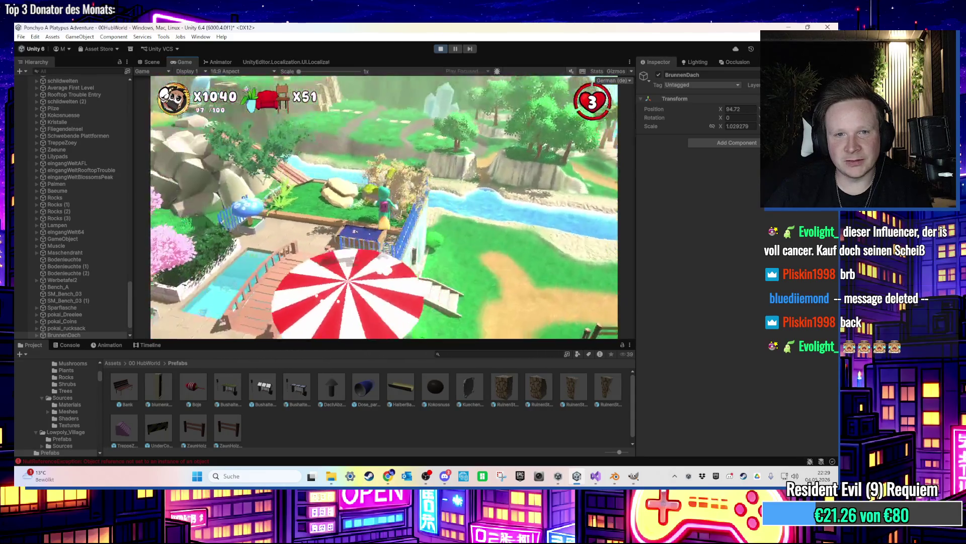
key("w")
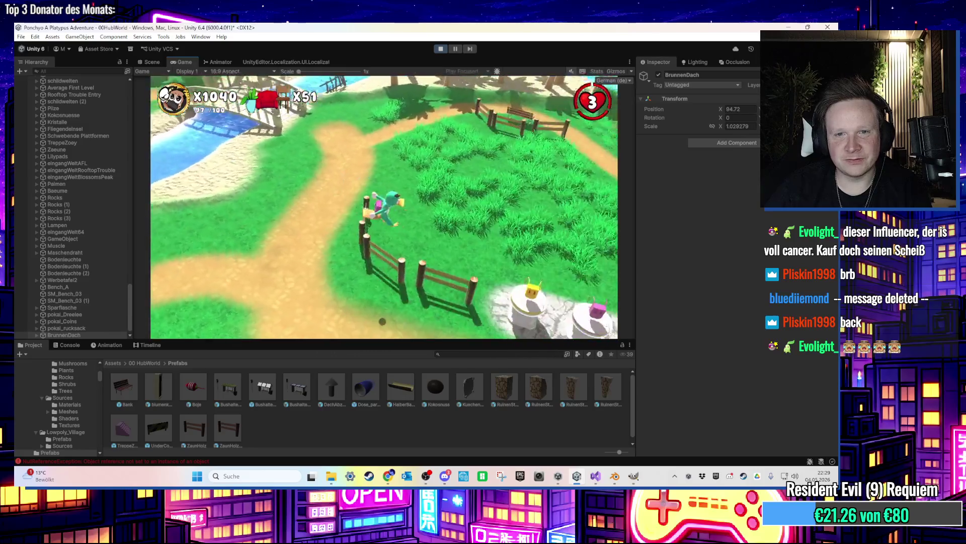
key("w")
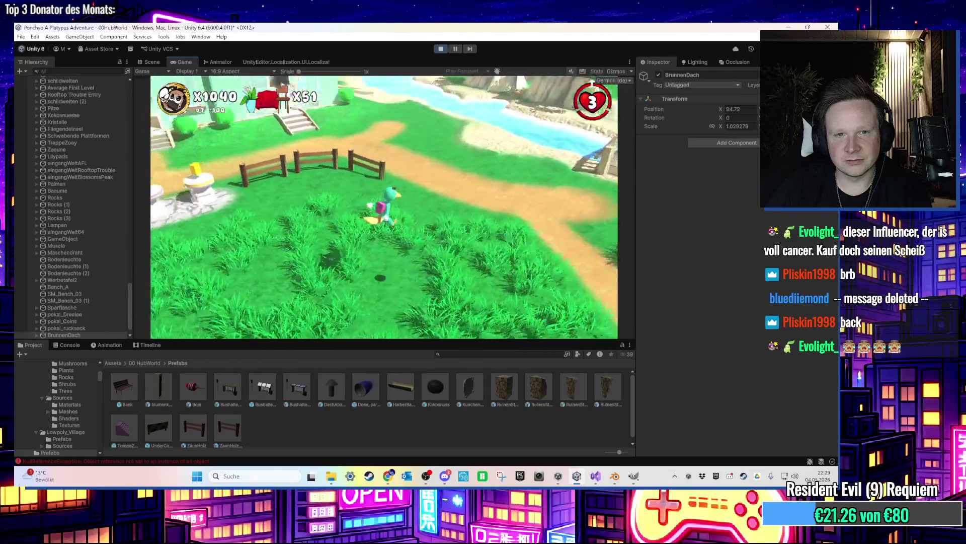
key("w")
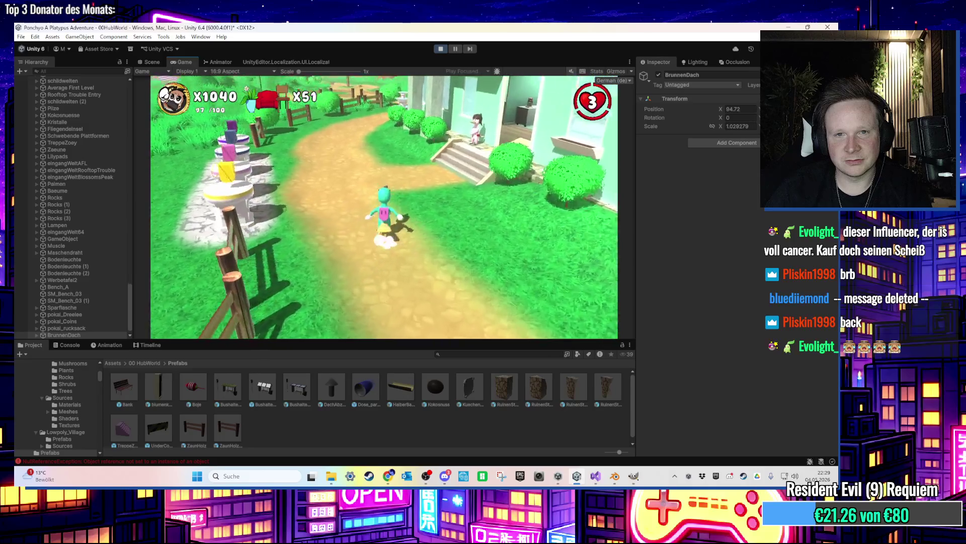
key("w")
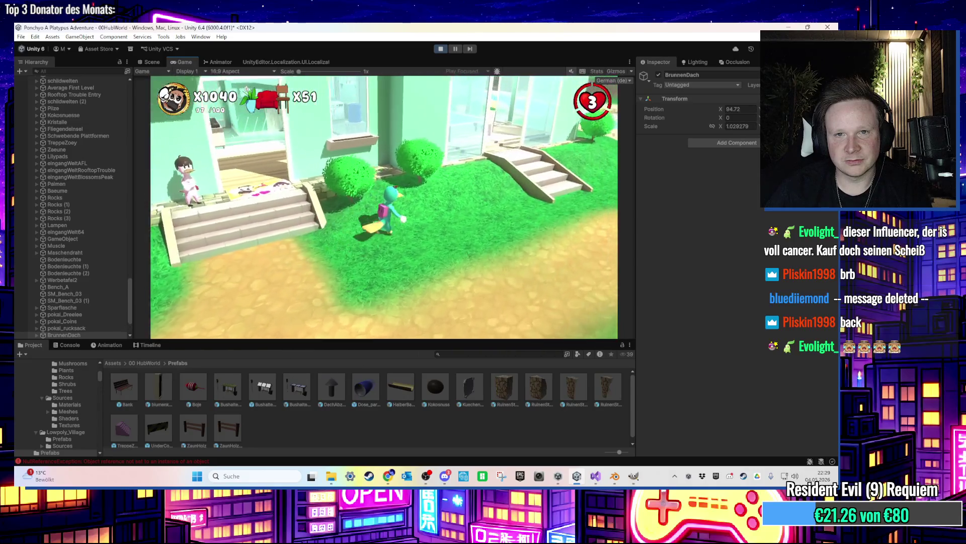
key("w")
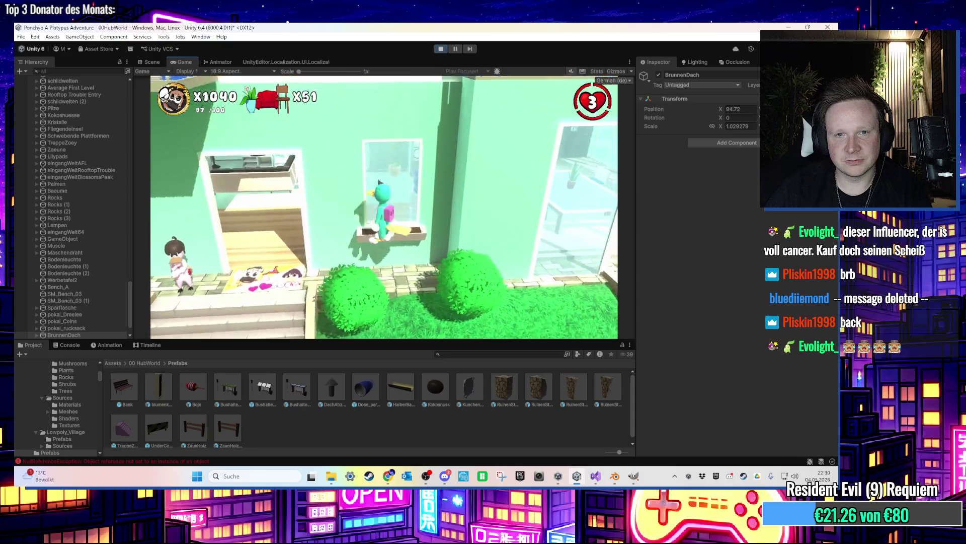
key("super")
left_click(441, 49)
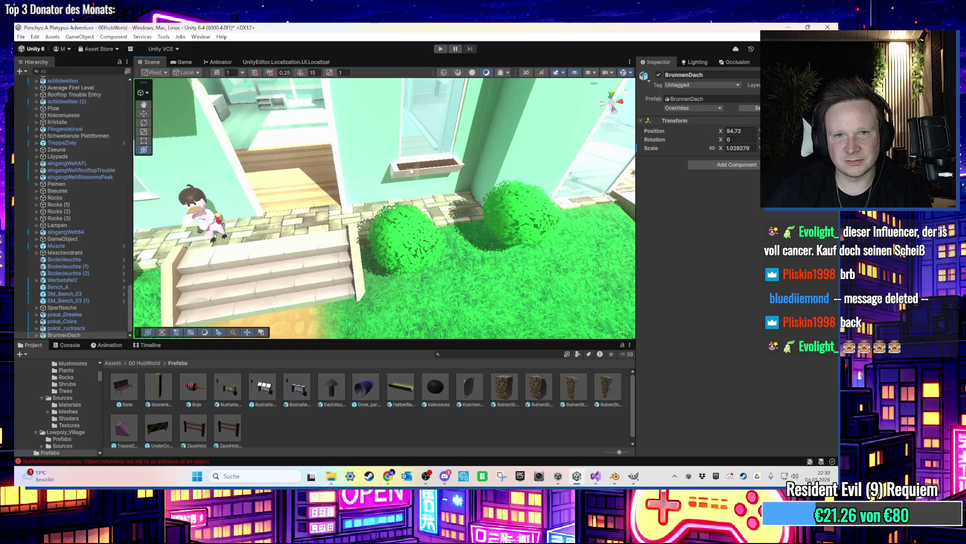
left_click(409, 205)
key("f")
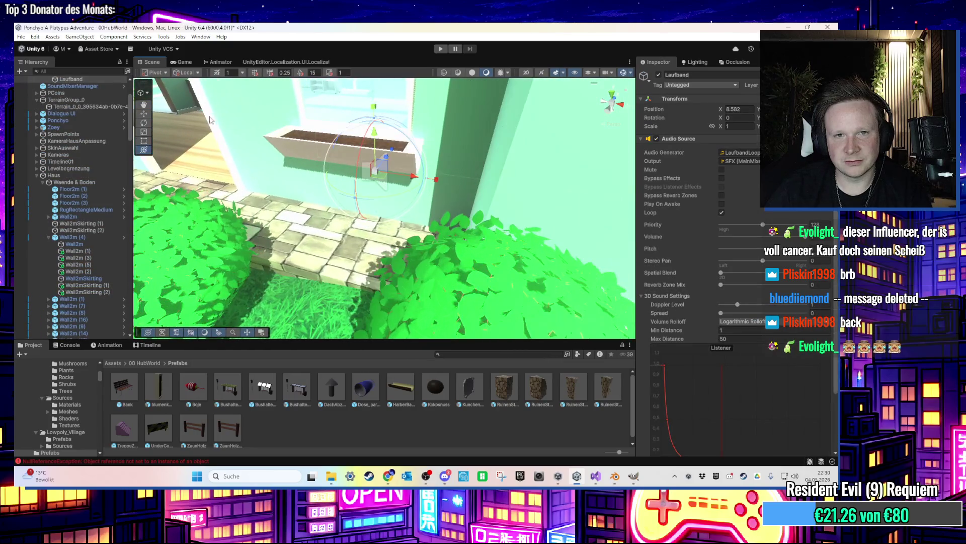
left_click(278, 145)
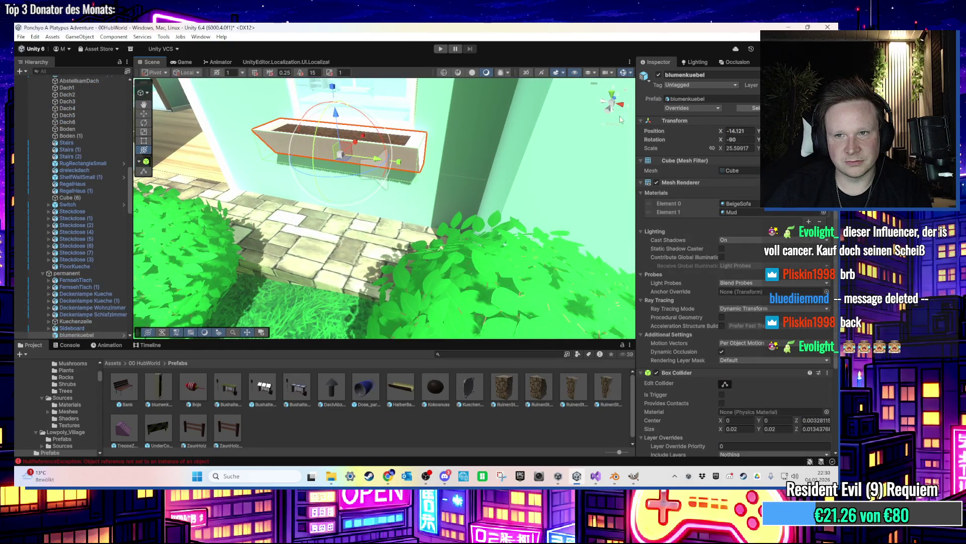
left_click(160, 393)
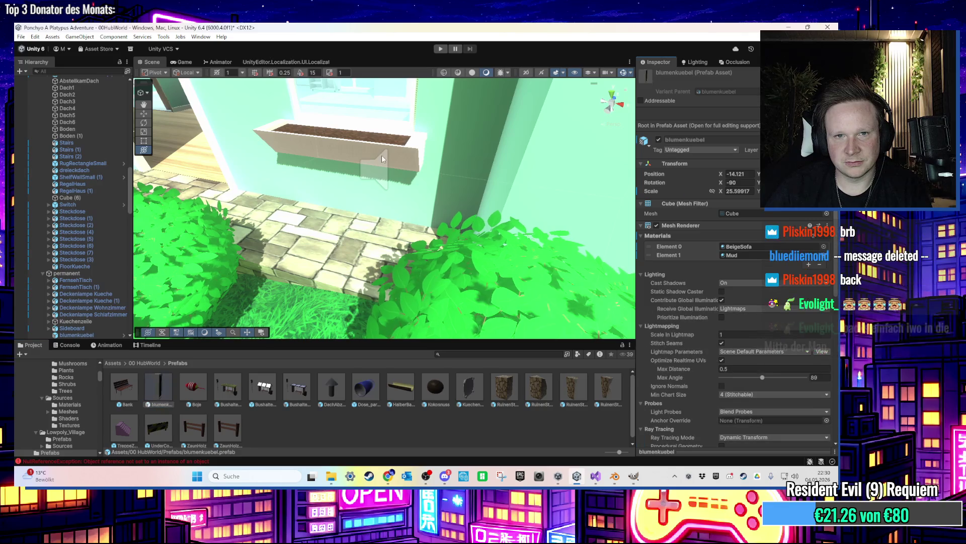
left_click(374, 168)
left_click_drag(281, 157, 269, 177)
left_click(268, 178)
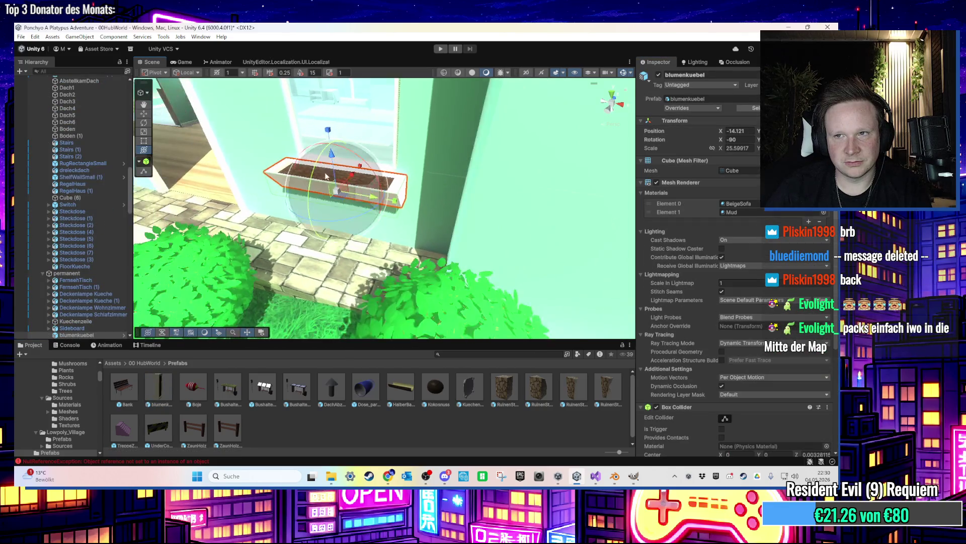
scroll(349, 194, "down", 10)
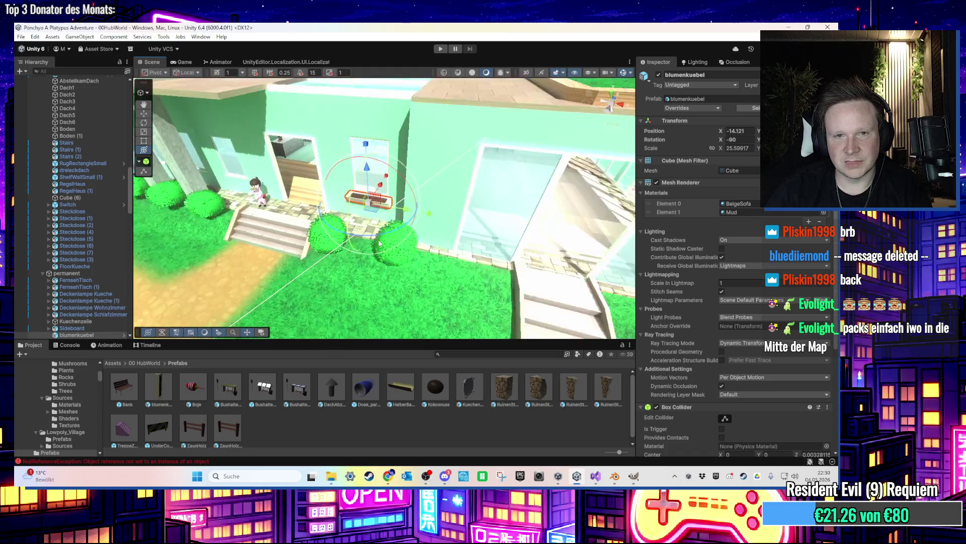
scroll(308, 234, "up", 1)
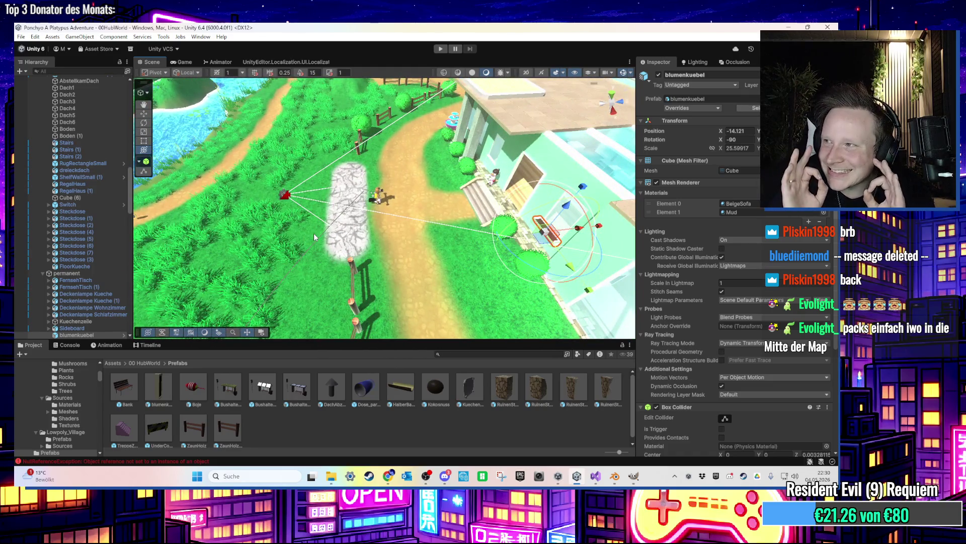
mouse_move(313, 233)
left_mouse_down()
mouse_move(292, 265)
mouse_move(443, 247)
left_mouse_up()
left_click(450, 245)
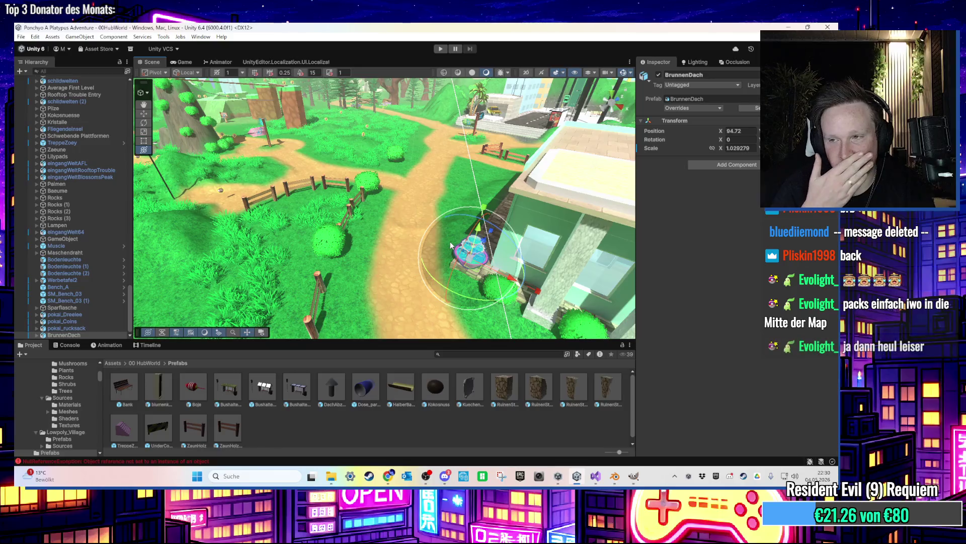
Bring the house into view and nudge BrunnenDach along X to 108.547 beside the stairs
scroll(449, 237, "down", 5)
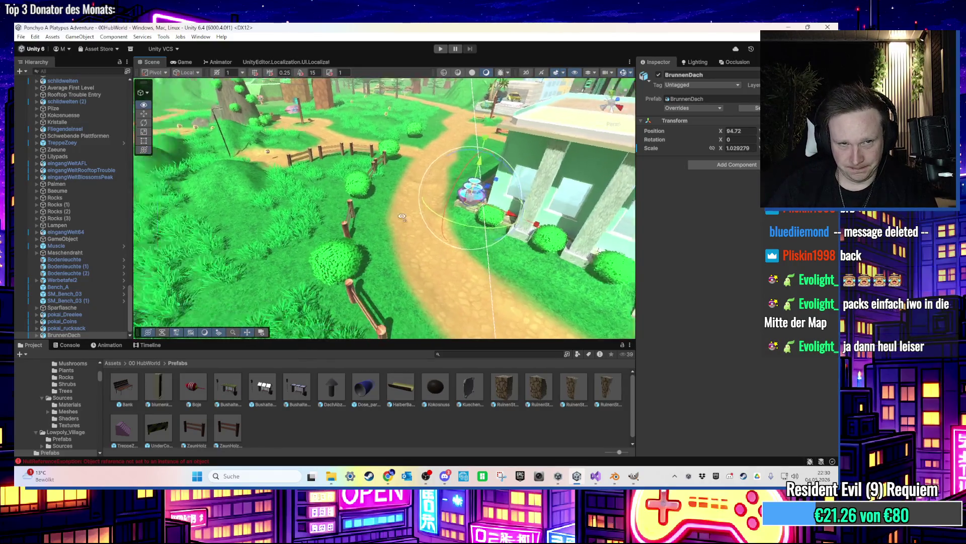
mouse_move(447, 215)
left_mouse_down()
mouse_move(347, 138)
mouse_move(213, 159)
mouse_move(443, 230)
mouse_move(587, 218)
mouse_move(534, 218)
mouse_move(489, 247)
mouse_move(497, 228)
mouse_move(487, 257)
left_mouse_up()
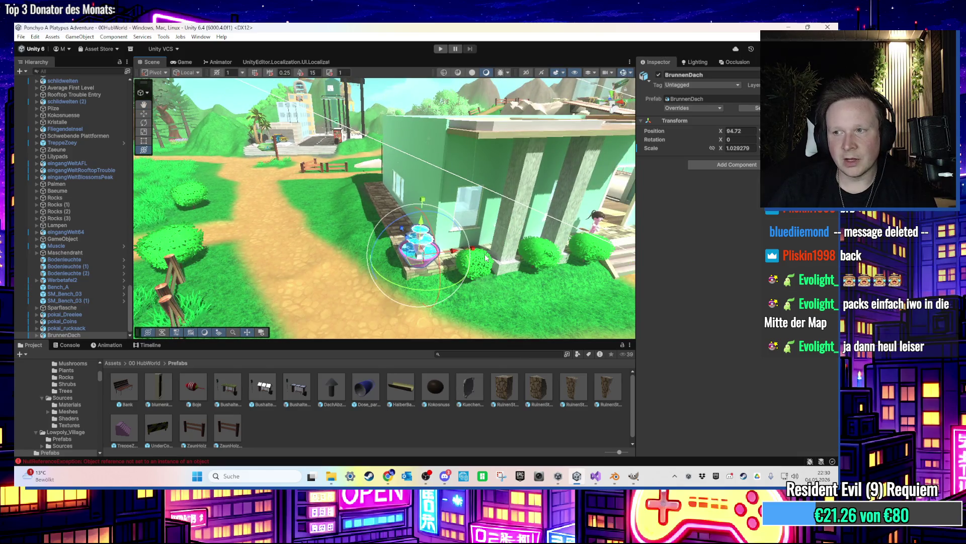
scroll(486, 257, "up", 3)
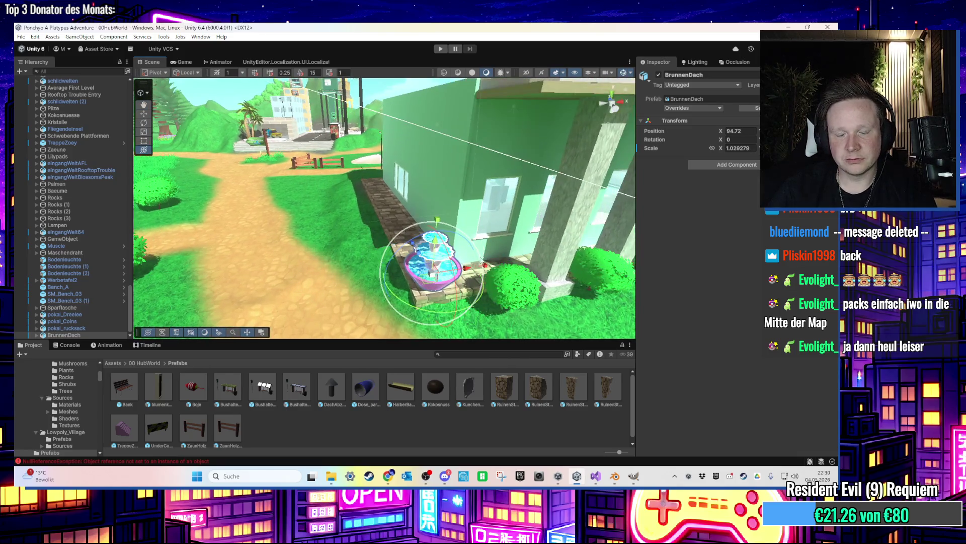
scroll(476, 267, "down", 2)
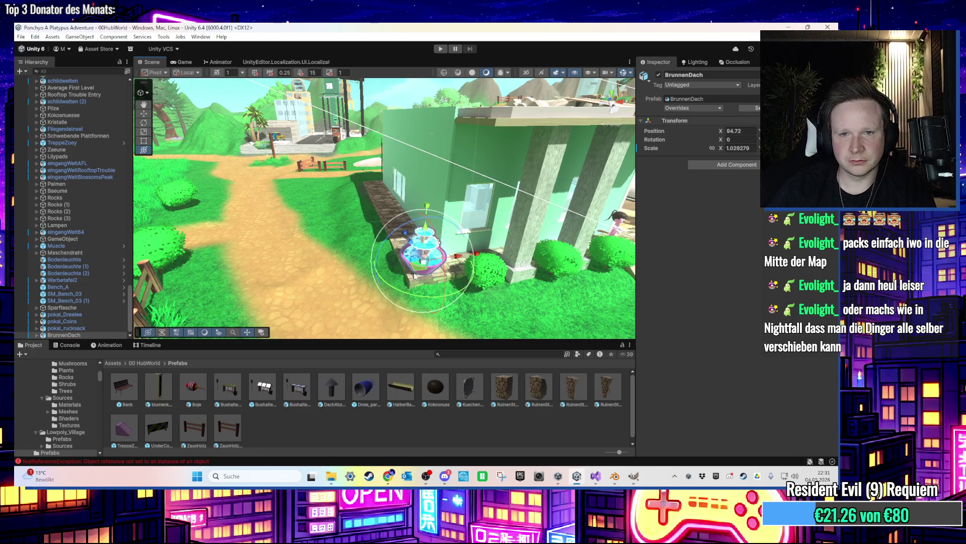
scroll(418, 274, "down", 2)
mouse_move(417, 276)
left_mouse_down()
mouse_move(353, 267)
mouse_move(384, 299)
left_mouse_up()
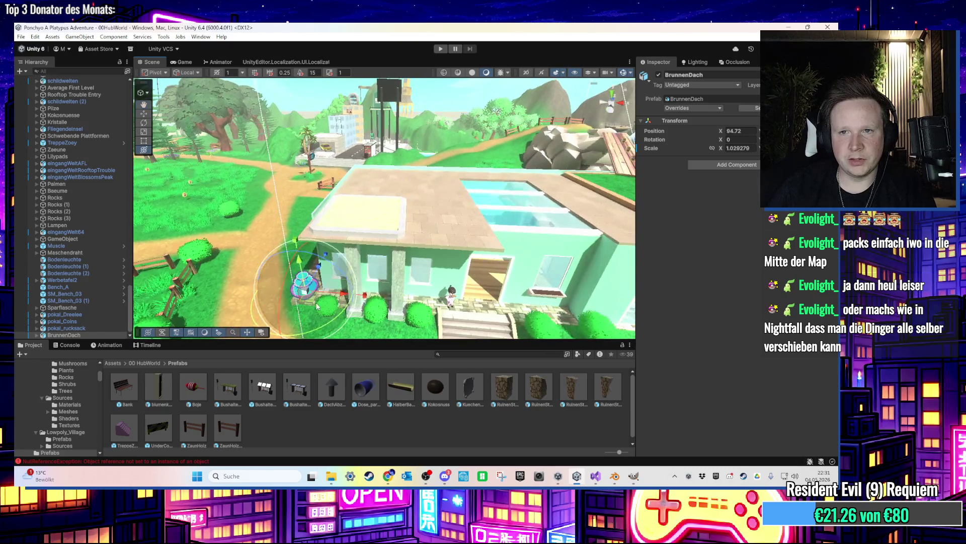
scroll(384, 299, "down", 3)
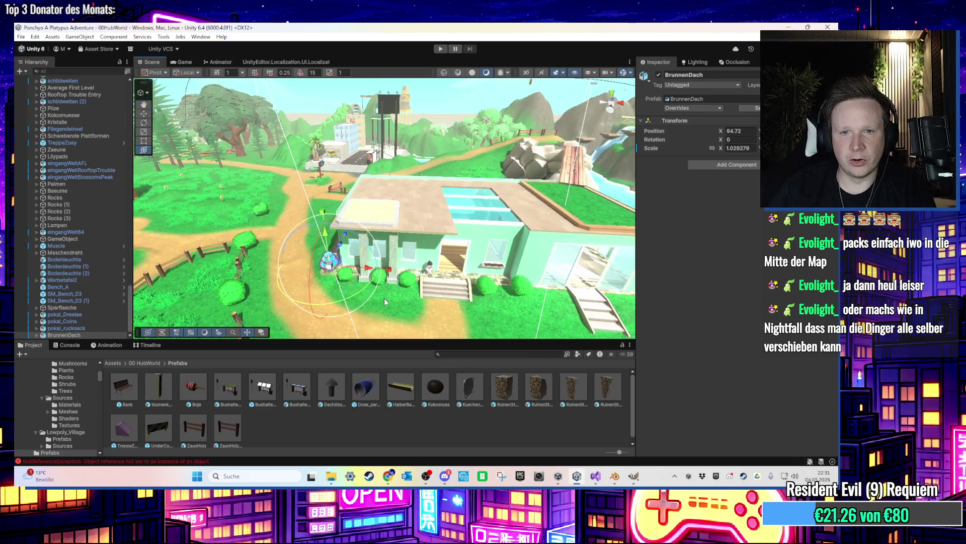
left_click_drag(447, 314, 393, 286)
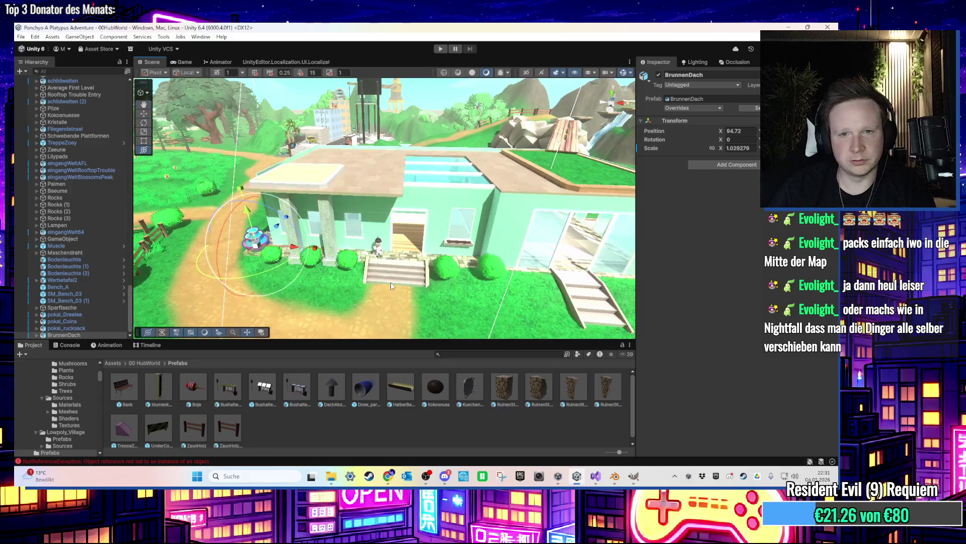
scroll(357, 281, "up", 2)
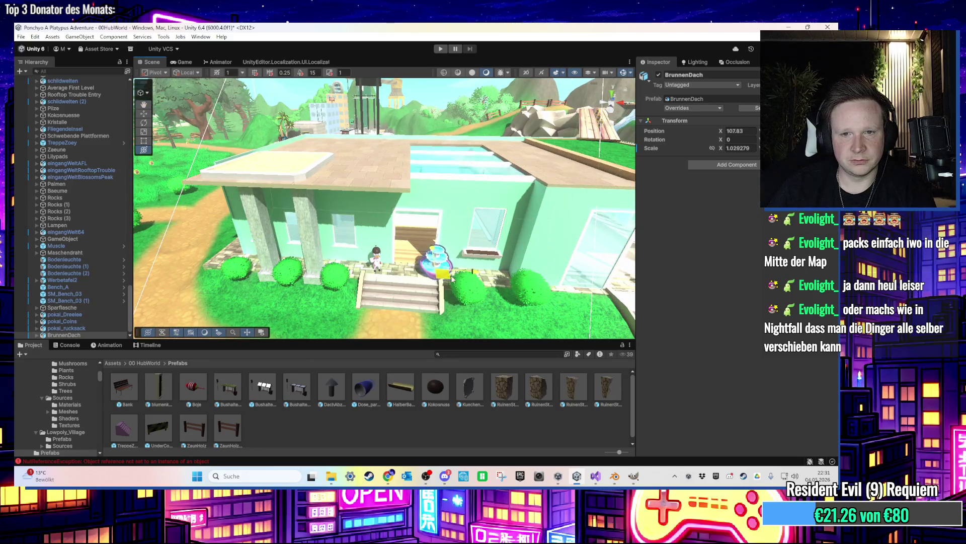
left_click_drag(452, 278, 456, 276)
scroll(443, 261, "up", 8)
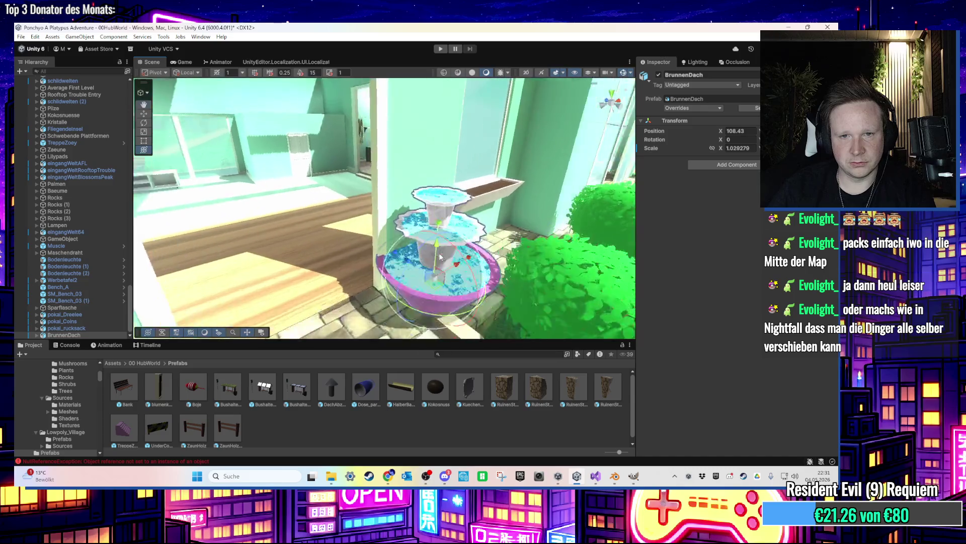
scroll(439, 257, "down", 5)
Shrink BrunnenDach to about 0.71 scale and start the game in play mode
left_click_drag(403, 275, 399, 287)
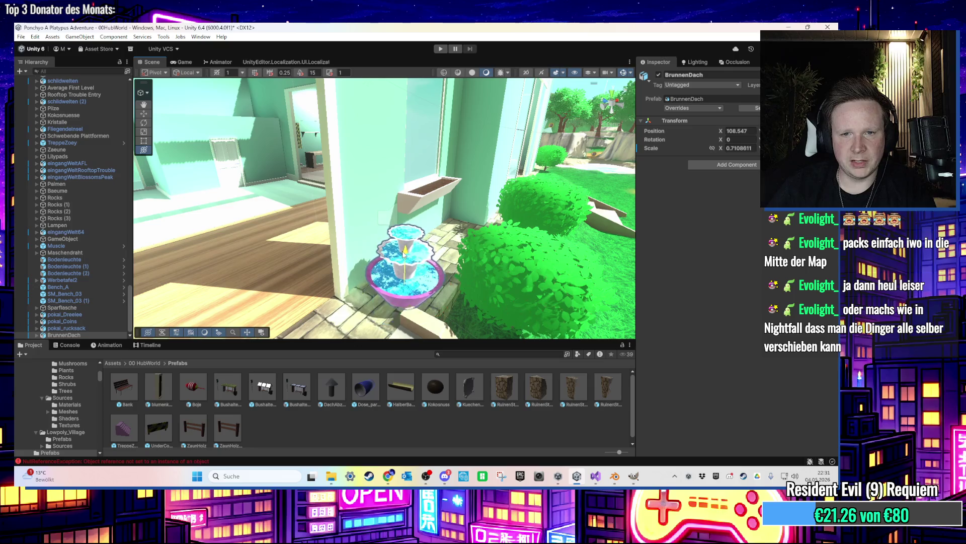
scroll(447, 239, "up", 10)
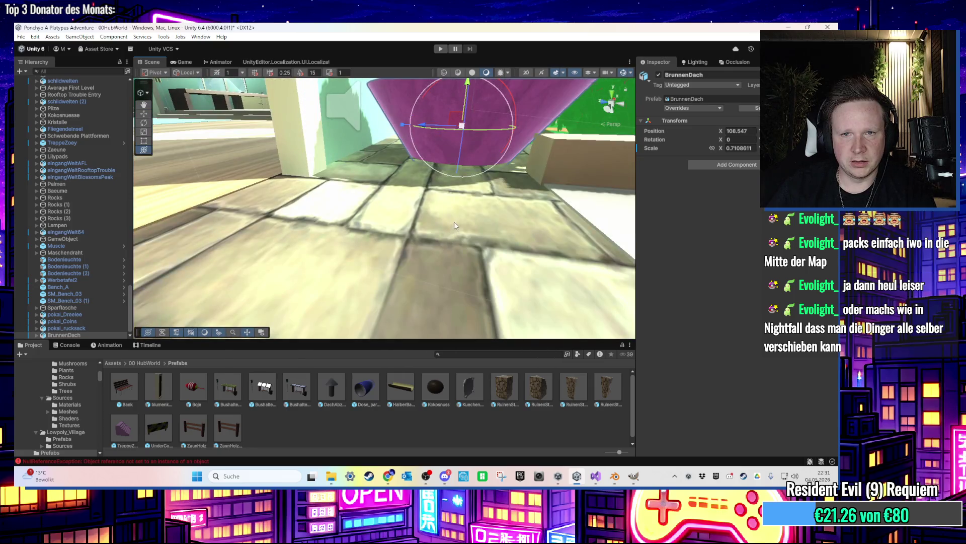
scroll(454, 225, "down", 6)
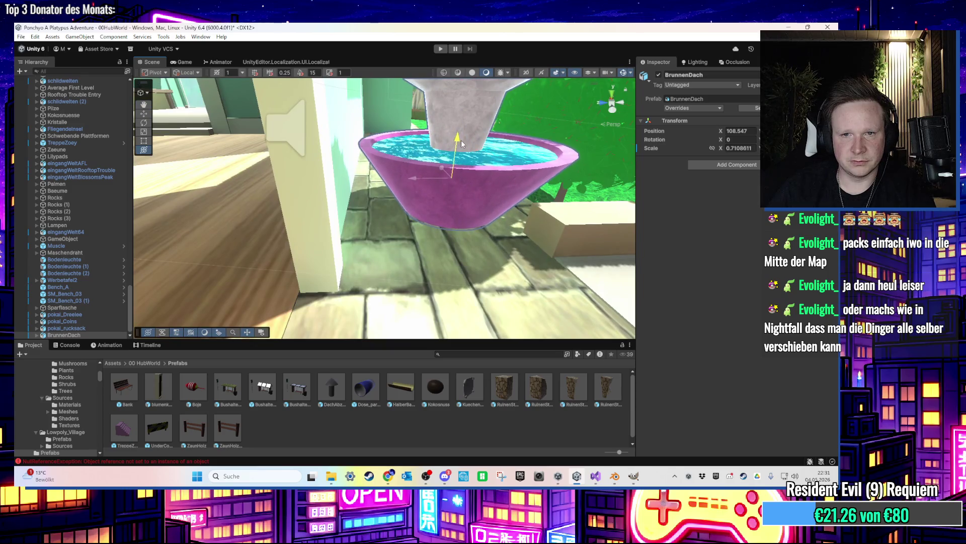
scroll(455, 151, "down", 8)
scroll(455, 166, "down", 5)
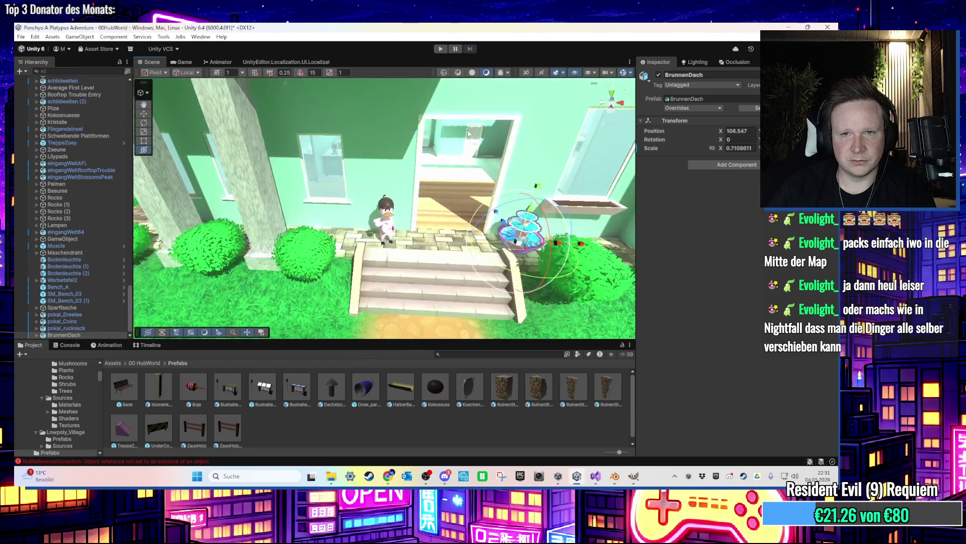
left_click(440, 49)
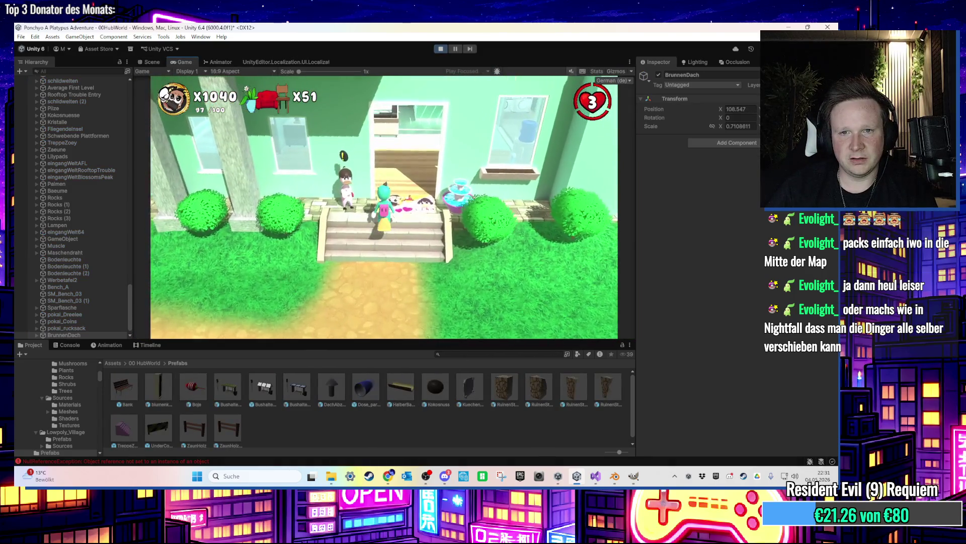
key("w")
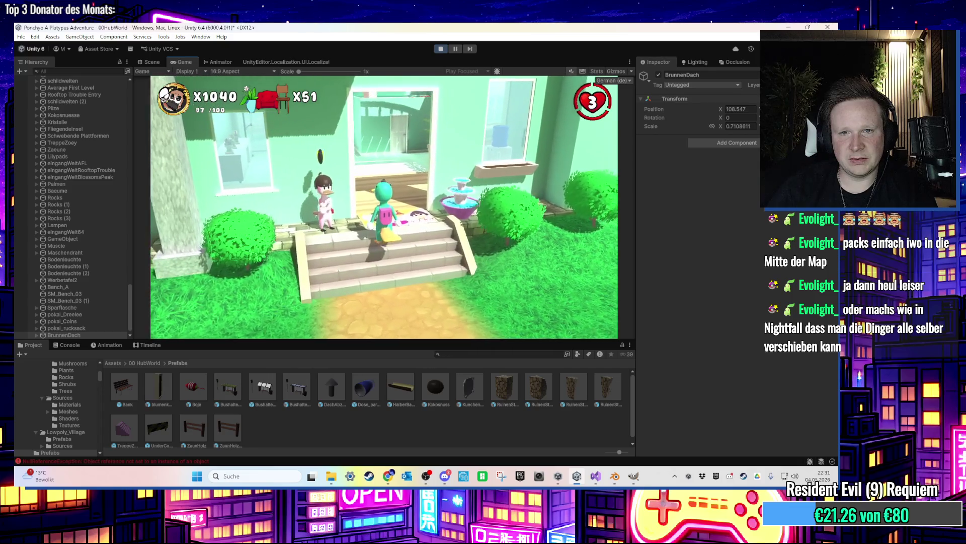
key("a")
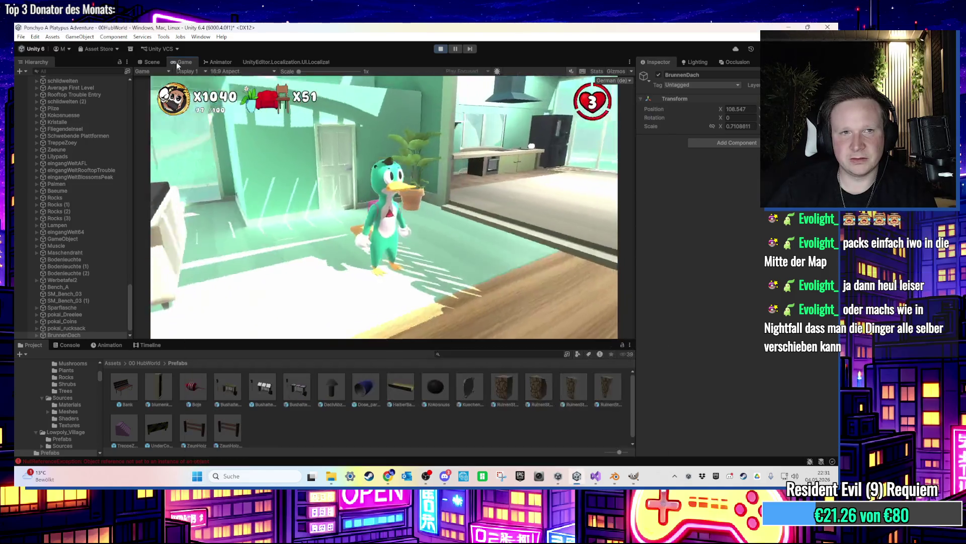
left_click(151, 62)
scroll(443, 247, "up", 2)
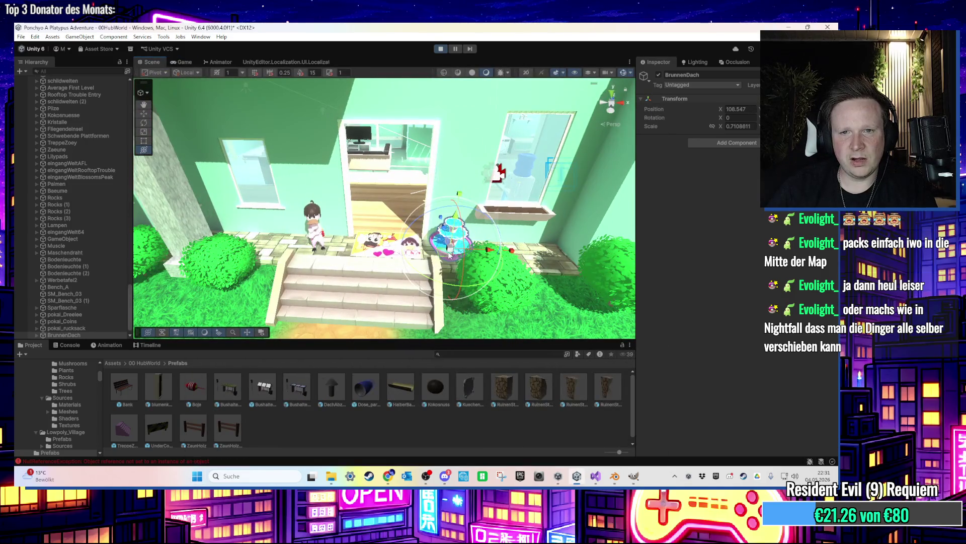
scroll(419, 162, "up", 5)
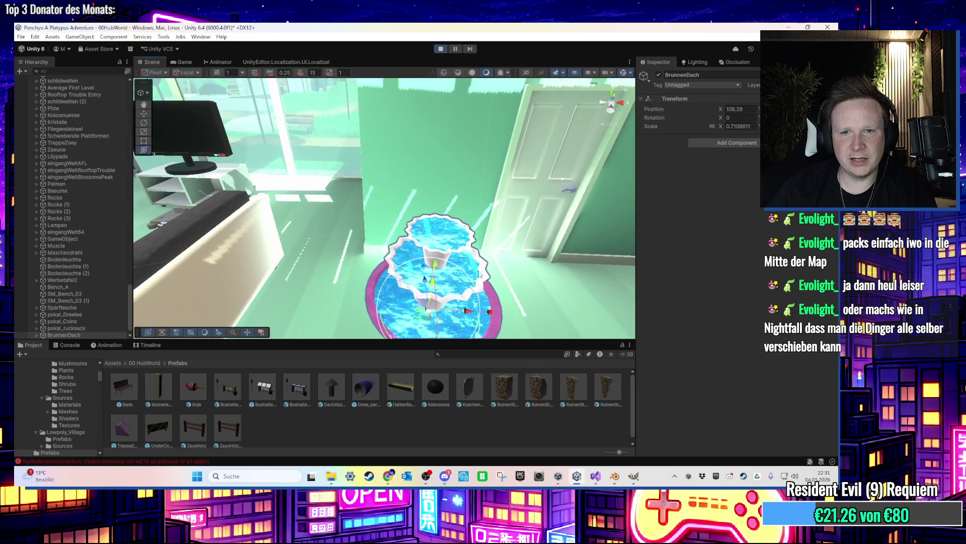
mouse_move(427, 323)
left_mouse_down()
mouse_move(481, 264)
mouse_move(437, 230)
mouse_move(433, 263)
left_mouse_up()
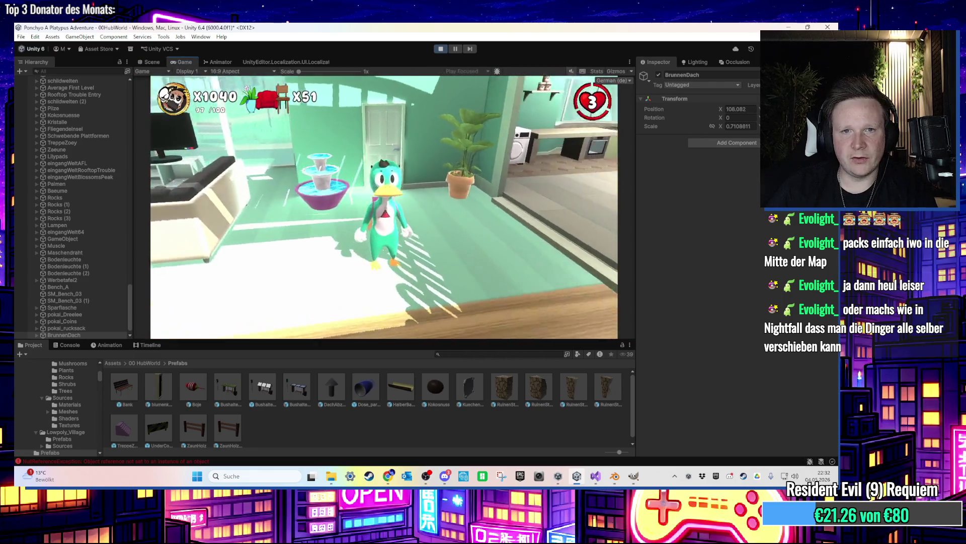
key("w")
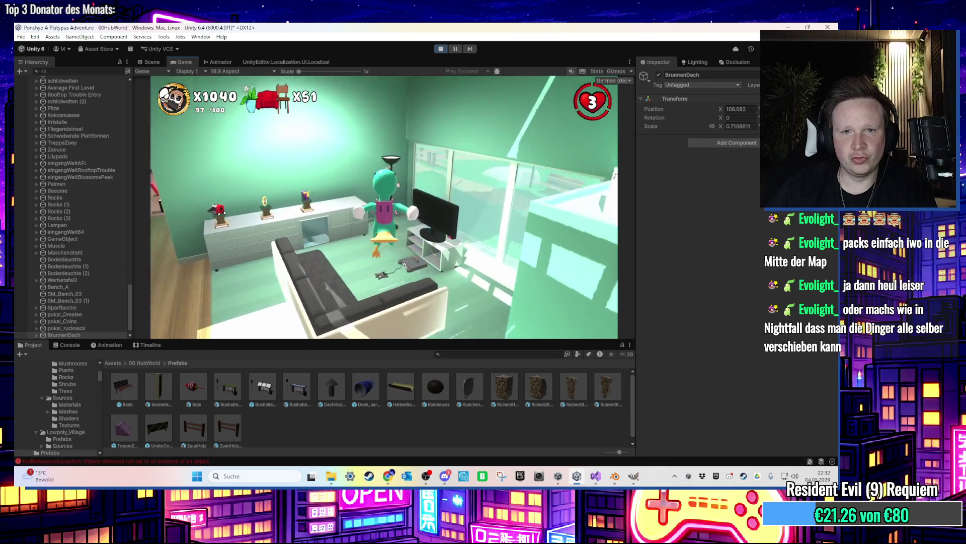
key("w")
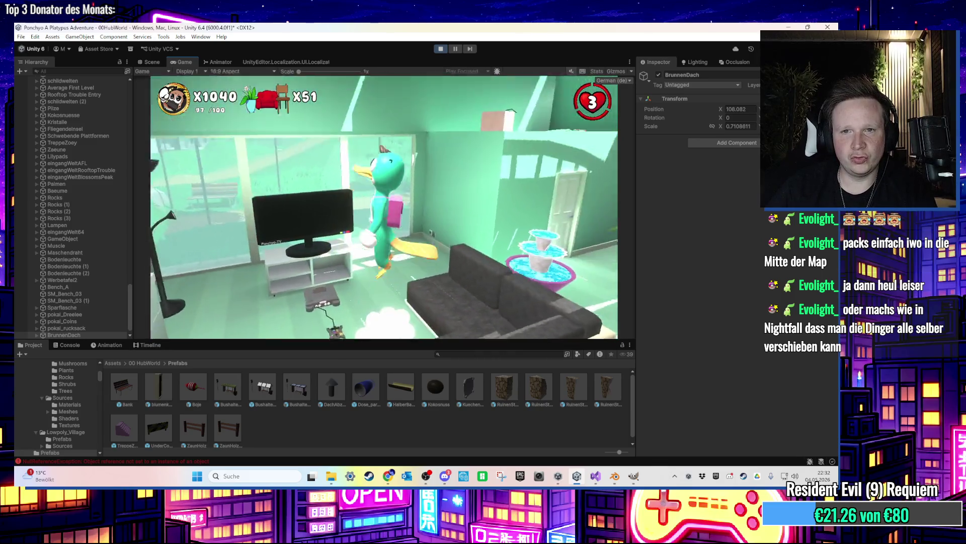
key("space")
key("w")
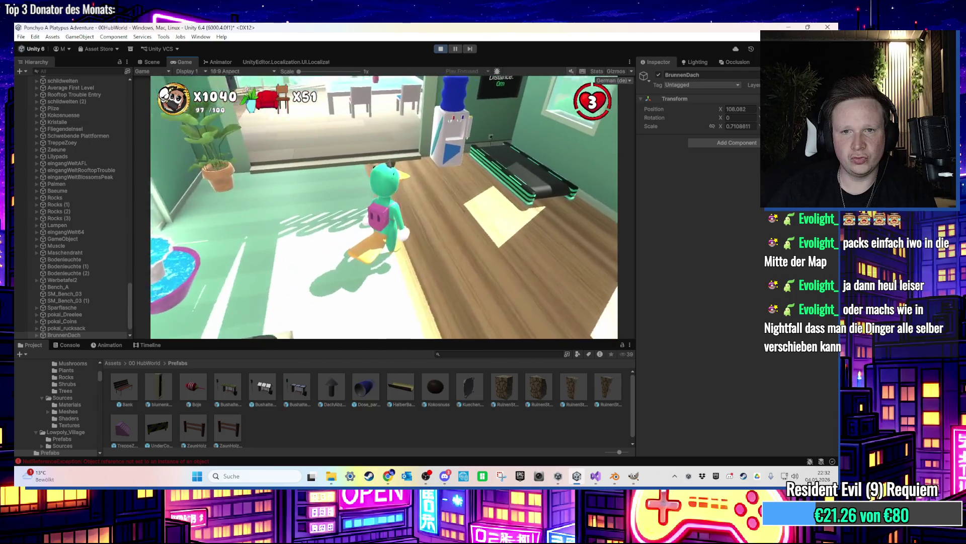
key("w")
key("w")
key("s")
key("w")
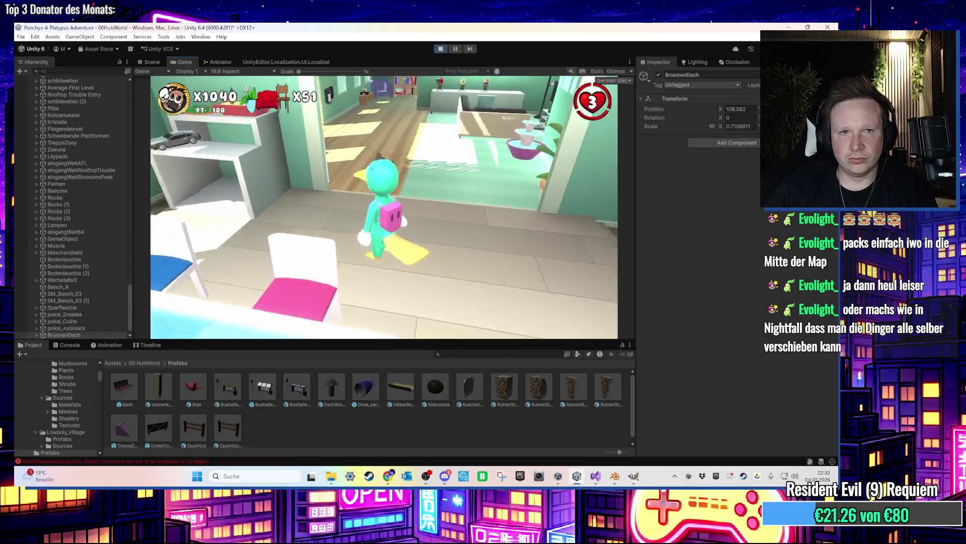
key("a")
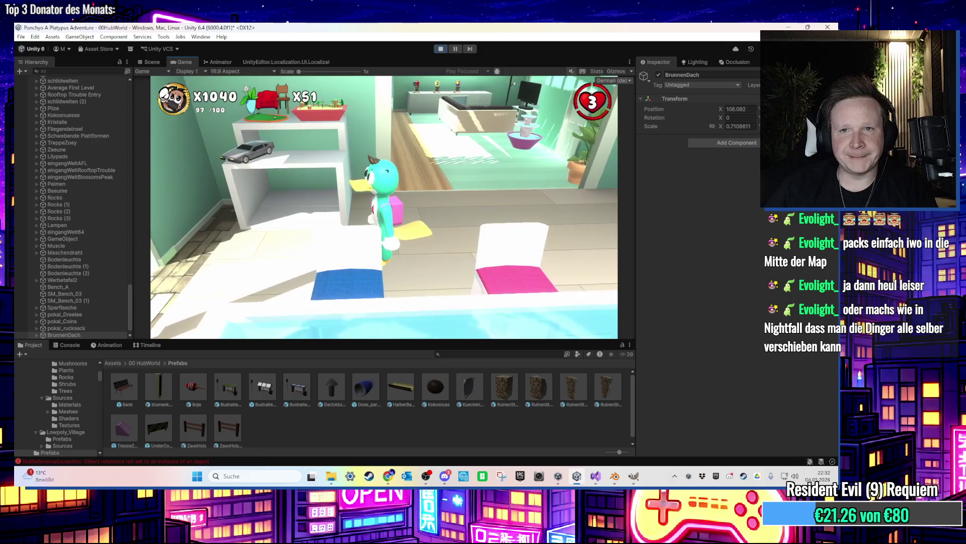
key("super")
key("super")
key("ctrl+p")
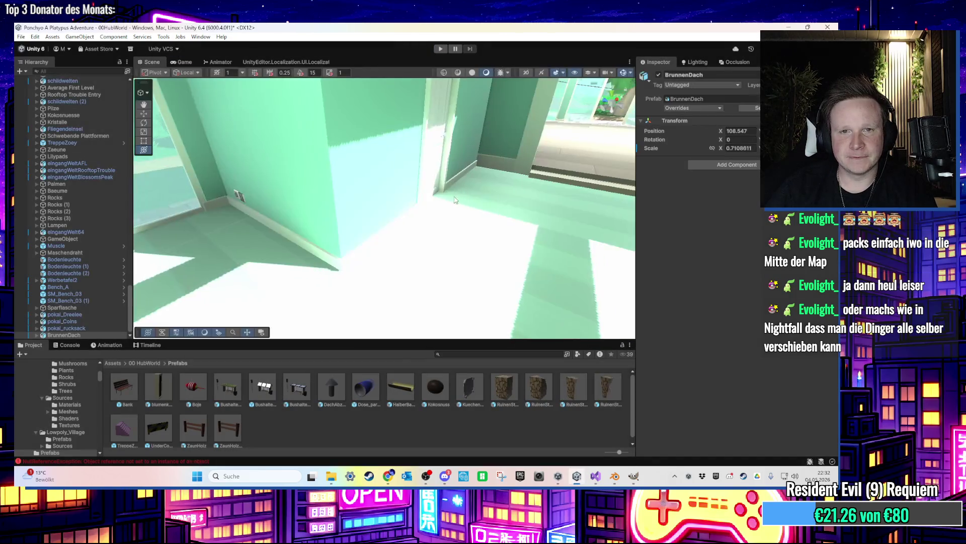
Frame BrunnenDach, drag it onto the interior white shelf, shrink it to 0.34, and start a play test
key("f")
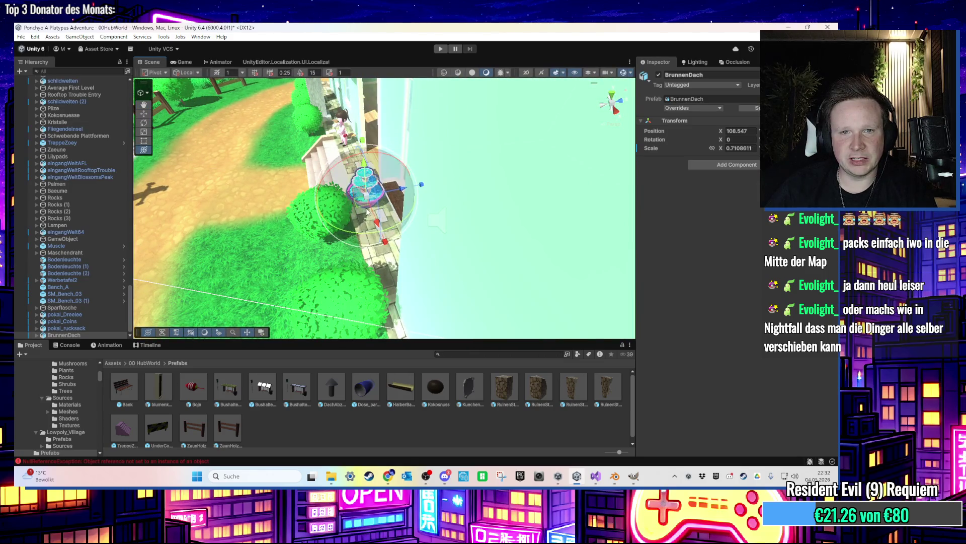
key("f")
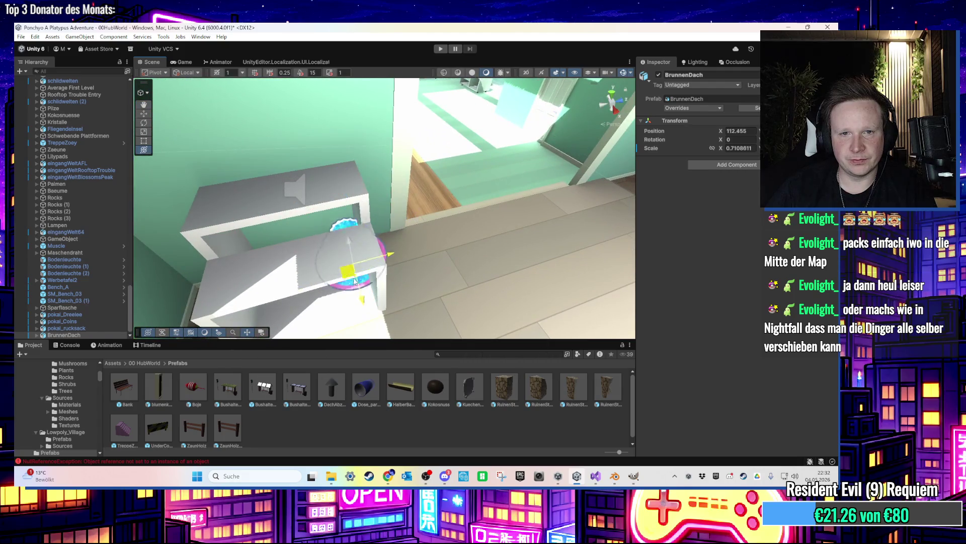
left_click_drag(353, 290, 337, 227)
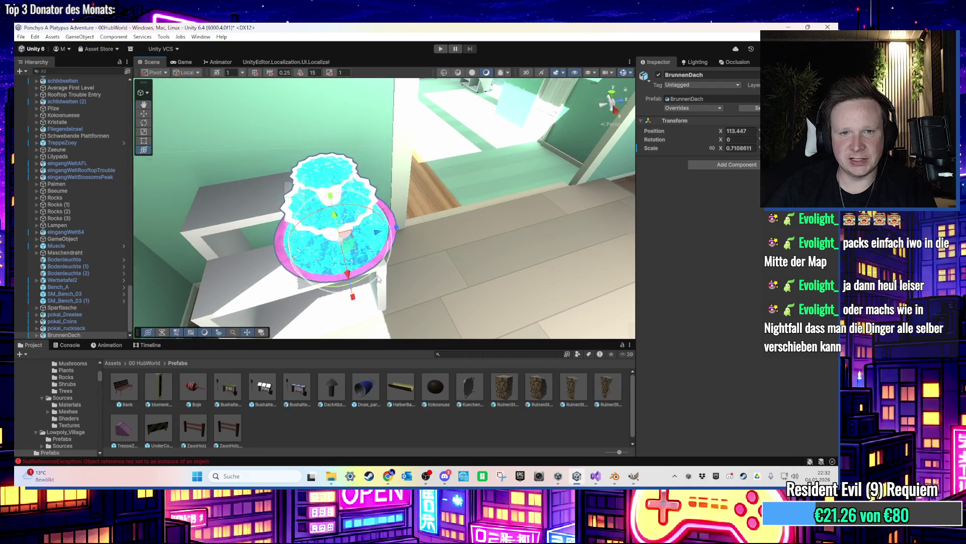
scroll(377, 281, "up", 5)
left_click_drag(373, 261, 404, 168)
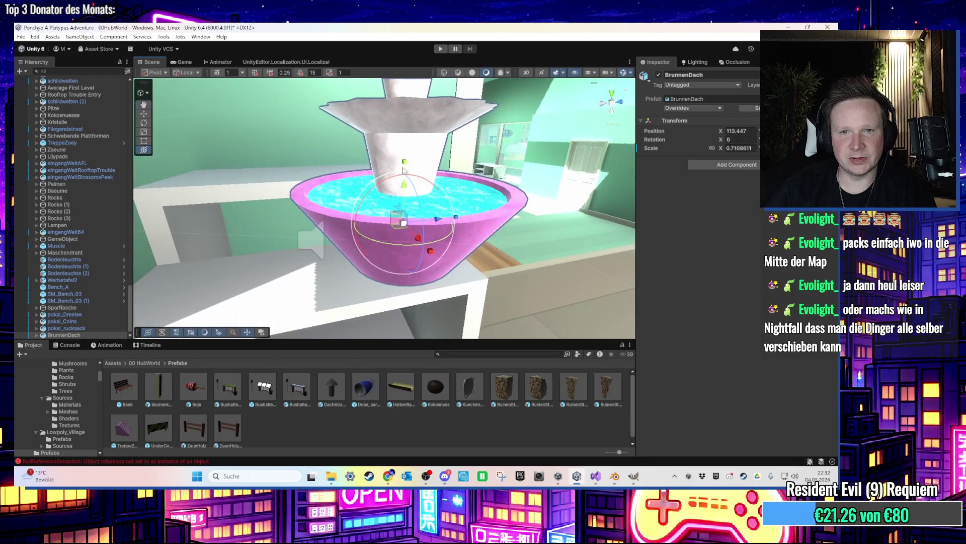
left_click_drag(403, 226, 407, 249)
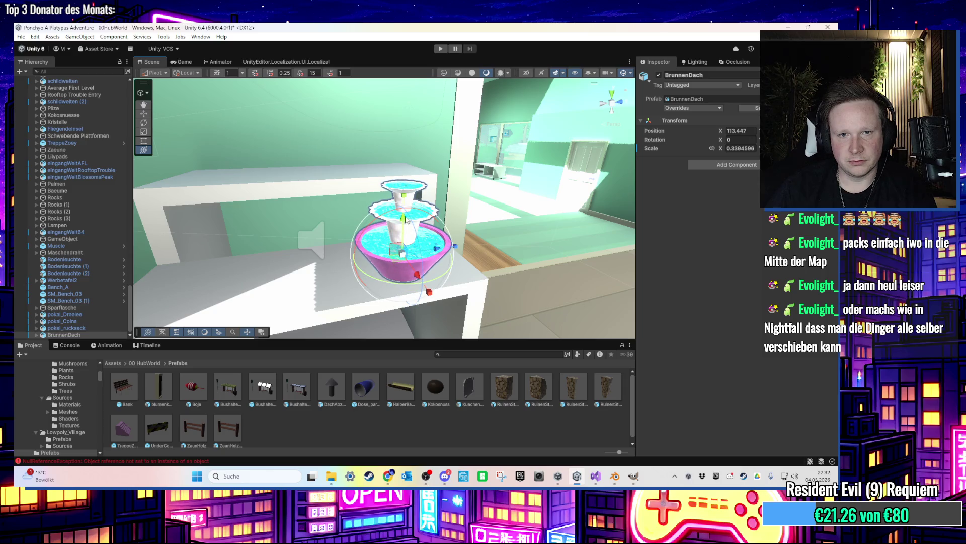
left_click_drag(407, 220, 416, 139)
left_click(441, 48)
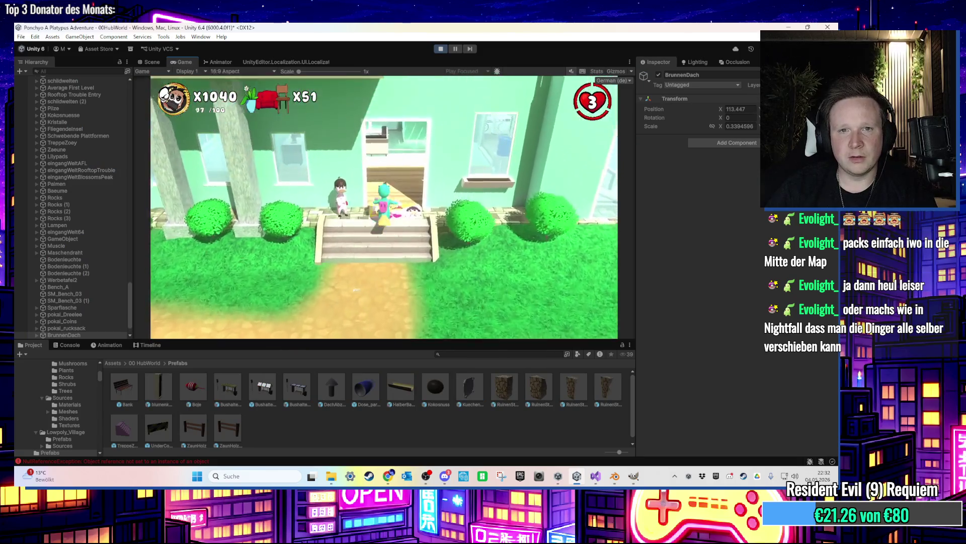
Walk the character through the house past the shelf and pool, then return to the Scene view
key("w")
key("w")
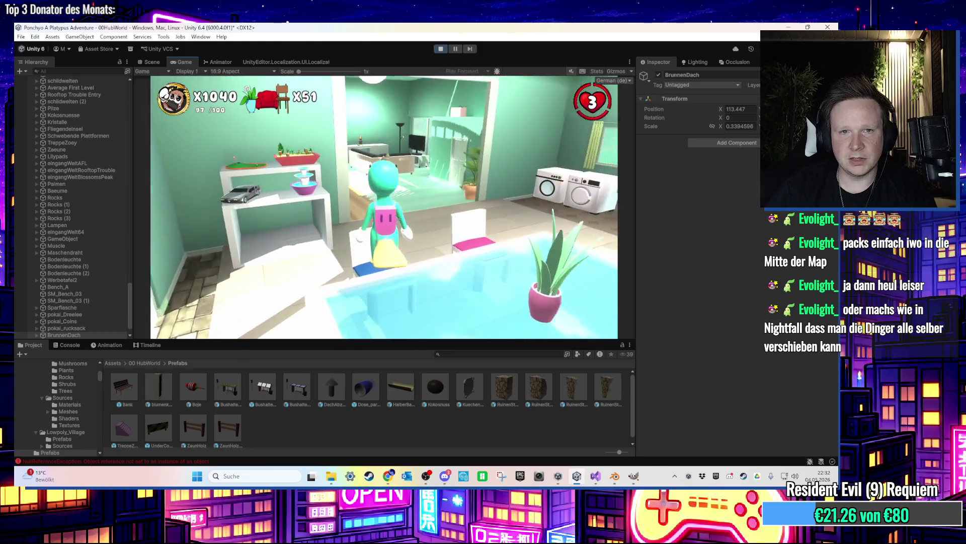
key("a")
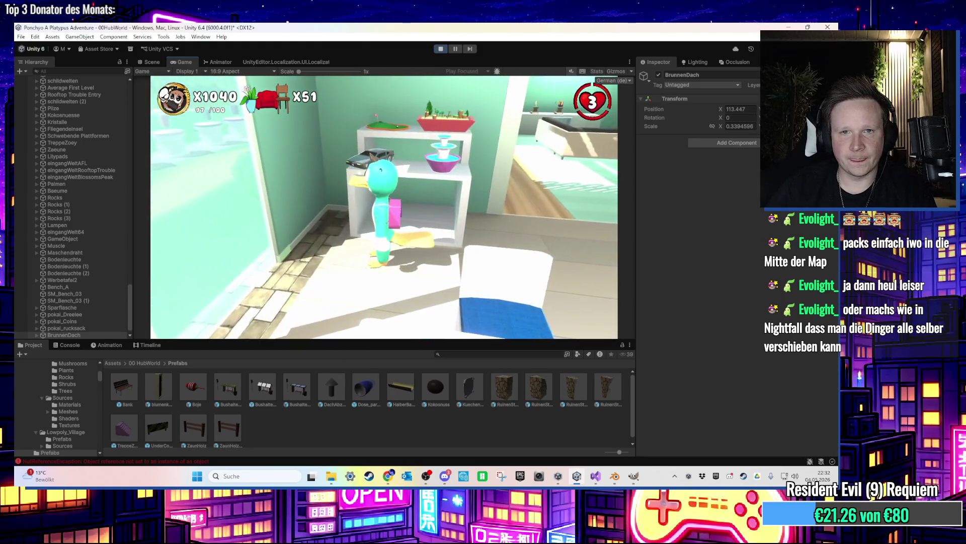
key("s")
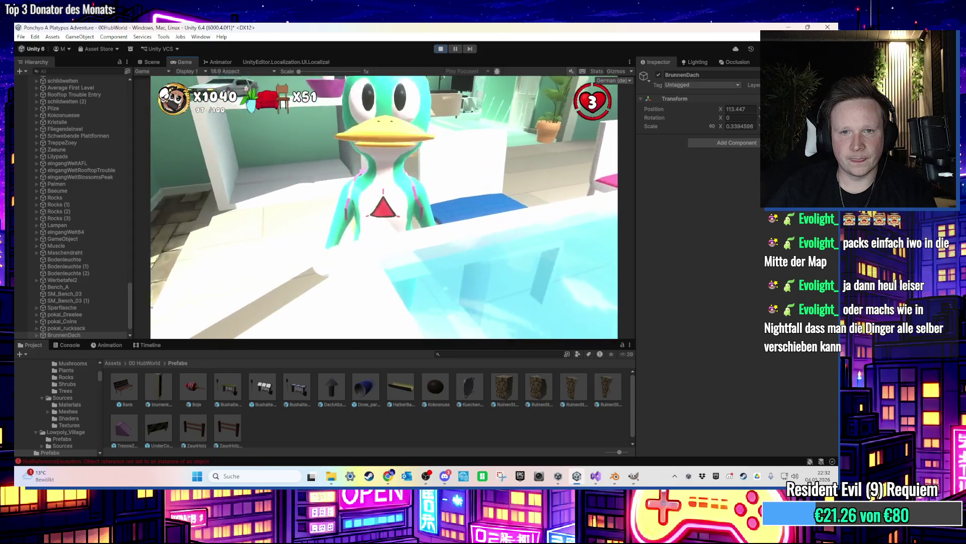
key("s")
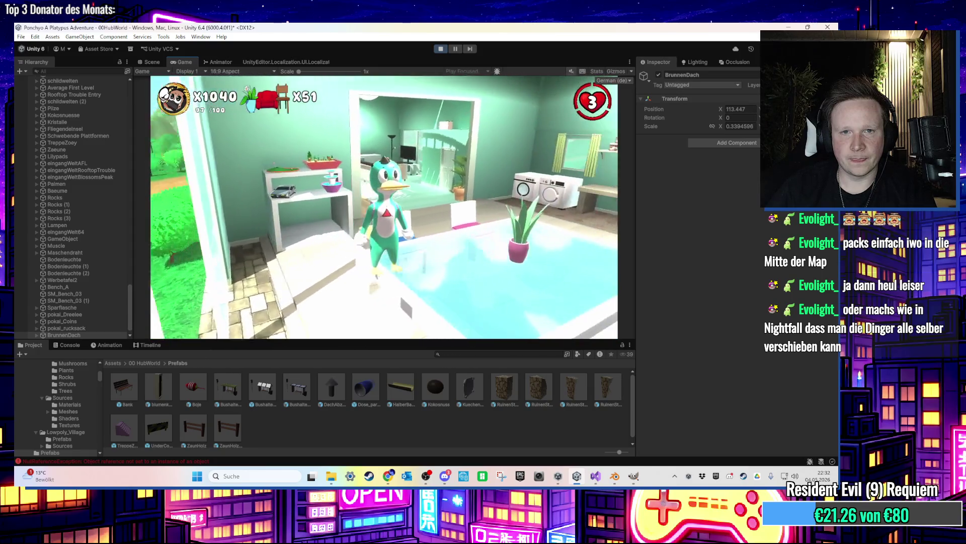
key("a")
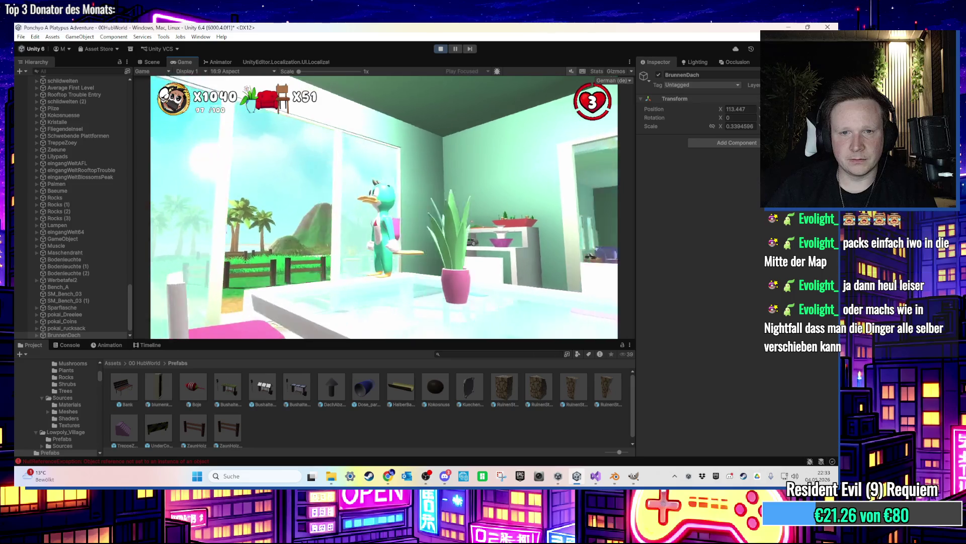
key("w")
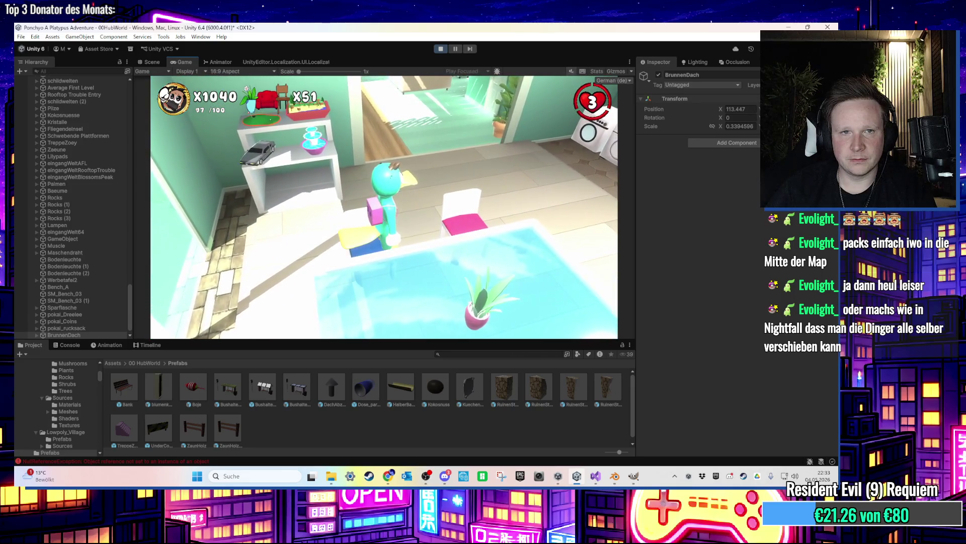
key("super")
left_click(150, 61)
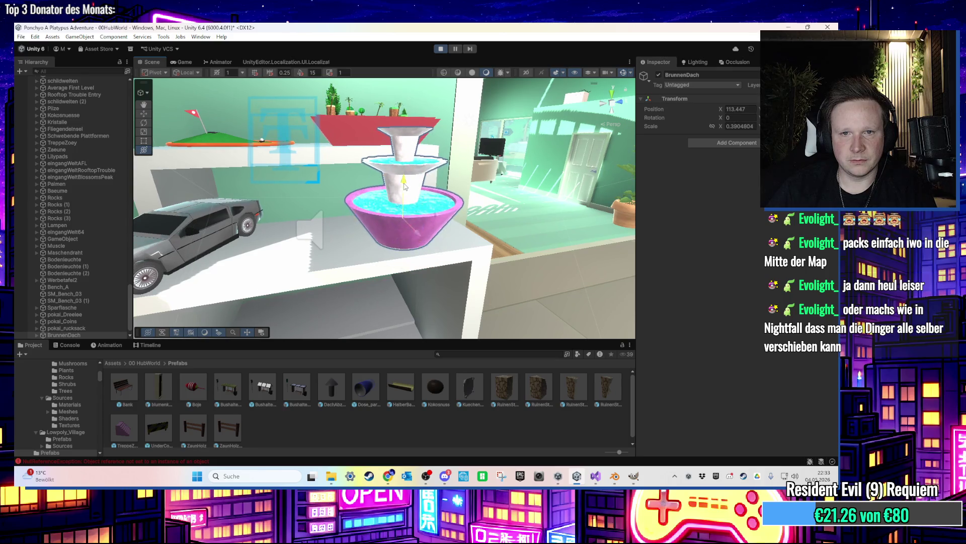
Look around the running game from its camera, then return to the Scene view
left_click(190, 63)
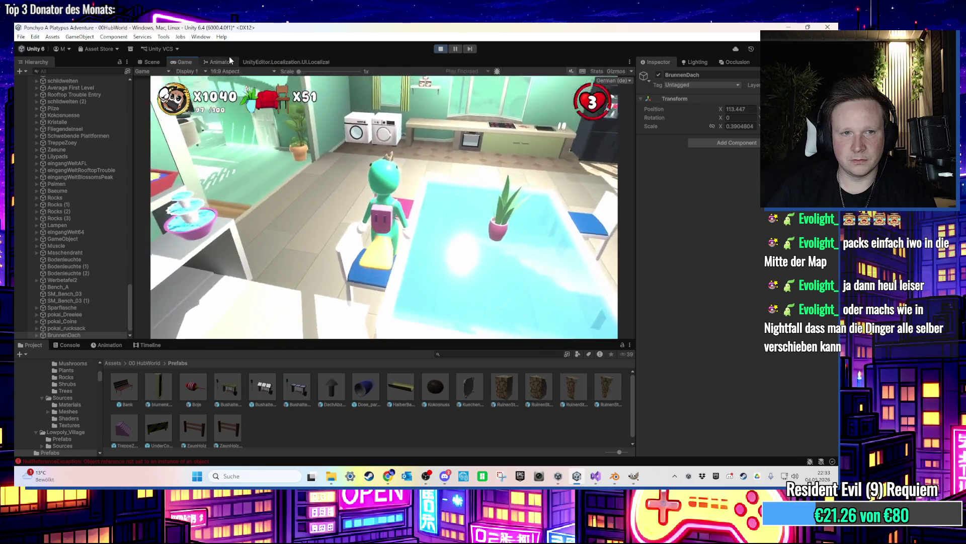
key("super")
key("super")
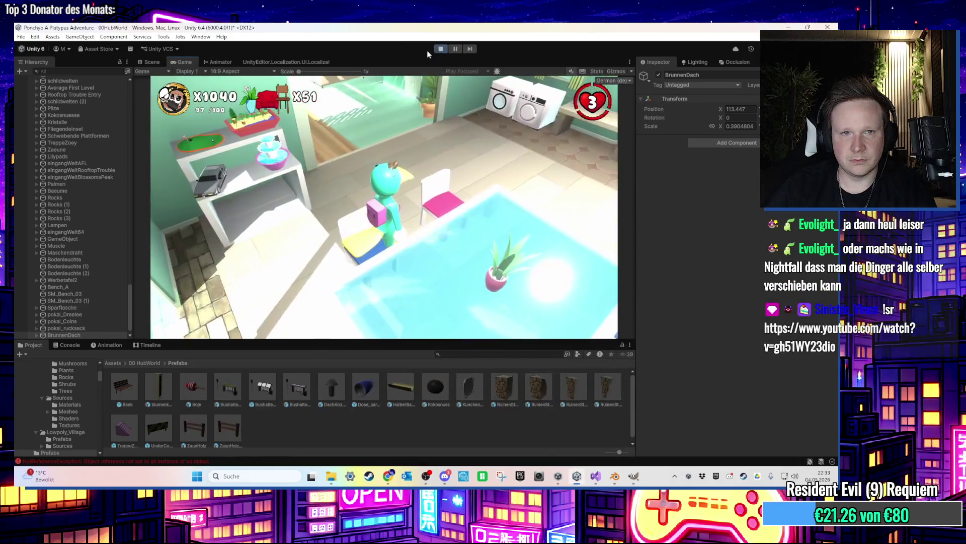
key("super")
left_click(151, 61)
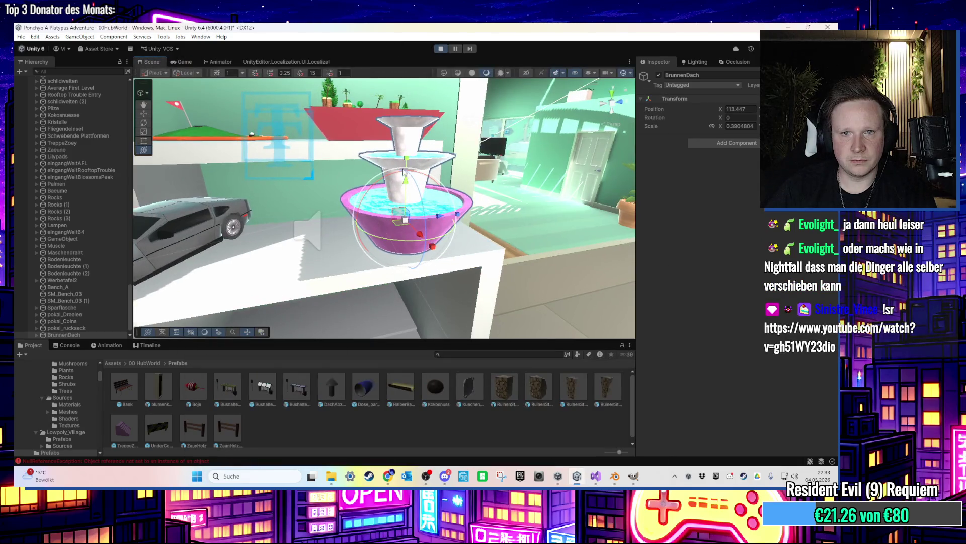
Copy the fountain's play-mode World Transform, stop the game, and paste it back (scale 0.3904804)
mouse_move(753, 180)
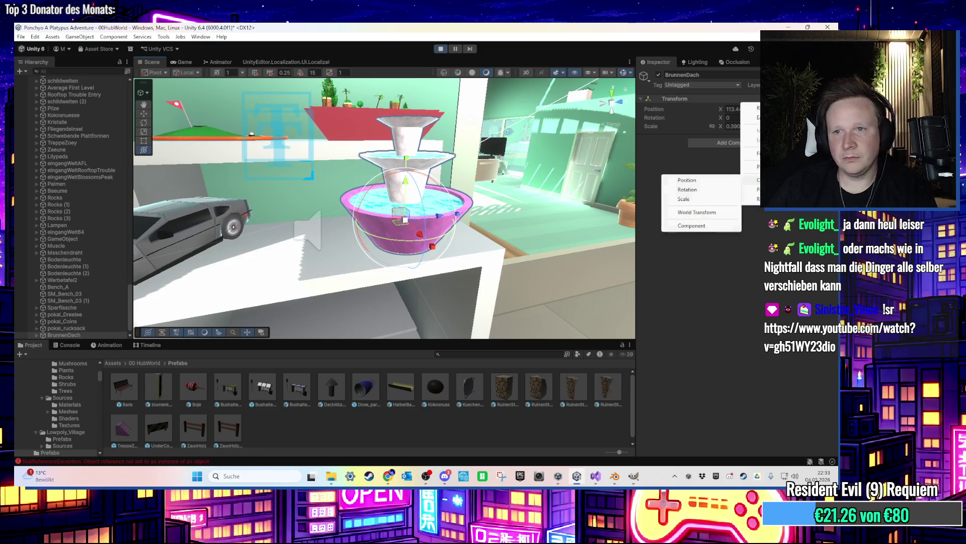
left_click(707, 213)
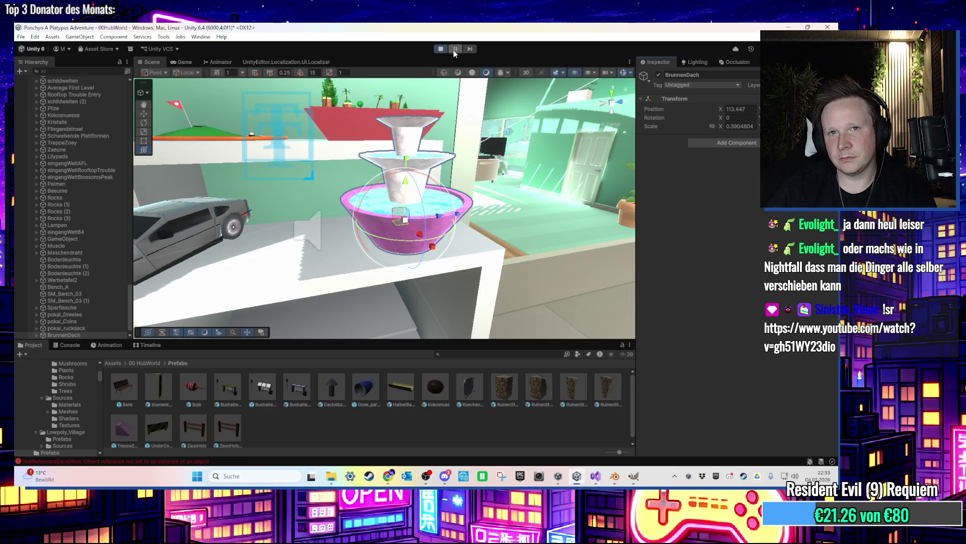
left_click(442, 48)
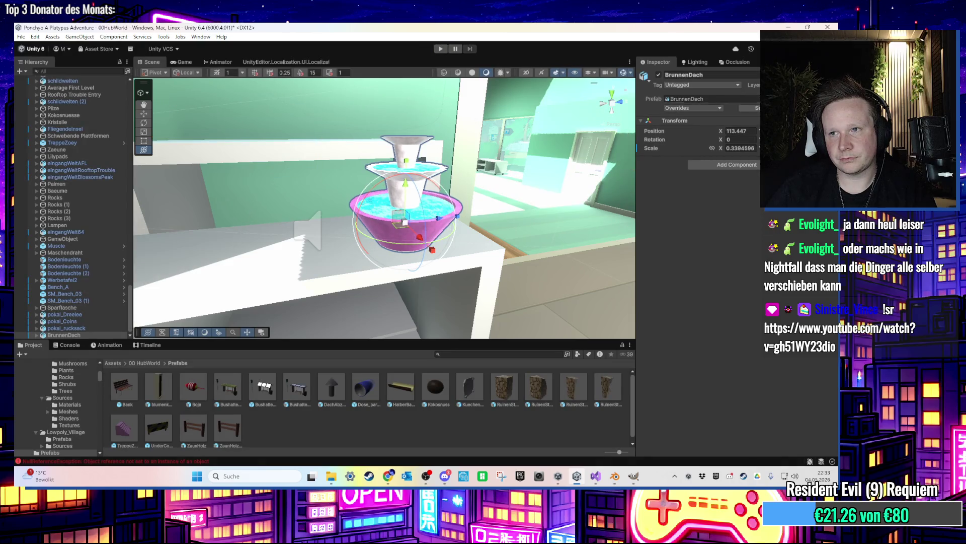
left_click(677, 257)
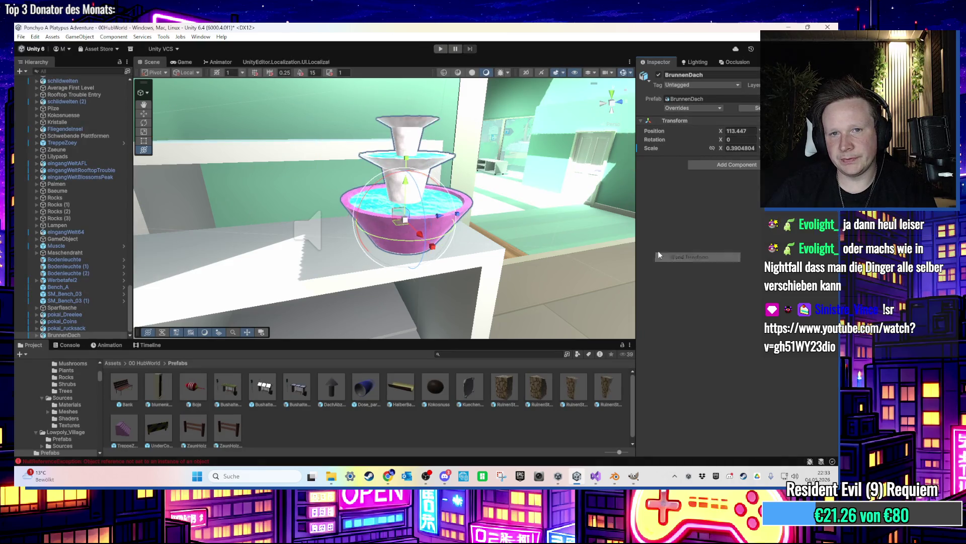
mouse_move(440, 160)
left_mouse_down()
mouse_move(431, 197)
mouse_move(409, 160)
mouse_move(410, 197)
mouse_move(402, 194)
left_mouse_up()
key("alt+Tab")
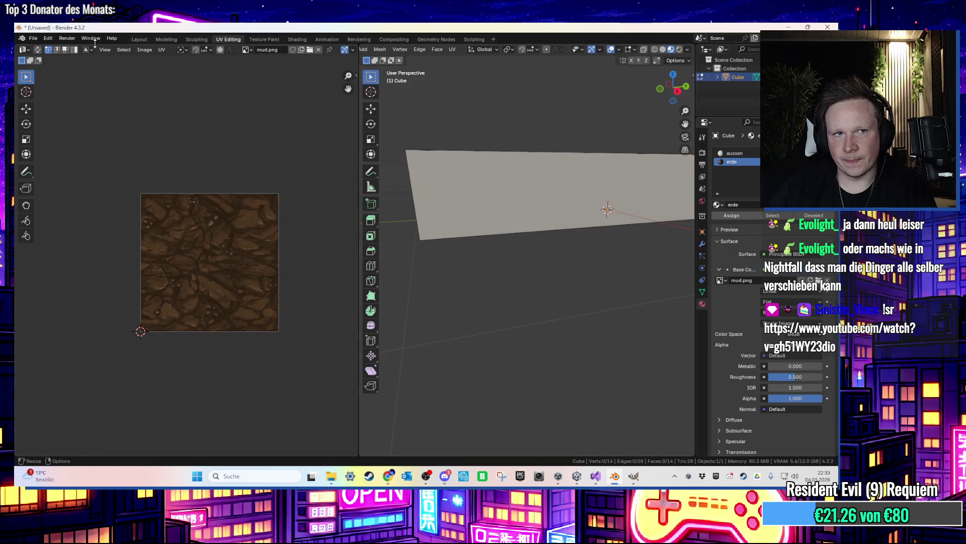
Switch Blender to the Layout workspace and delete the leftover cube
left_click(38, 38)
mouse_move(67, 39)
left_click(140, 39)
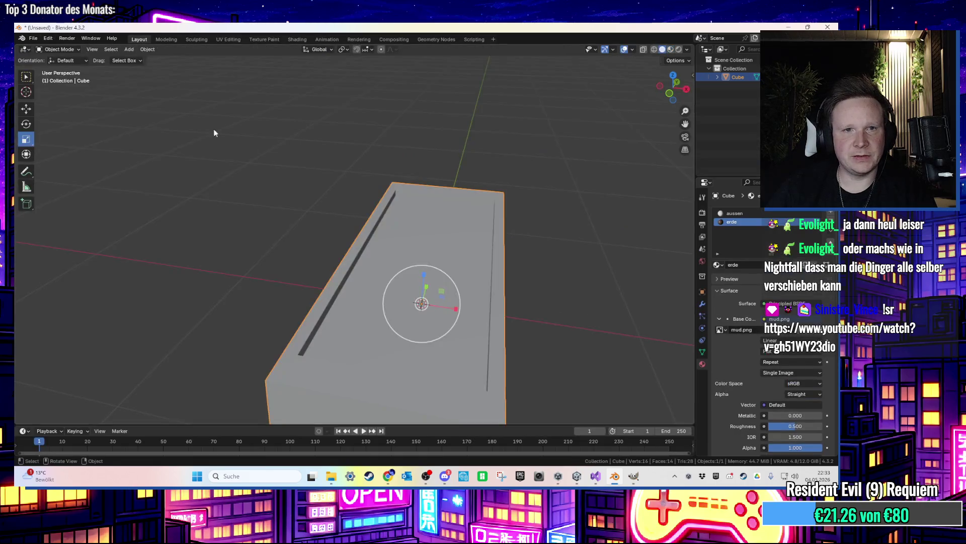
key("Delete")
Import blumenkuebel.fbx, then delete it as the wrong model
left_click(33, 39)
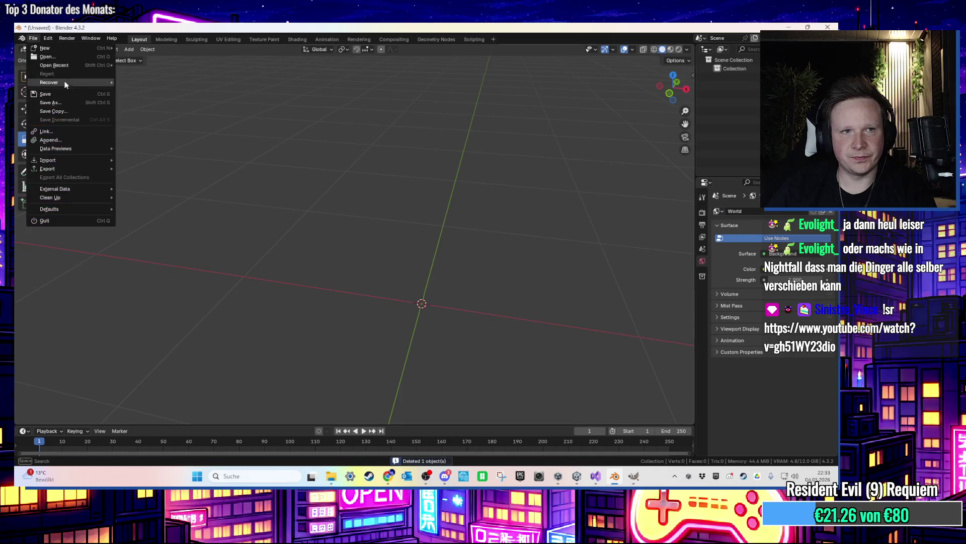
mouse_move(103, 160)
left_click(174, 236)
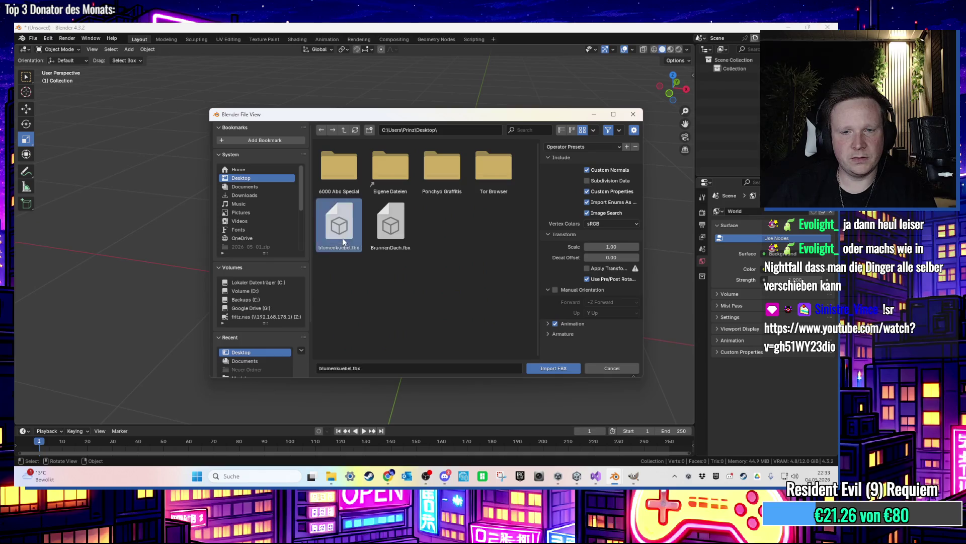
double_click(343, 240)
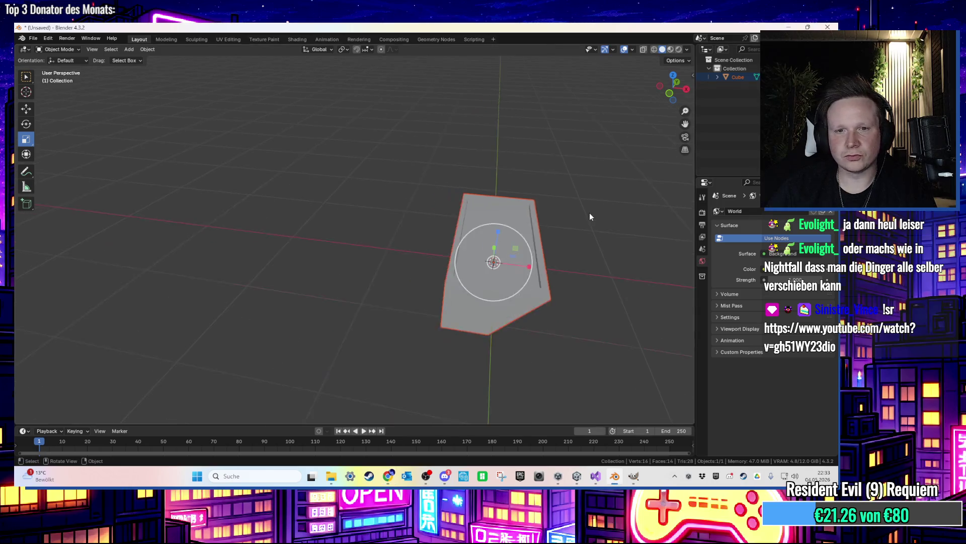
left_click(526, 224)
Import the tiered fountain FBX with its Topf and Wasser pieces and deselect them
left_click(32, 38)
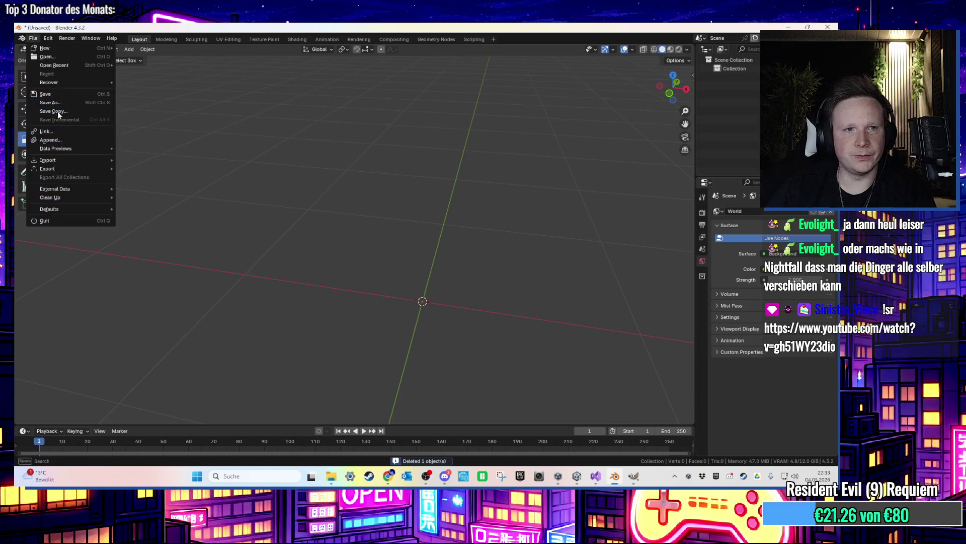
mouse_move(79, 165)
left_click(186, 235)
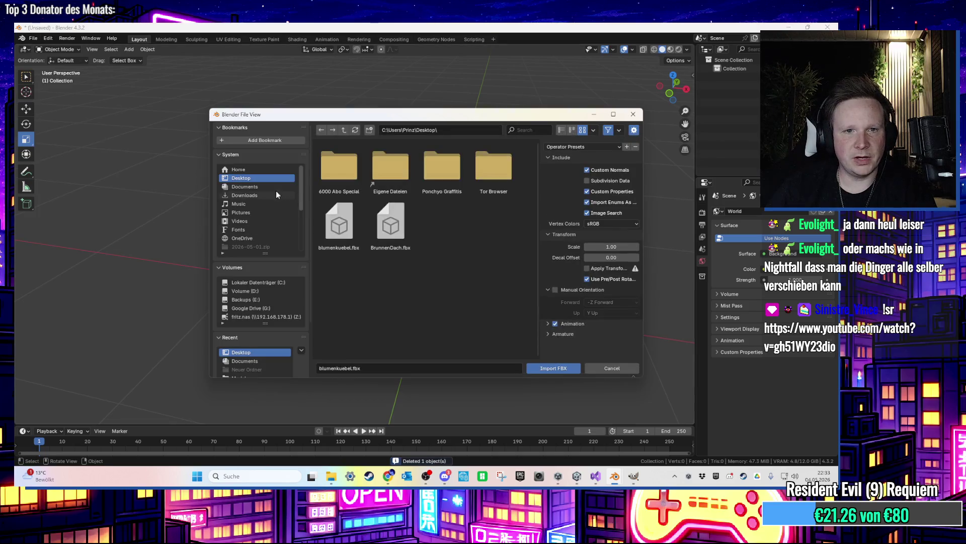
double_click(367, 219)
scroll(452, 230, "down", 5)
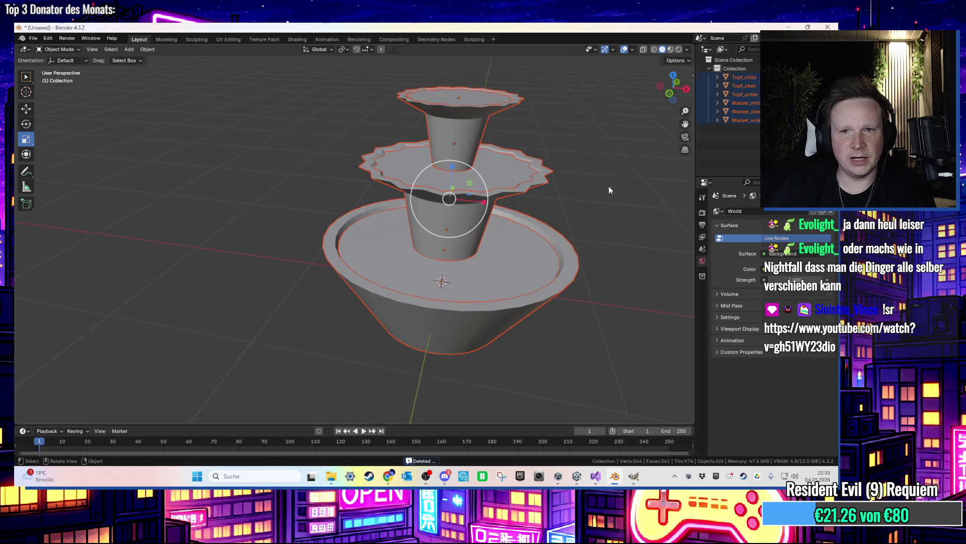
left_click(575, 252)
scroll(564, 242, "up", 4)
scroll(549, 228, "down", 2)
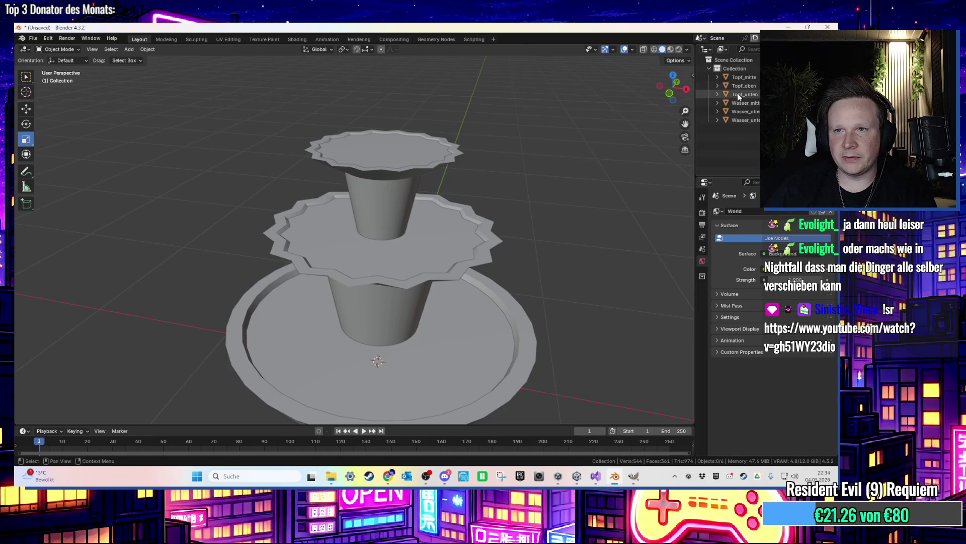
left_click(128, 48)
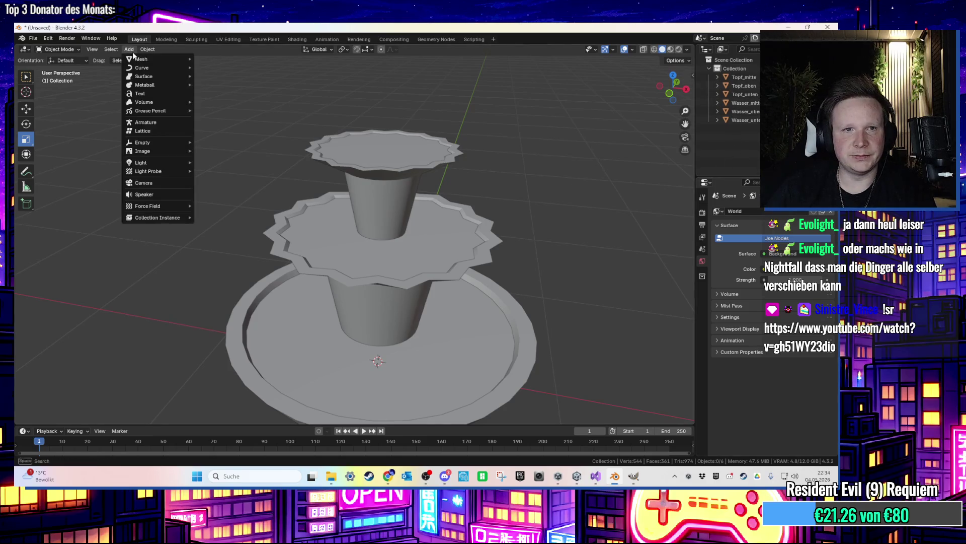
Add a new cube for the Wasserfall and shrink its mesh to 0.35
mouse_move(188, 59)
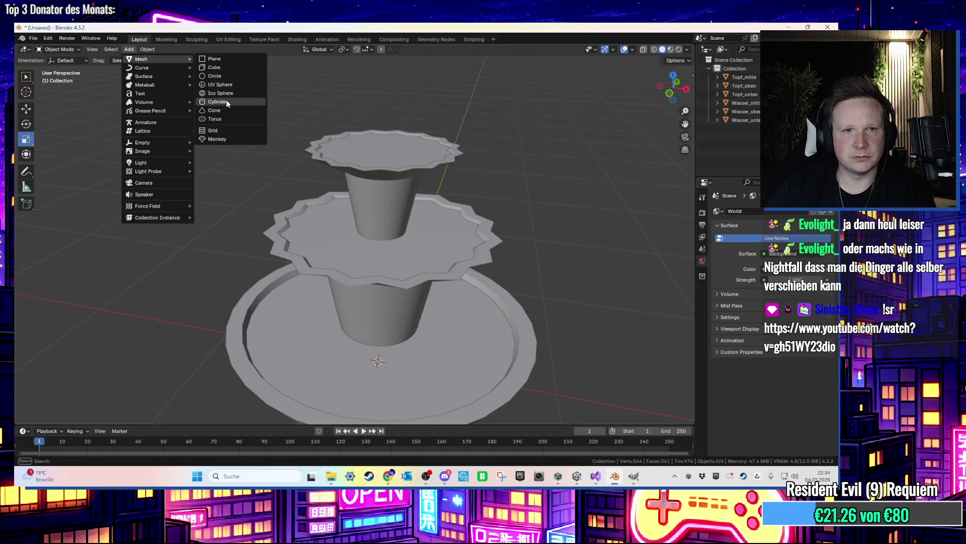
left_click(221, 67)
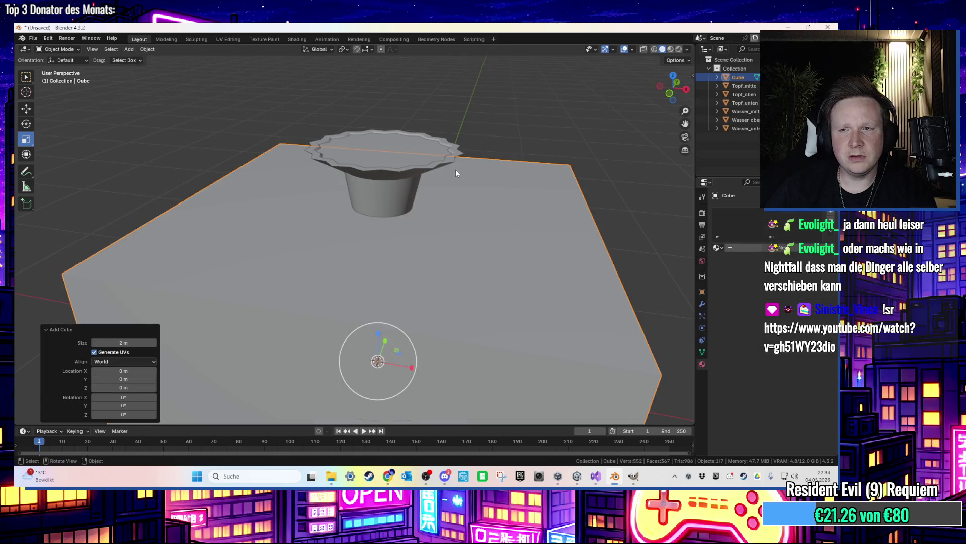
left_click(738, 82)
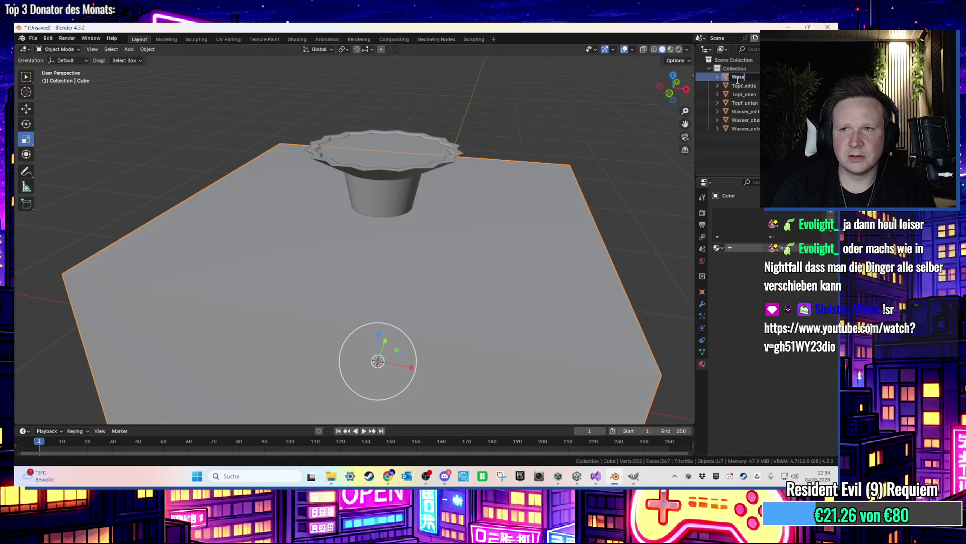
key("ctrl+z")
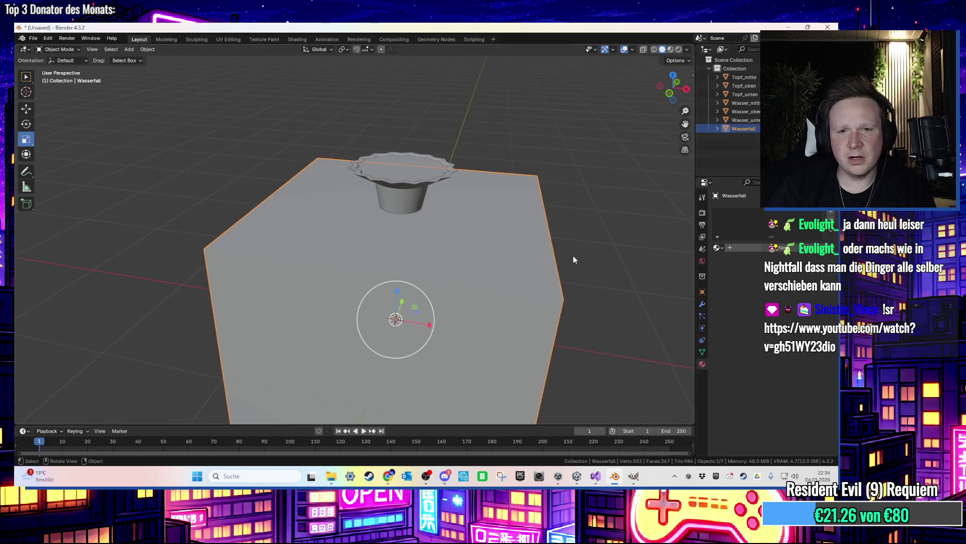
key("Tab")
type("s.35")
key("Return")
Move the Wasserfall box along Y, then left along X beside the pot
key("g")
key("y")
left_click(473, 238)
key("Tab")
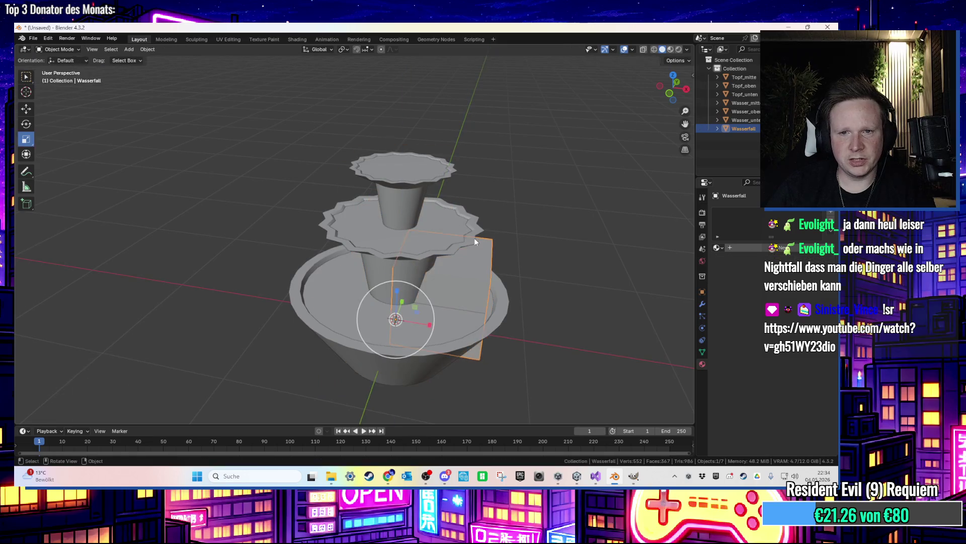
key("ctrl+z")
key("ctrl+z")
key("ctrl+z")
key("ctrl+z")
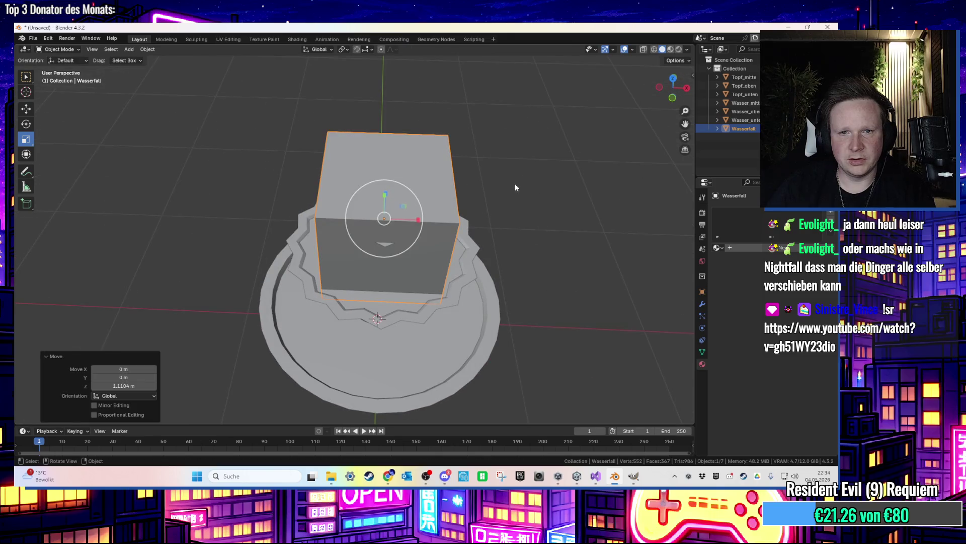
key("g")
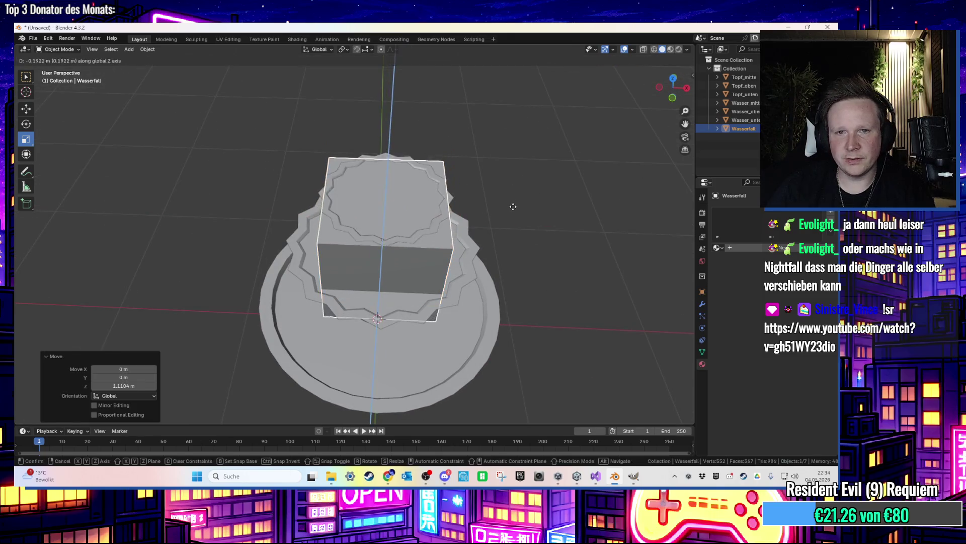
key("Escape")
key("g")
key("x")
left_click(448, 194)
Scale the box down to 0.402 and flatten it along X into a slab
key("s")
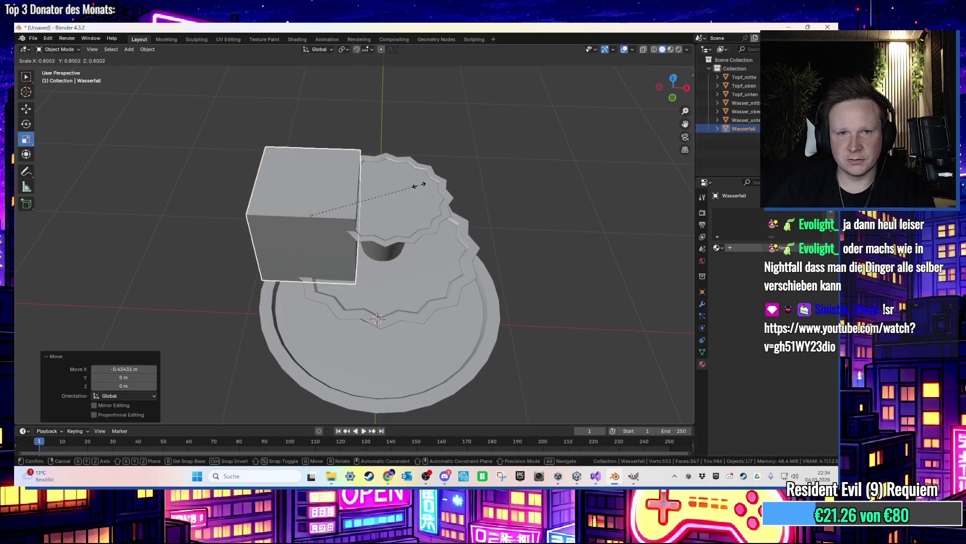
left_click(367, 184)
scroll(383, 179, "up", 5)
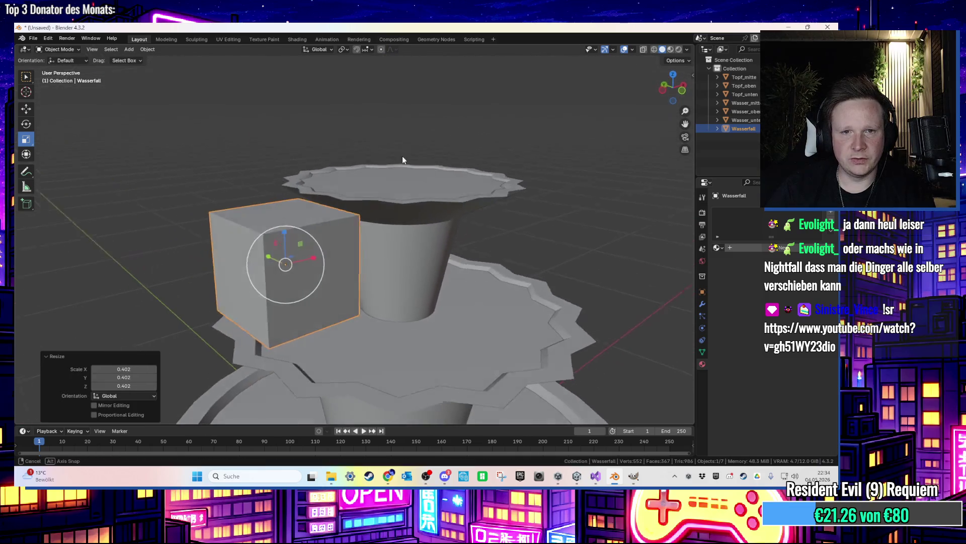
mouse_move(388, 165)
left_mouse_down()
mouse_move(400, 163)
mouse_move(376, 169)
mouse_move(356, 195)
mouse_move(360, 240)
mouse_move(333, 258)
left_mouse_up()
key("s")
key("x")
left_click(327, 257)
Narrow the slab further along X and Y into a thin strip, about 0.178 wide
key("s")
key("x")
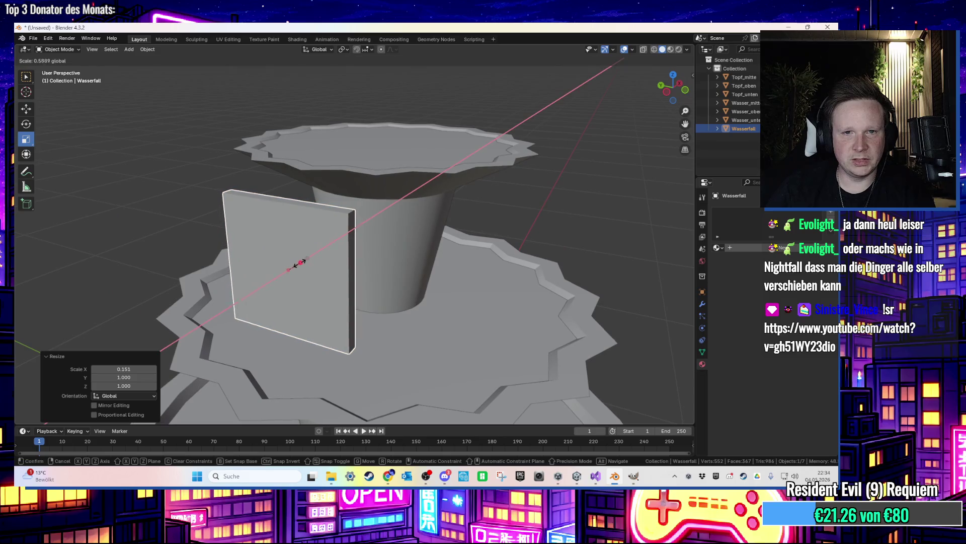
left_click(297, 265)
key("s")
key("y")
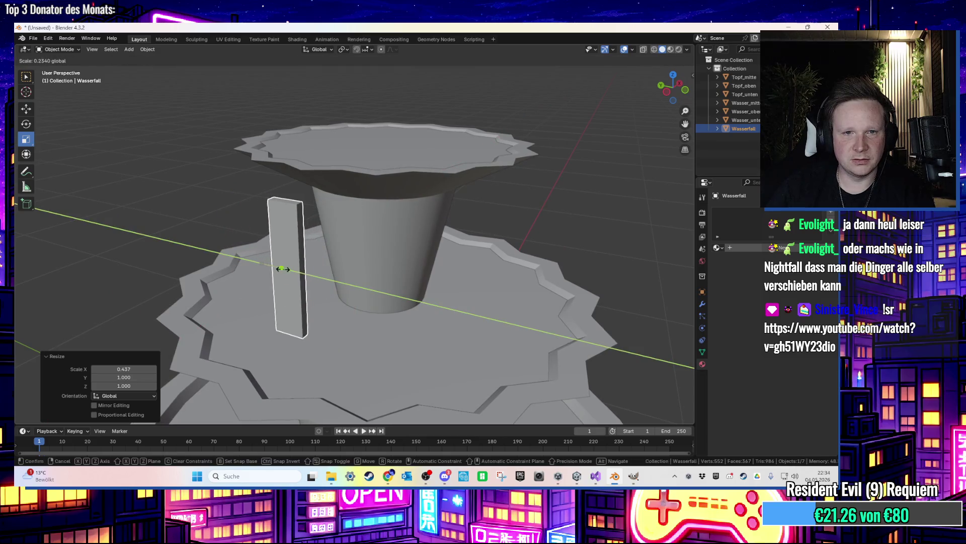
left_click(282, 269)
scroll(436, 282, "up", 5)
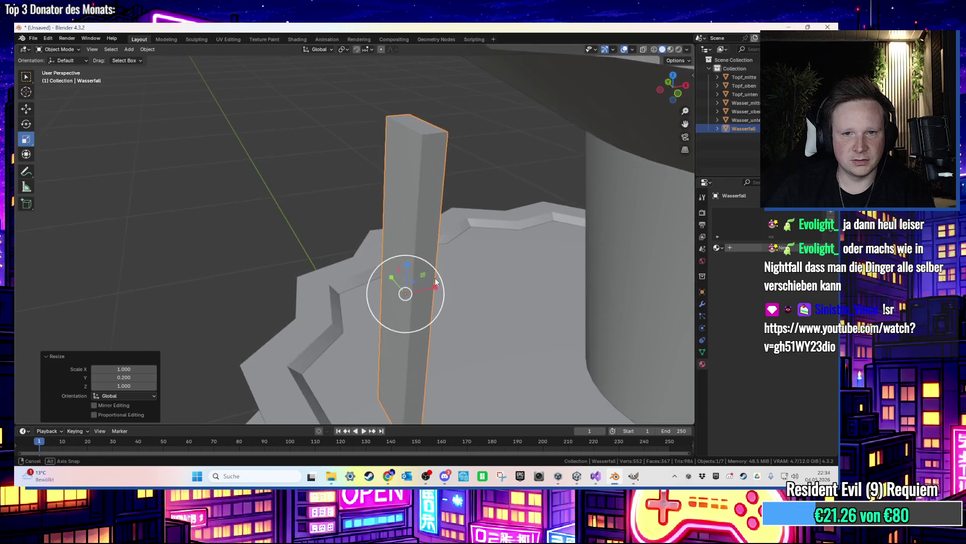
scroll(436, 282, "down", 4)
key("s")
key("x")
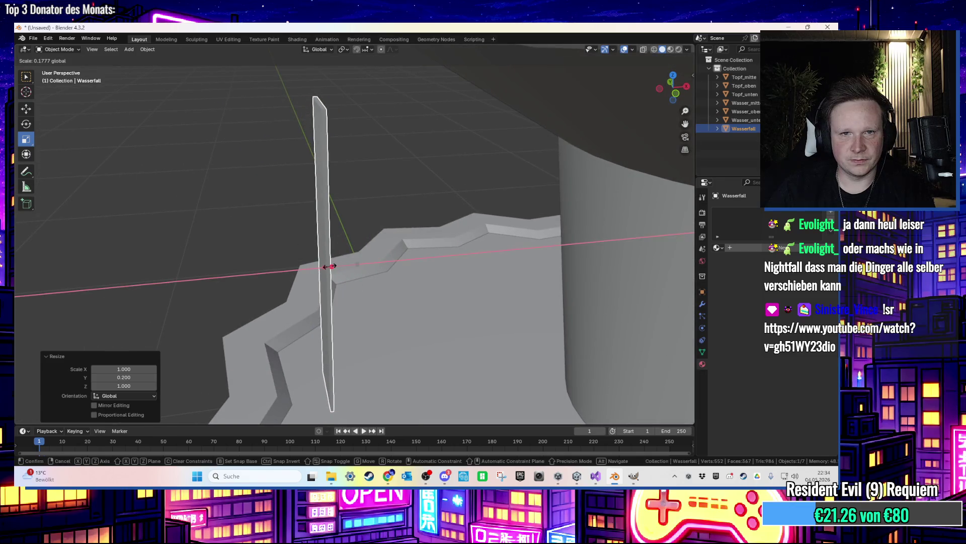
left_click(332, 265)
scroll(403, 268, "down", 3)
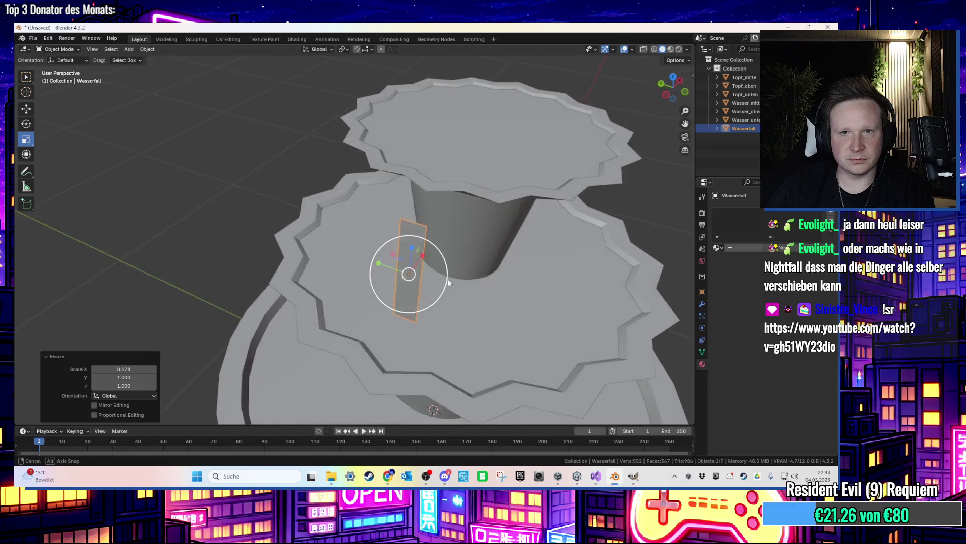
Move the Wasserfall strip along Y and Z to sit beneath the upper tier
scroll(431, 280, "up", 1)
key("g")
key("y")
left_click(488, 279)
key("g")
key("z")
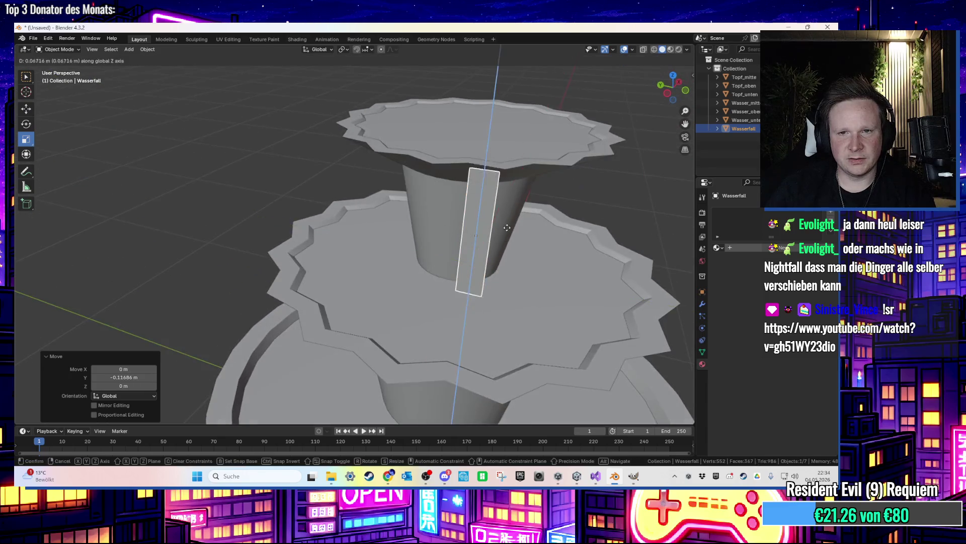
left_click(507, 247)
key("g")
key("y")
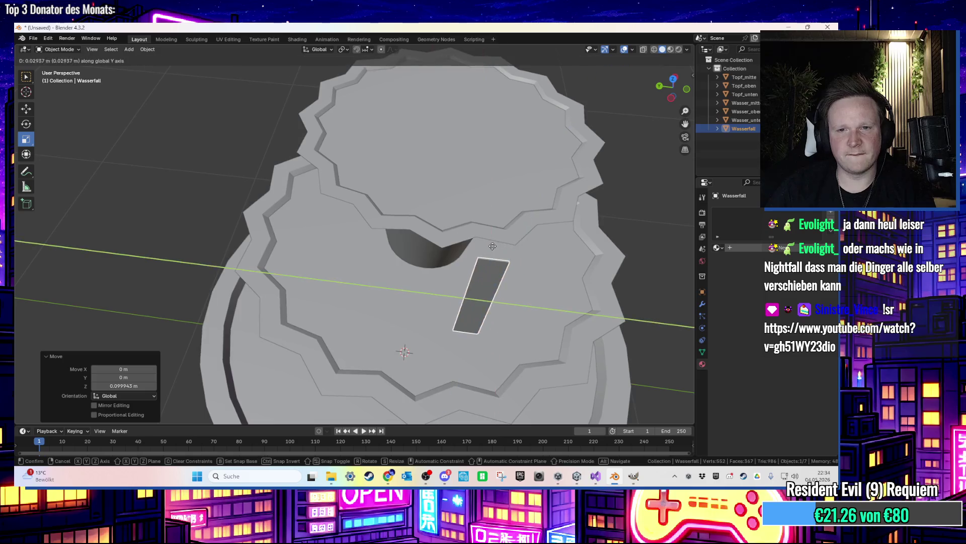
left_click(491, 246)
key("g")
key("y")
left_click(479, 249)
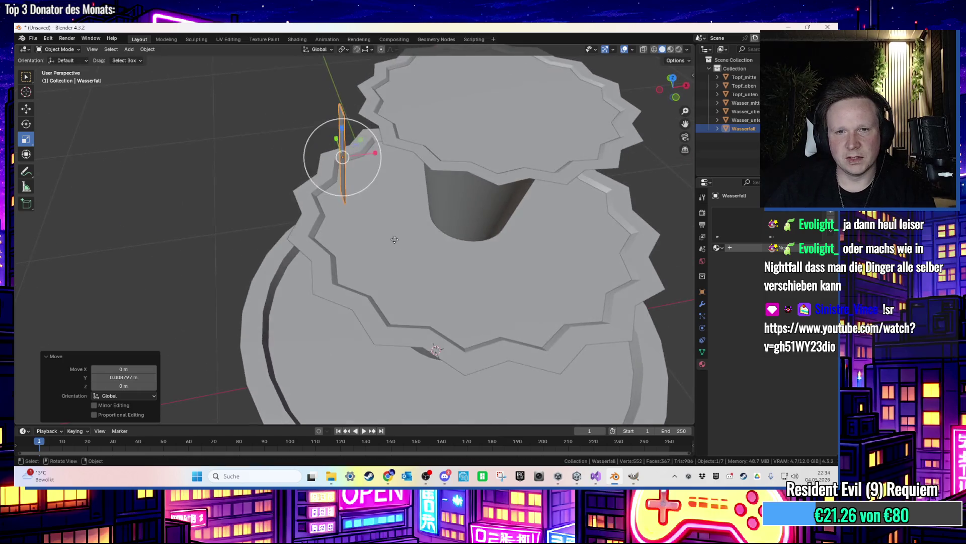
Shift the strip about -0.051 m along X to the tier's rim
key("g")
key("x")
left_click(431, 236)
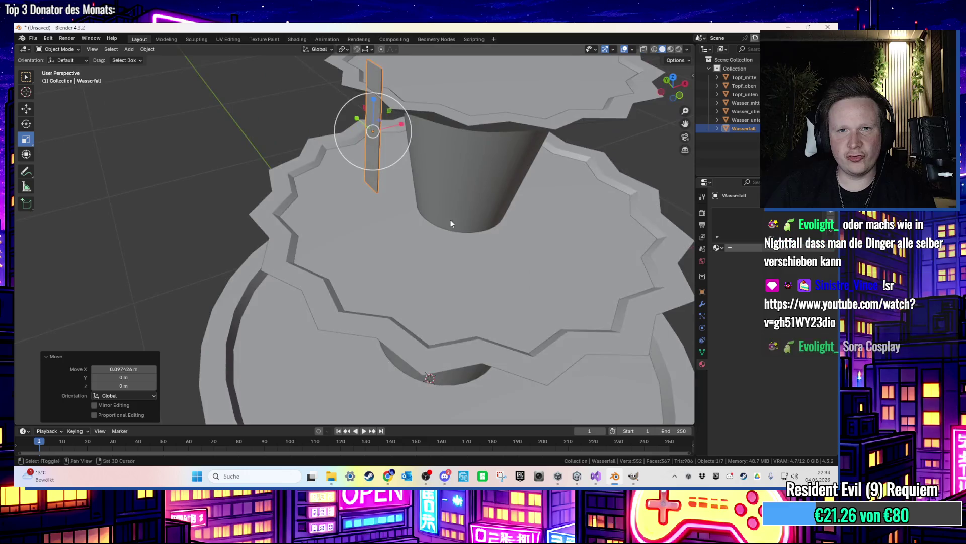
key("g")
key("x")
left_click(488, 222)
Turn the strip around the vertical axis to face outward and inspect it
mouse_move(472, 222)
left_mouse_down()
mouse_move(436, 241)
mouse_move(417, 207)
left_mouse_up()
scroll(409, 228, "up", 3)
mouse_move(310, 190)
left_mouse_down()
mouse_move(287, 239)
mouse_move(249, 203)
left_mouse_up()
scroll(301, 226, "up", 2)
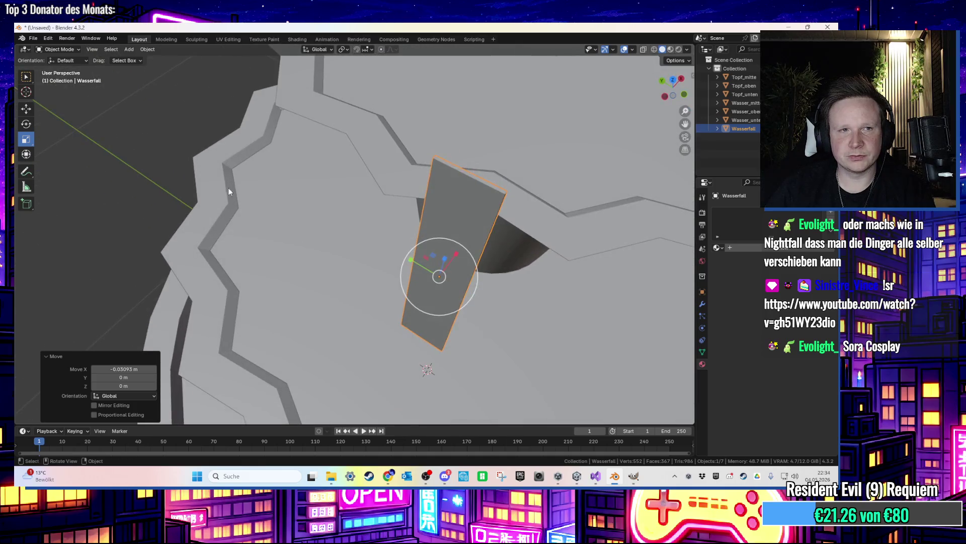
left_click_drag(433, 304, 461, 306)
mouse_move(452, 306)
left_mouse_down()
mouse_move(463, 264)
mouse_move(450, 322)
left_mouse_up()
mouse_move(418, 265)
left_mouse_down()
mouse_move(410, 242)
mouse_move(425, 295)
mouse_move(408, 287)
left_mouse_up()
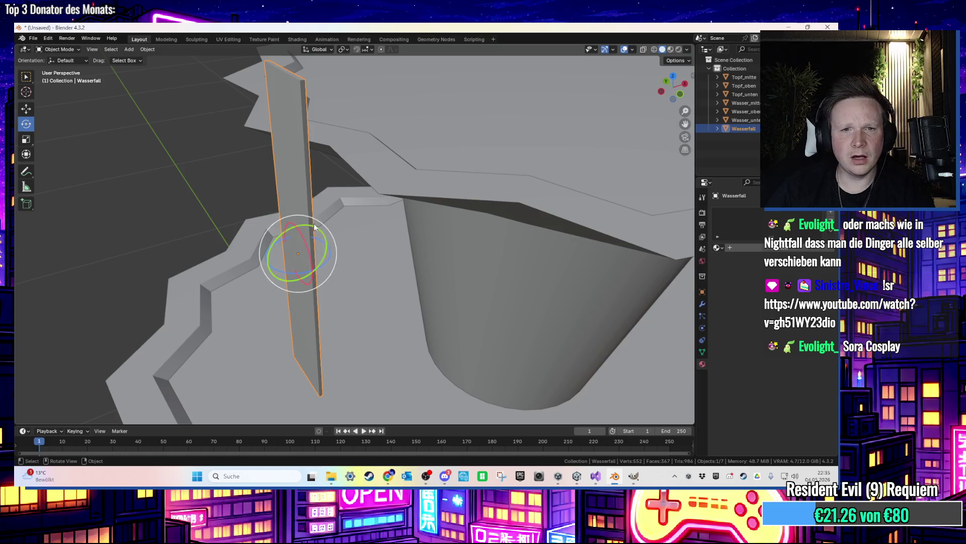
In Edit Mode, scale the strip's two thin side faces
key("Tab")
left_click(309, 209)
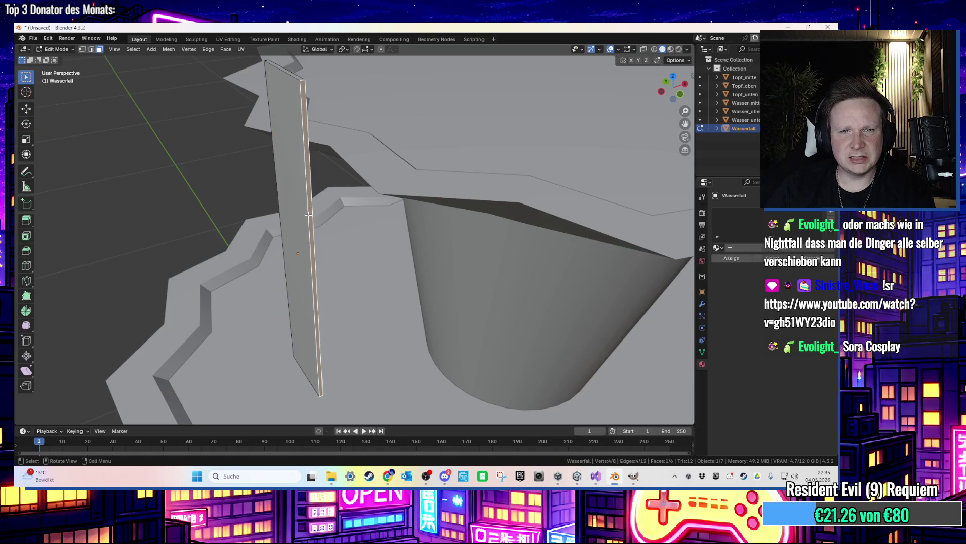
left_click_drag(302, 209, 352, 220)
left_click(252, 262, "shift")
key("s")
left_click(381, 228)
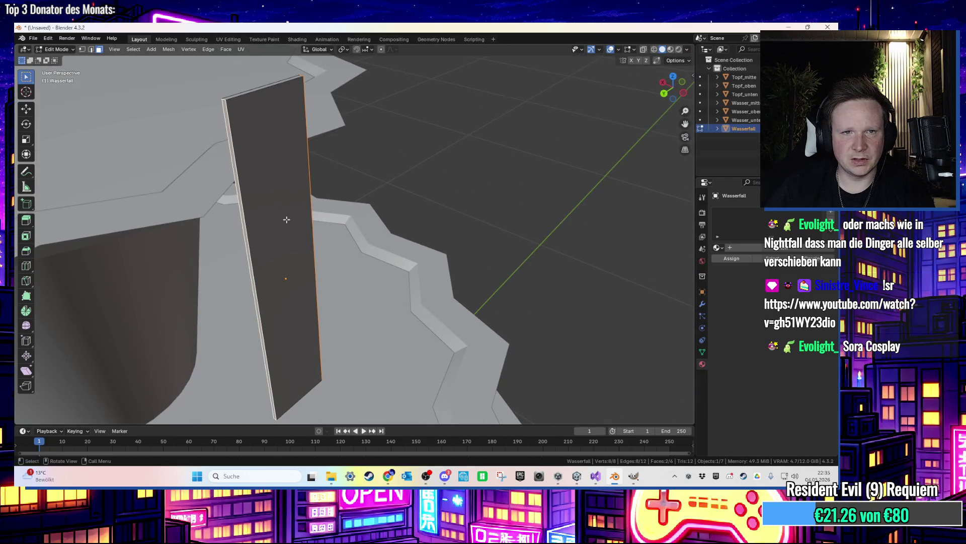
left_click(262, 216, "shift")
mouse_move(256, 222)
left_mouse_down()
mouse_move(259, 207)
mouse_move(300, 208)
mouse_move(272, 215)
left_mouse_up()
In edge select mode, nudge one edge of the strip along X
key("2")
left_click(269, 207)
key("g")
key("x")
left_click(252, 217)
left_click(269, 220)
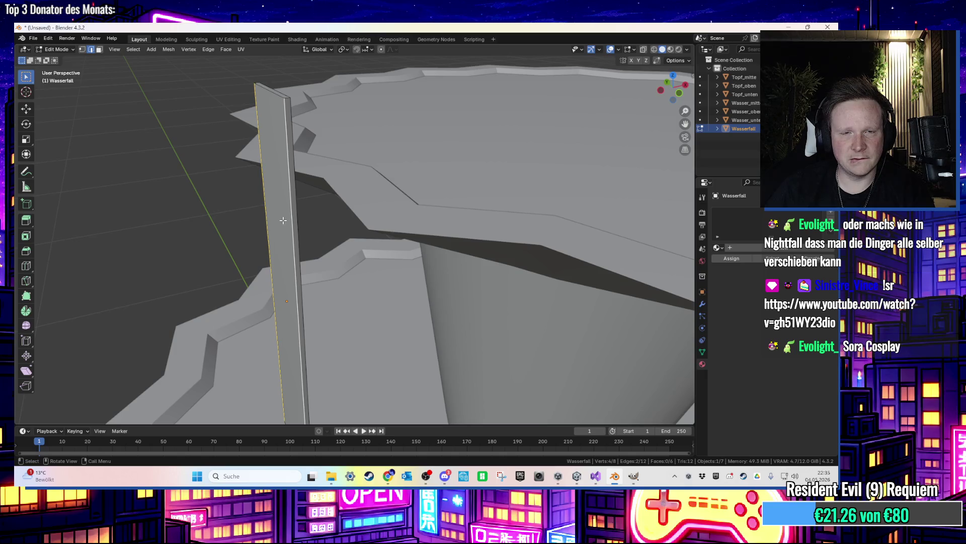
Back in Object Mode, shift the strip 0.019 m along X against the cone
key("Tab")
mouse_move(280, 216)
left_mouse_down()
mouse_move(315, 217)
mouse_move(349, 183)
mouse_move(341, 212)
left_mouse_up()
key("g")
key("x")
left_click(317, 216)
Stretch the Wasserfall strip taller along Z and adjust its height
key("g")
key("z")
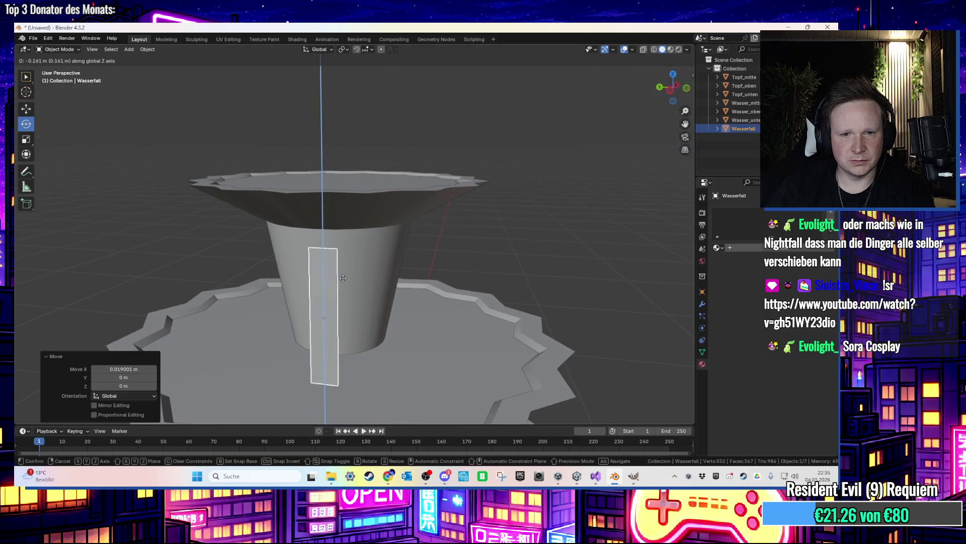
left_click(343, 300)
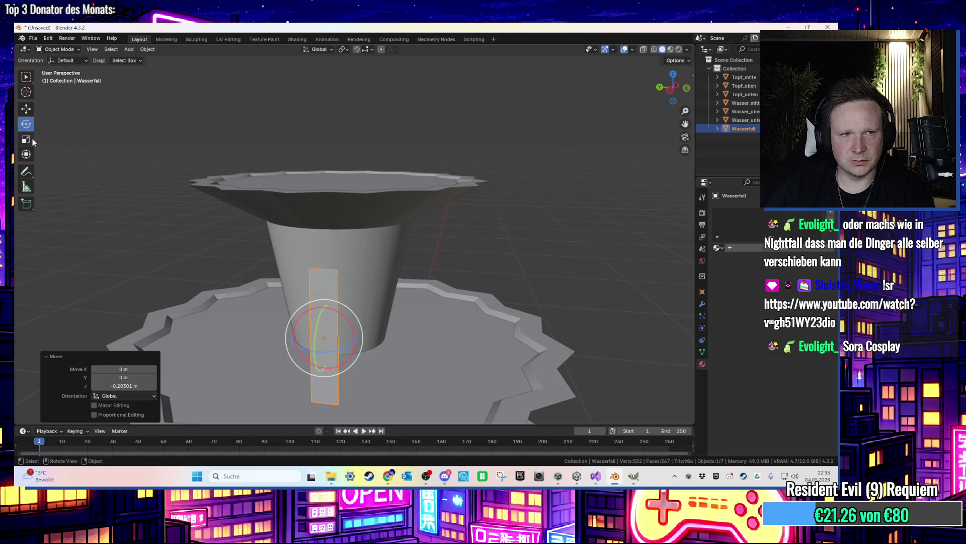
key("s")
key("z")
left_click(327, 287)
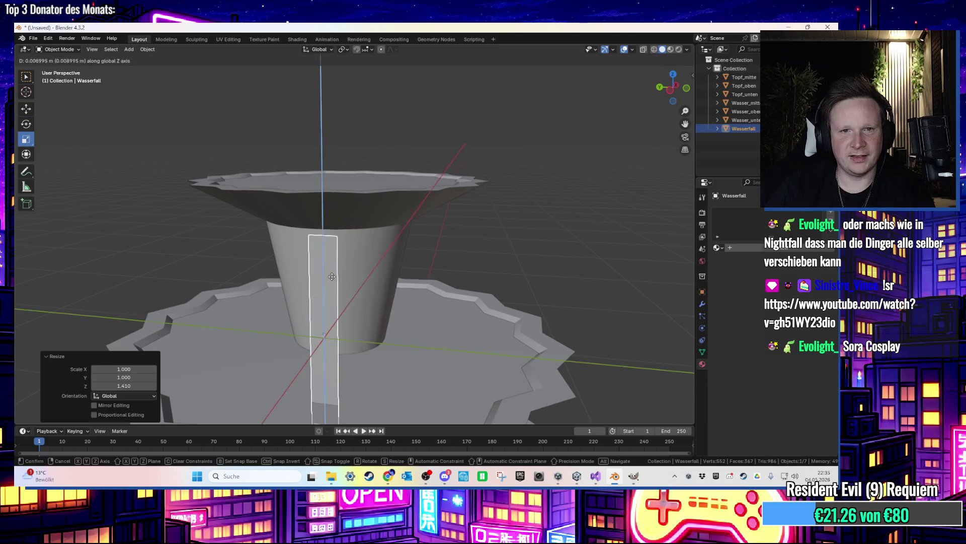
key("g")
key("z")
left_click(333, 237)
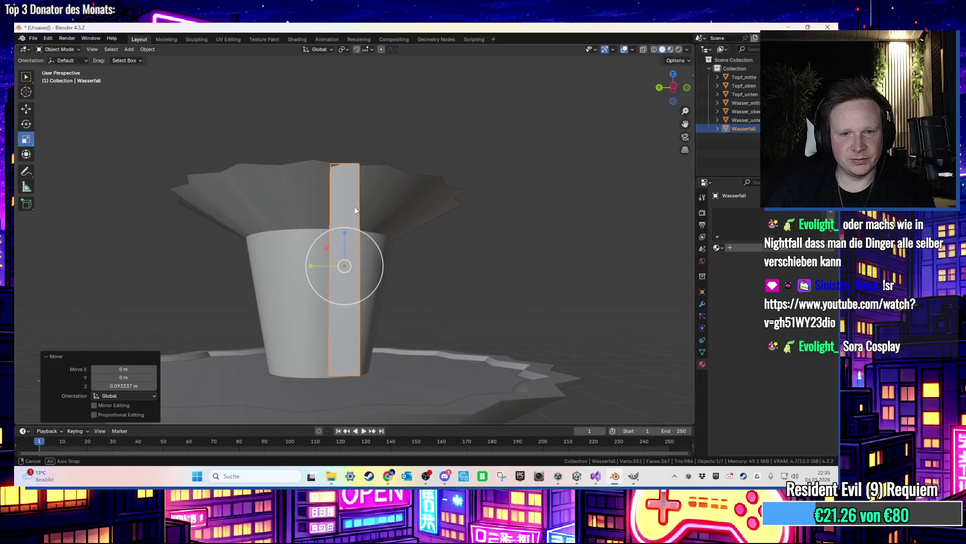
key("s")
key("z")
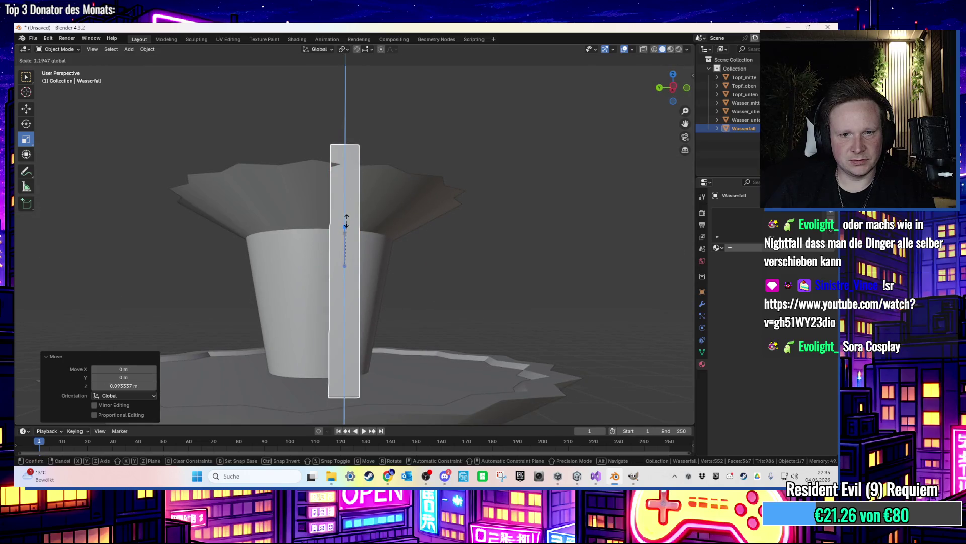
left_click(346, 222)
Reposition the strip along X and set its final height under the upper tier
key("g")
key("x")
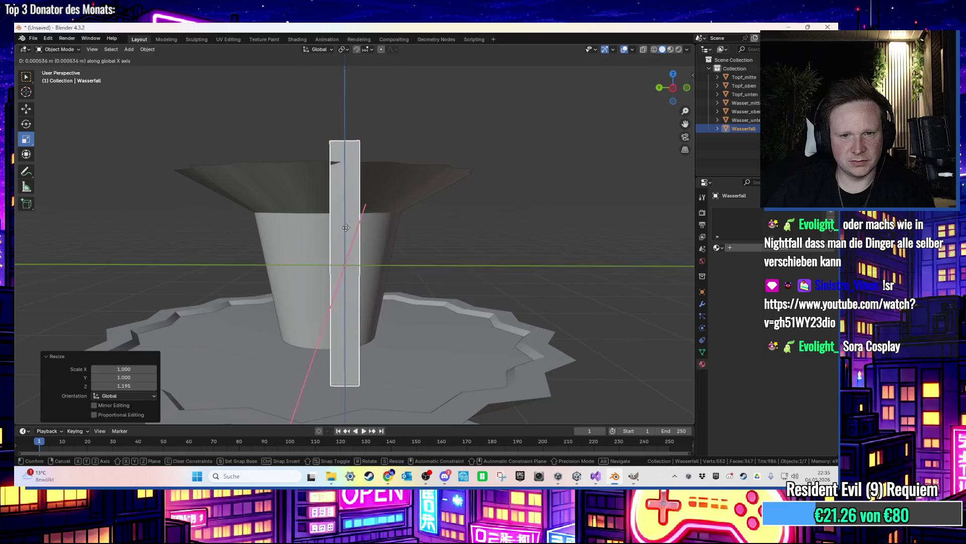
left_click(345, 236)
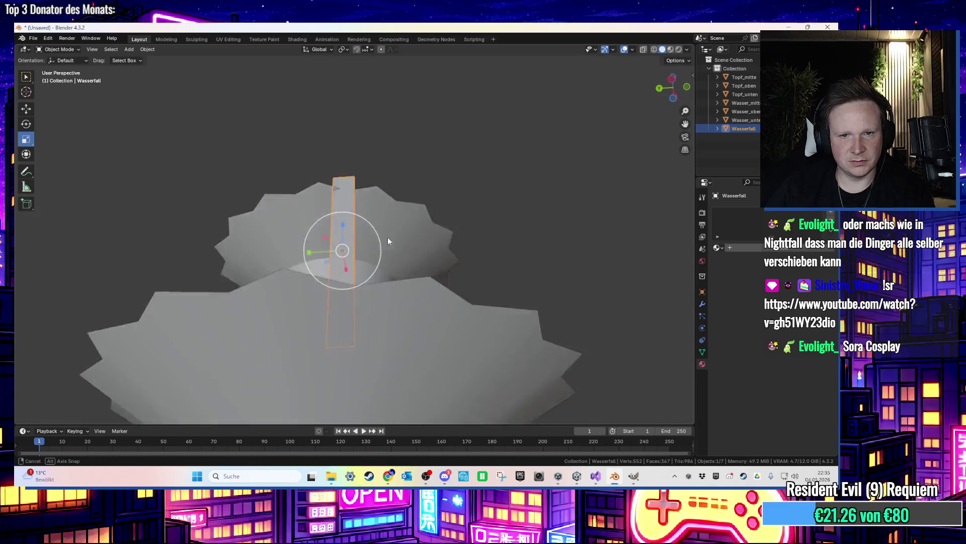
key("g")
key("z")
left_click(393, 299)
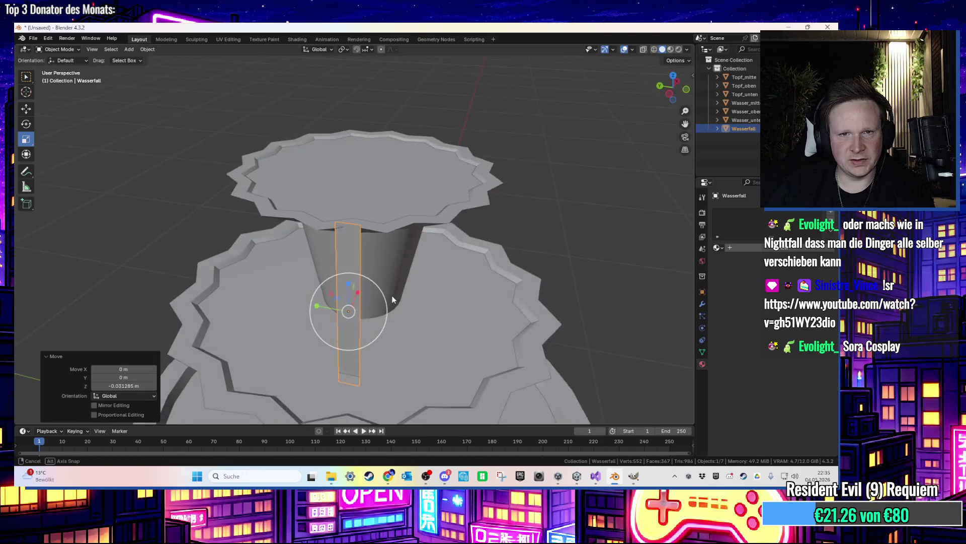
scroll(388, 298, "up", 3)
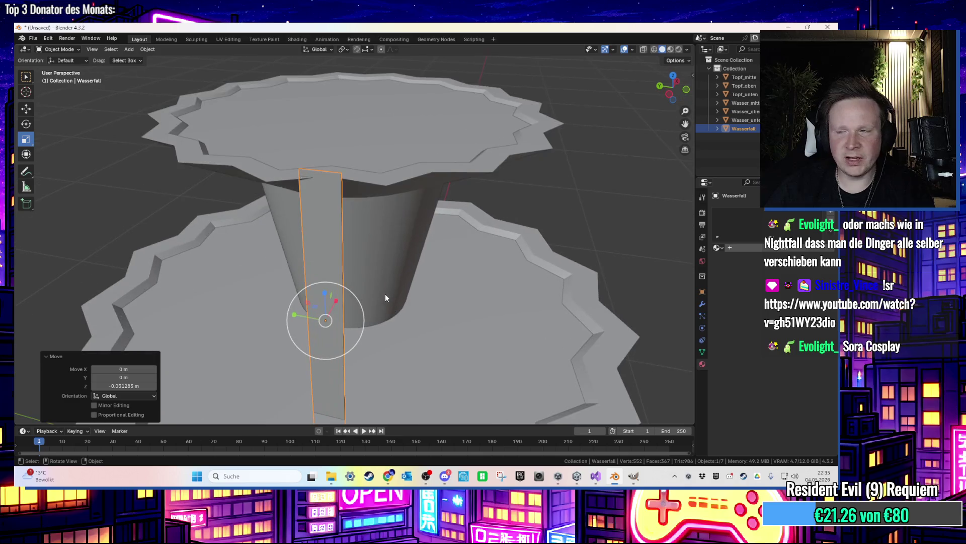
Rotate the strip 30.5° around Z and move it flush against the cone
left_click(26, 124)
mouse_move(334, 339)
left_mouse_down()
mouse_move(356, 338)
mouse_move(416, 288)
left_mouse_up()
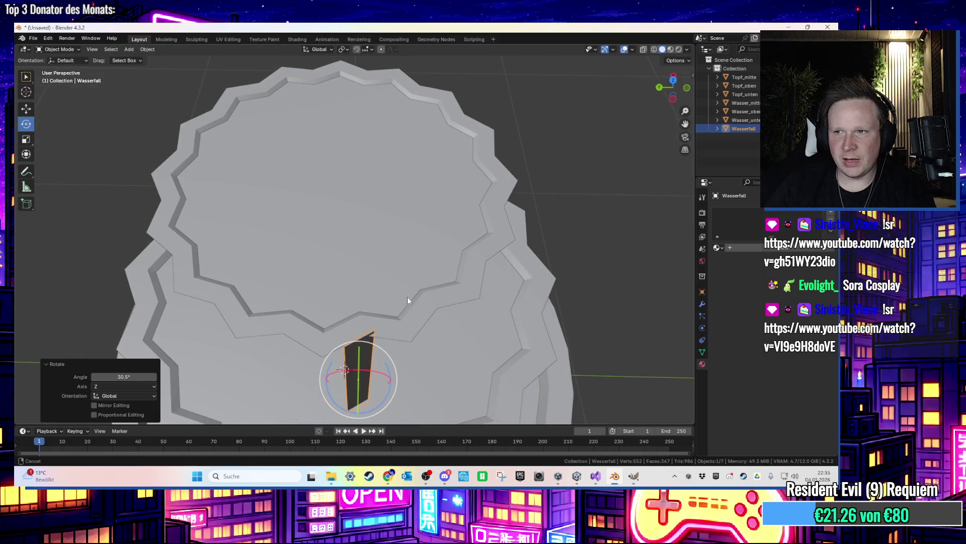
scroll(425, 249, "up", 3)
key("g")
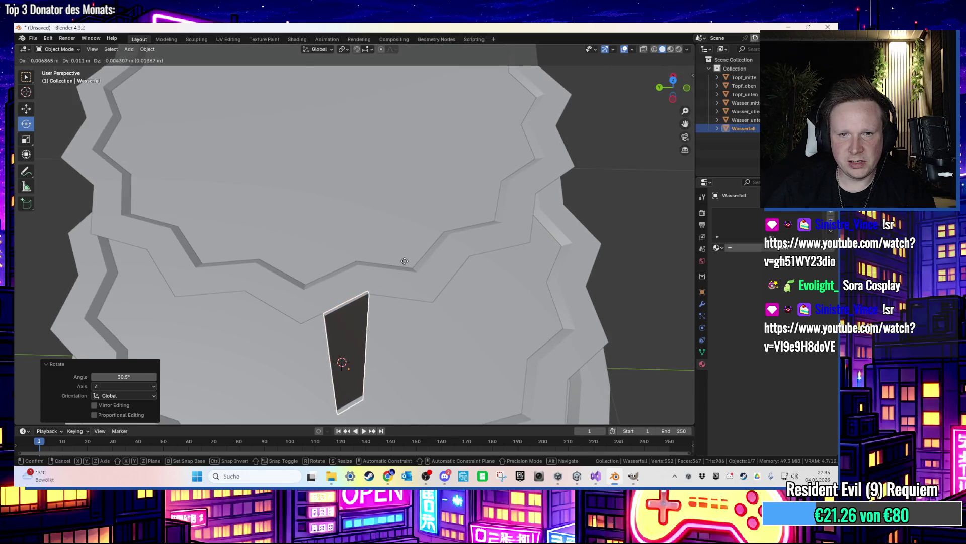
left_click(403, 262)
left_click_drag(403, 258, 403, 210)
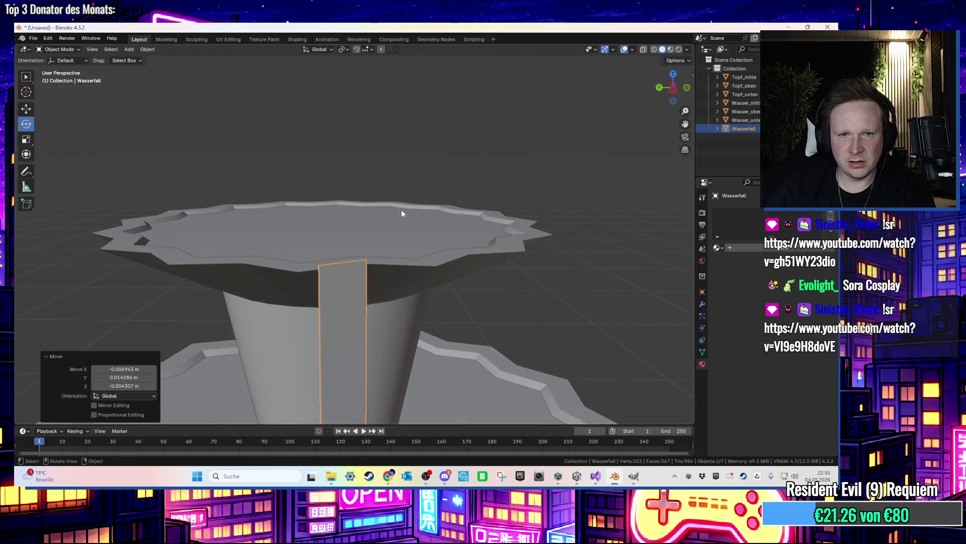
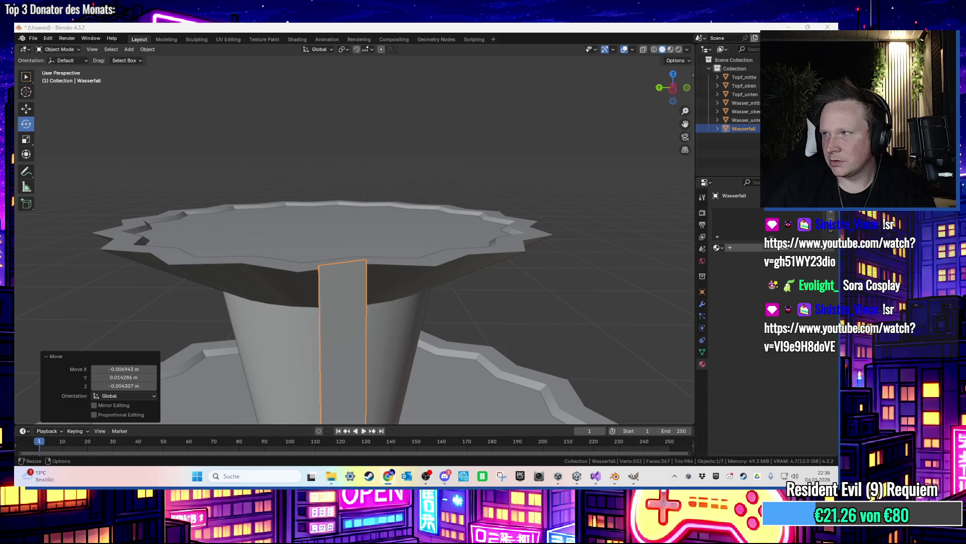
Inspect the Wasserfall strip's top face in face-select Edit Mode, then return to Object Mode
mouse_move(341, 226)
left_mouse_down()
mouse_move(344, 252)
mouse_move(367, 238)
mouse_move(361, 200)
mouse_move(377, 216)
left_mouse_up()
key("Tab")
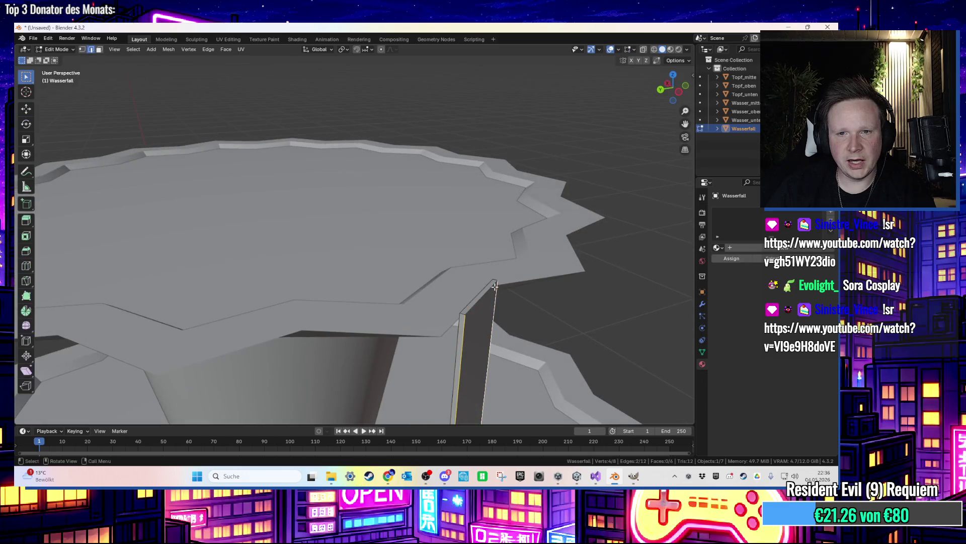
key("3")
left_click(485, 292)
mouse_move(484, 292)
left_mouse_down()
mouse_move(518, 259)
mouse_move(518, 287)
mouse_move(485, 223)
mouse_move(449, 99)
mouse_move(438, 195)
mouse_move(463, 186)
mouse_move(485, 149)
mouse_move(457, 164)
mouse_move(443, 144)
mouse_move(455, 142)
mouse_move(446, 150)
mouse_move(403, 118)
mouse_move(429, 151)
left_mouse_up()
key("Tab")
Rotate the Wasserfall strip about −0.94° around Z and lower it slightly along Z
key("r")
left_click(463, 159)
scroll(465, 158, "up", 2)
key("g")
key("z")
left_click(443, 145)
Select the strip's top face in Edit Mode, ready for extending it
key("Tab")
left_click(399, 132)
scroll(400, 132, "up", 2)
key("Tab")
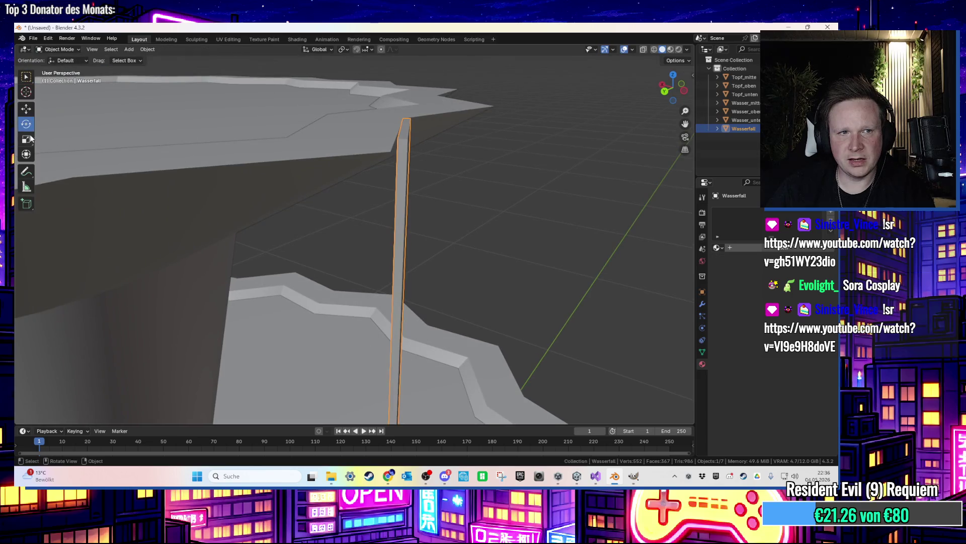
left_click(28, 125)
left_click_drag(372, 203, 401, 255)
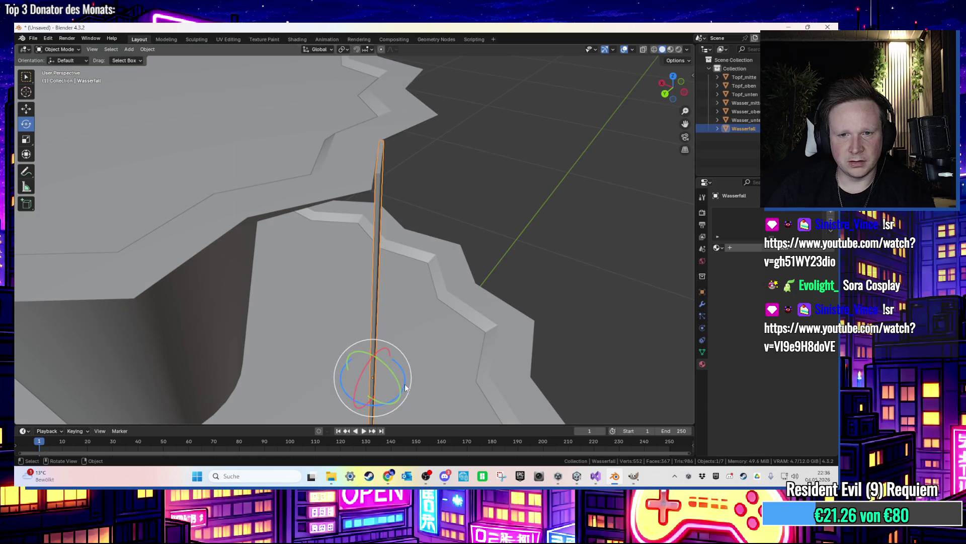
key("Tab")
scroll(415, 283, "up", 3)
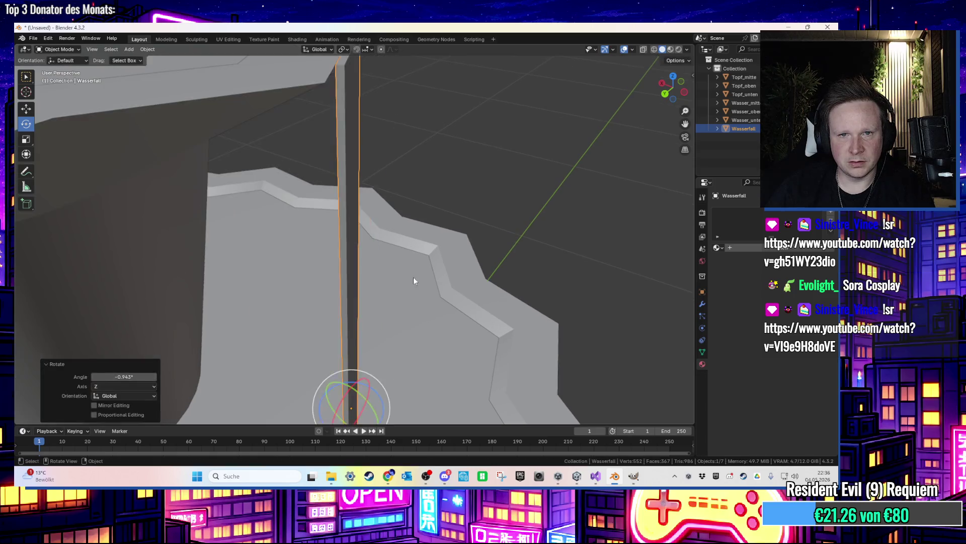
scroll(407, 243, "down", 2)
scroll(406, 243, "down", 5)
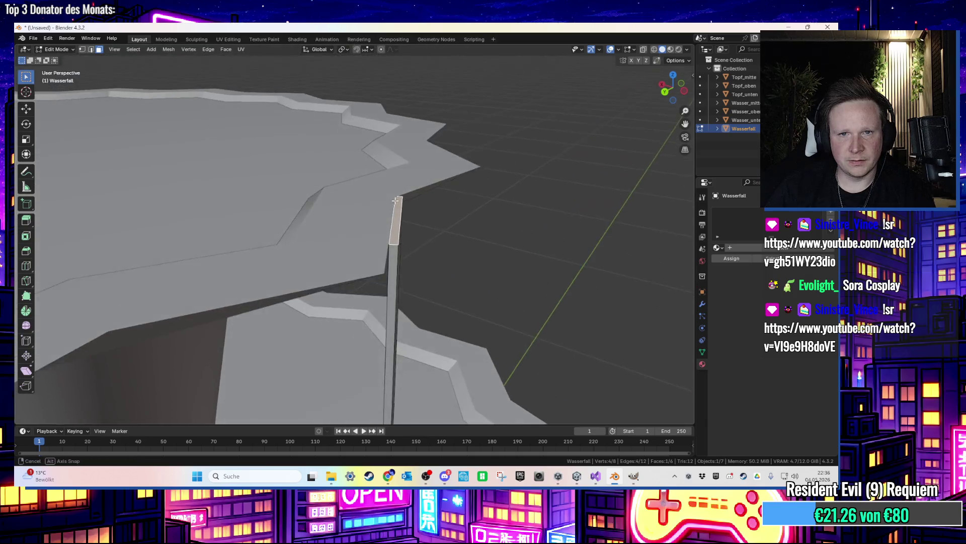
Extrude the strip's top face, shift it outward along X, and tilt it toward the rim
key("e")
left_click(417, 185)
key("g")
key("x")
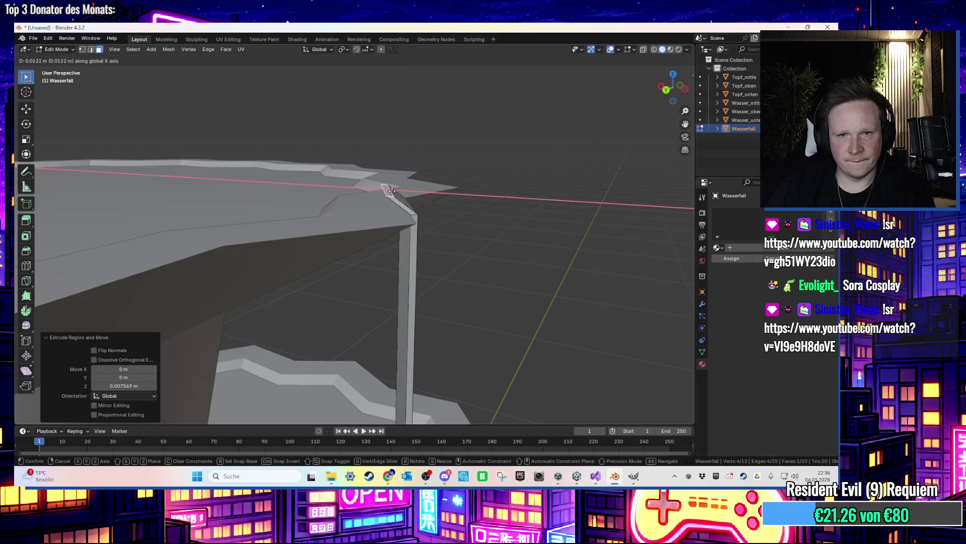
left_click(390, 190)
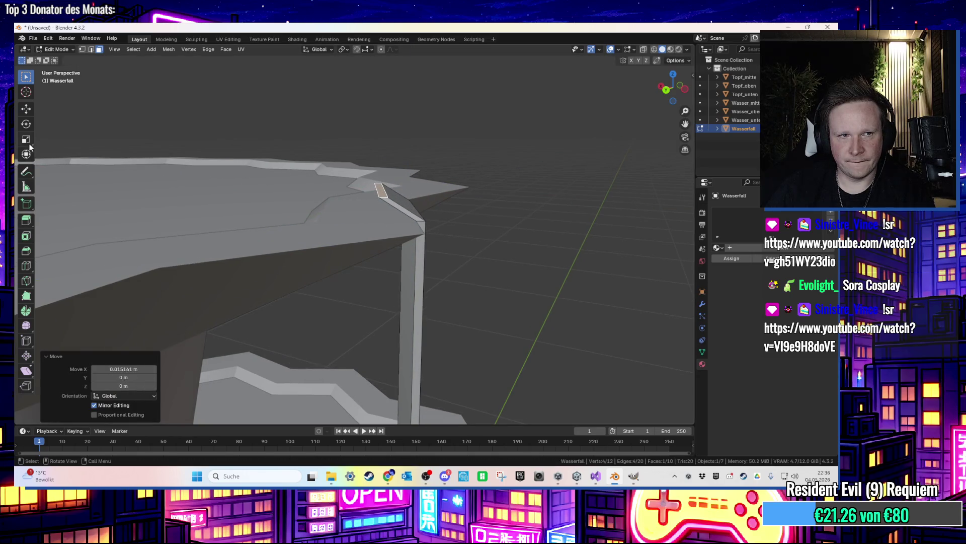
left_click(26, 124)
mouse_move(366, 170)
left_mouse_down()
mouse_move(402, 189)
mouse_move(428, 231)
mouse_move(320, 227)
mouse_move(375, 184)
left_mouse_up()
Rotate the new top section around X to bend it over toward the rim
key("r")
key("r")
key("r")
left_click(356, 194)
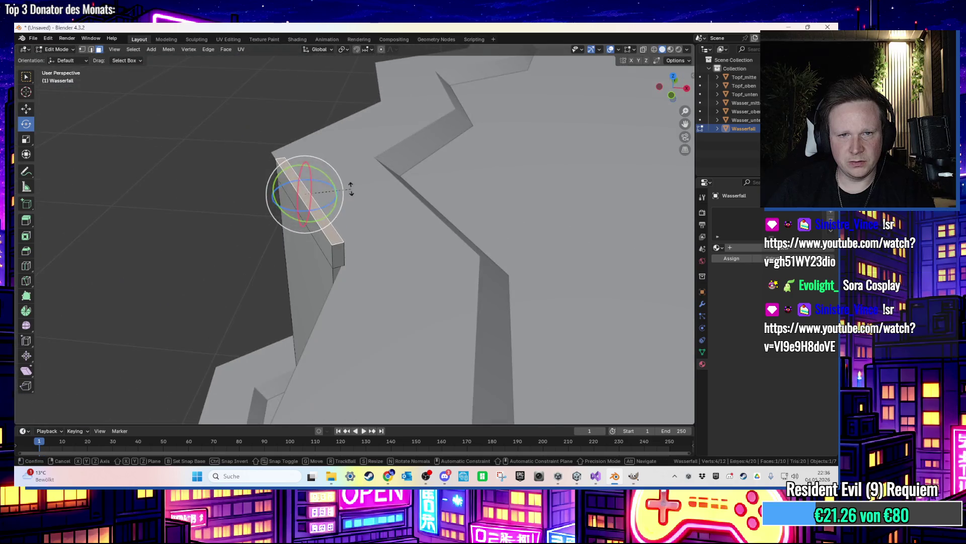
key("r")
key("x")
left_click(436, 181)
key("r")
key("x")
key("Escape")
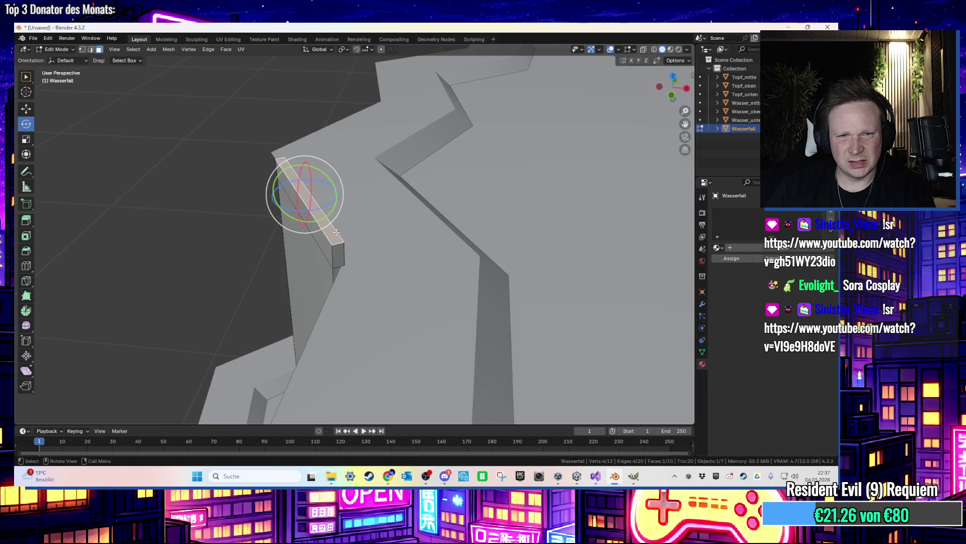
key("Tab")
mouse_move(312, 264)
left_mouse_down()
mouse_move(391, 264)
mouse_move(377, 280)
mouse_move(389, 280)
mouse_move(428, 257)
mouse_move(467, 267)
mouse_move(418, 299)
mouse_move(471, 263)
mouse_move(356, 205)
mouse_move(367, 201)
mouse_move(319, 190)
mouse_move(363, 205)
mouse_move(398, 184)
left_mouse_up()
Settle the bent section onto the rim, rotate it around Y, and select its outer edge
key("Tab")
key("g")
left_click(368, 220)
key("r")
key("y")
left_click(352, 204)
key("2")
left_click(436, 217)
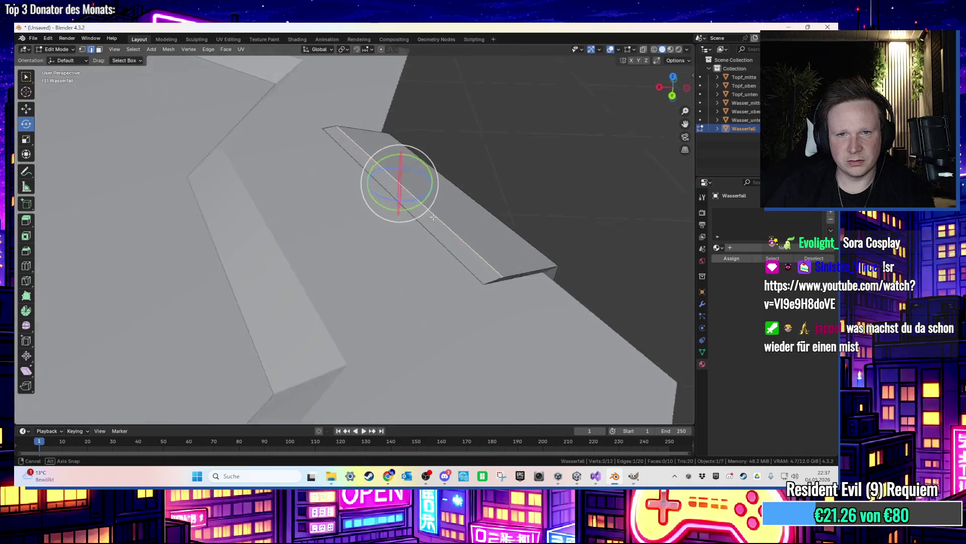
Fit the bent section's outer edge and thin end face against the rim
left_click_drag(436, 217, 450, 200)
key("g")
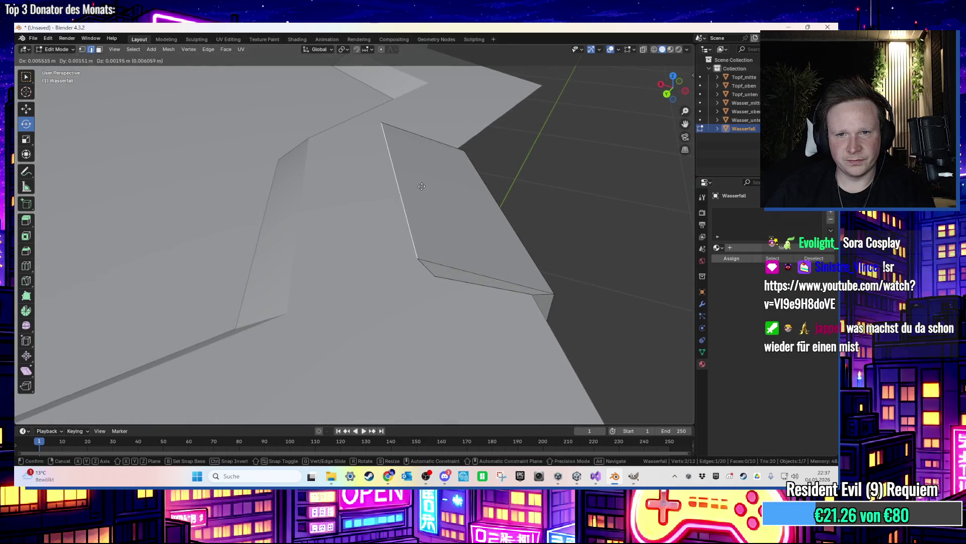
left_click(416, 190)
left_click_drag(416, 190, 440, 172)
key("g")
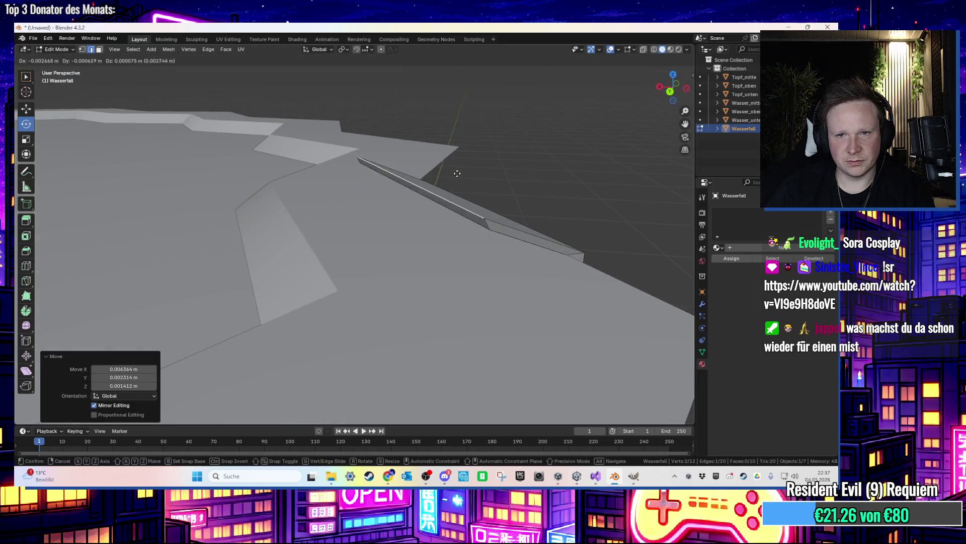
left_click(457, 173)
key("3")
left_click(471, 215)
left_click_drag(471, 215, 454, 215)
key("g")
left_click(454, 214)
Extrude the end face along X and reposition the new section over the rim
key("e")
key("x")
left_click(394, 213)
mouse_move(394, 214)
left_mouse_down()
mouse_move(332, 172)
mouse_move(414, 101)
mouse_move(490, 147)
left_mouse_up()
key("g")
key("x")
right_click(460, 227)
left_click_drag(459, 226, 453, 125)
key("g")
left_click(384, 221)
mouse_move(384, 221)
left_mouse_down()
mouse_move(427, 210)
mouse_move(454, 234)
mouse_move(452, 259)
left_mouse_up()
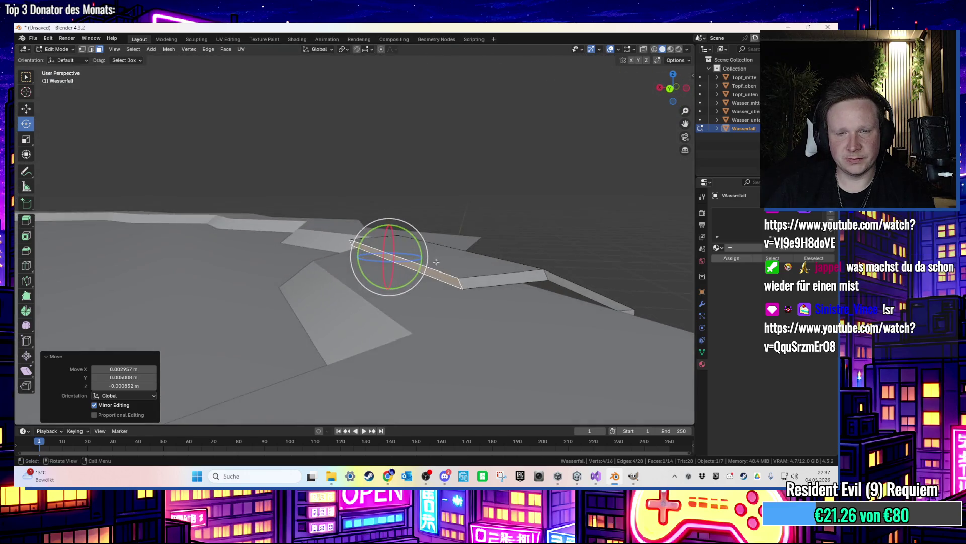
Extrude three more sections across the rim and drop the front edge onto it
scroll(452, 259, "up", 2)
key("e")
left_click(410, 237)
key("e")
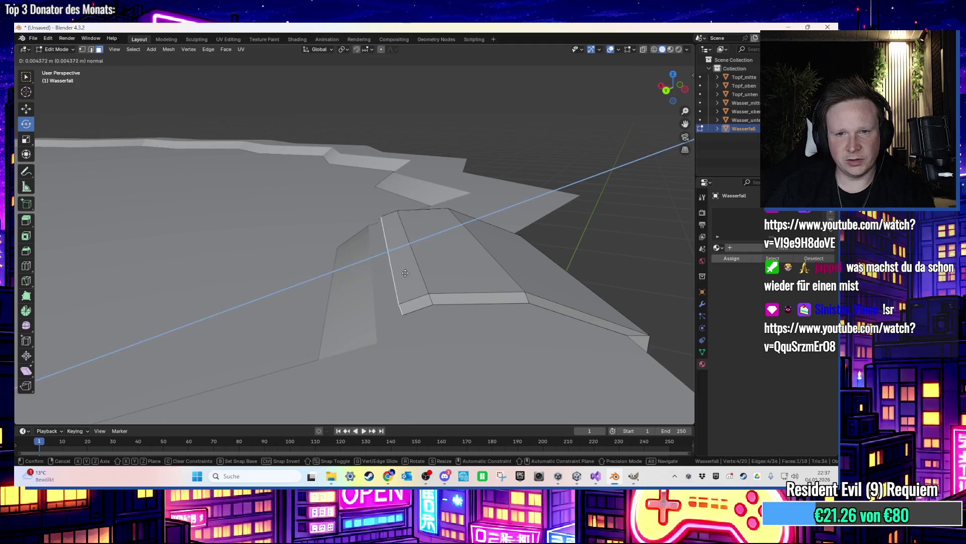
left_click(382, 275)
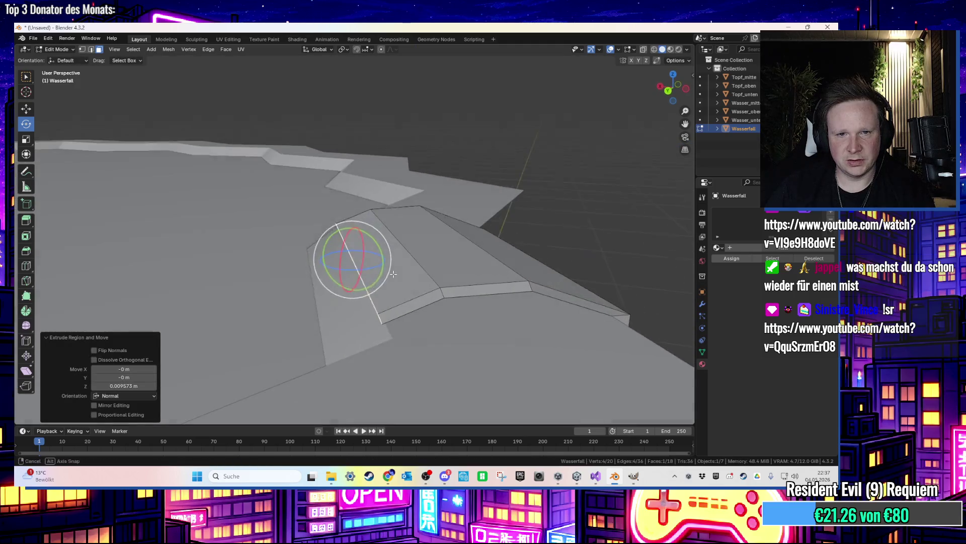
key("e")
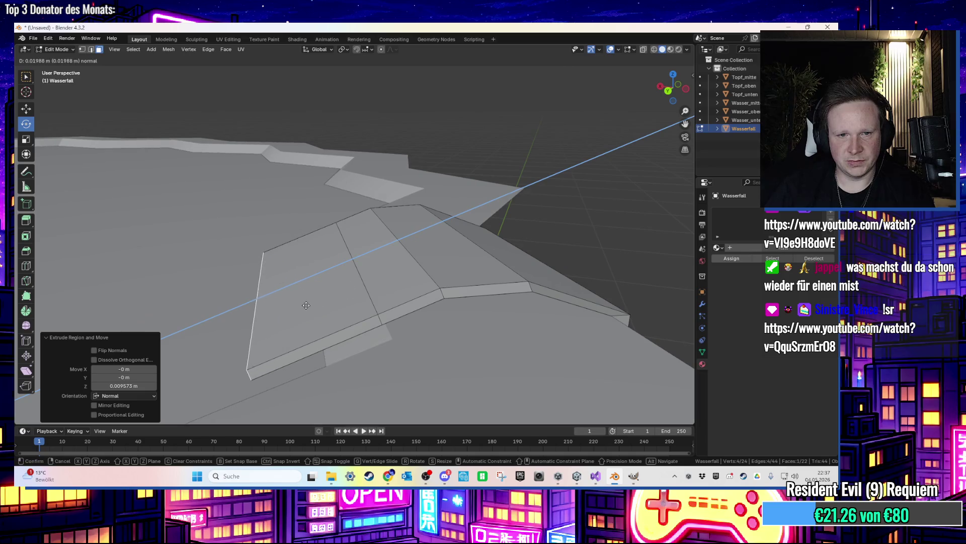
left_click(306, 305)
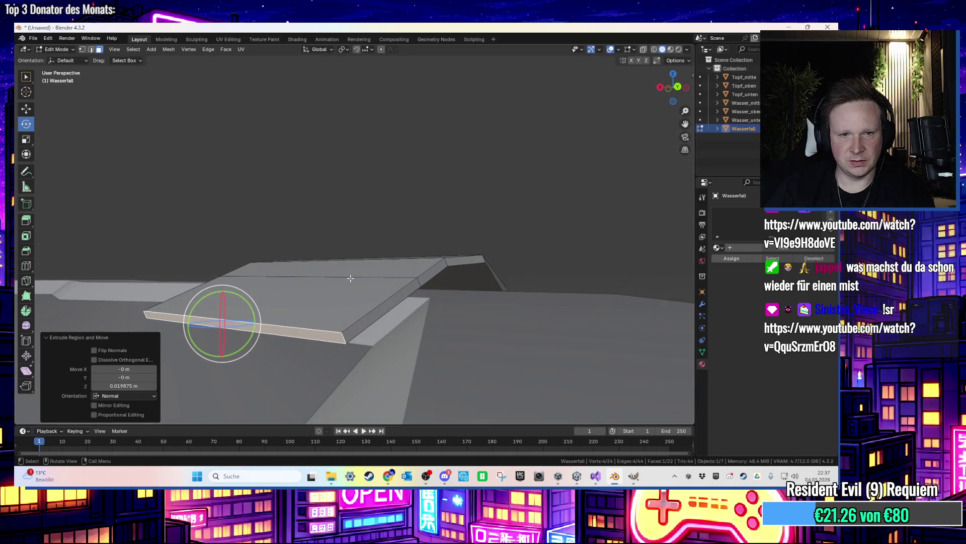
key("g")
left_click(355, 300)
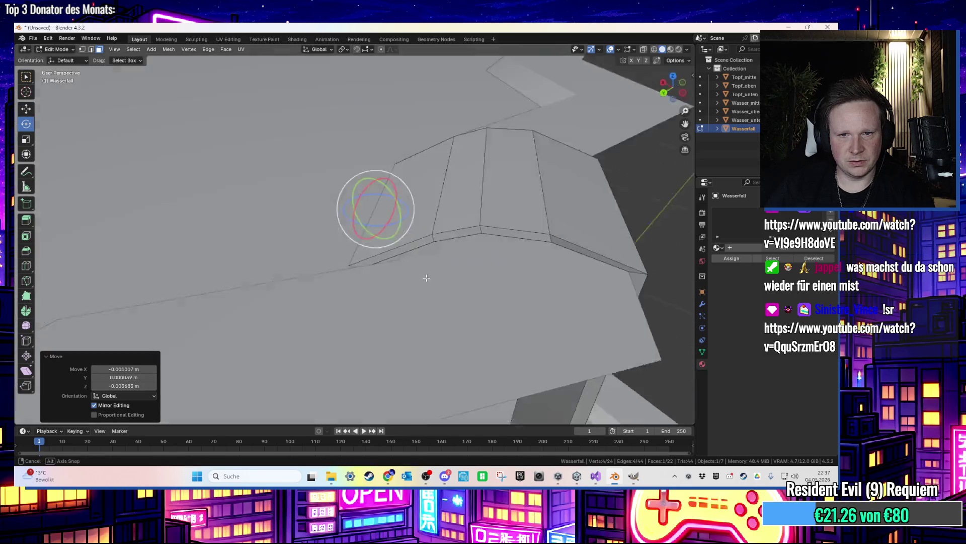
key("Tab")
right_click(563, 244)
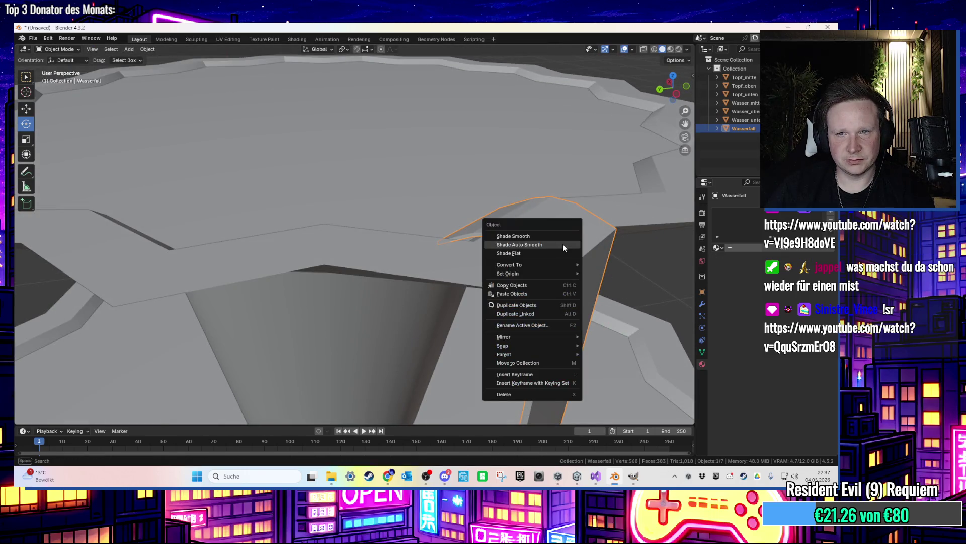
Give the strip auto smooth shading, undo a trial bevel, and apply all transforms
left_click(562, 244)
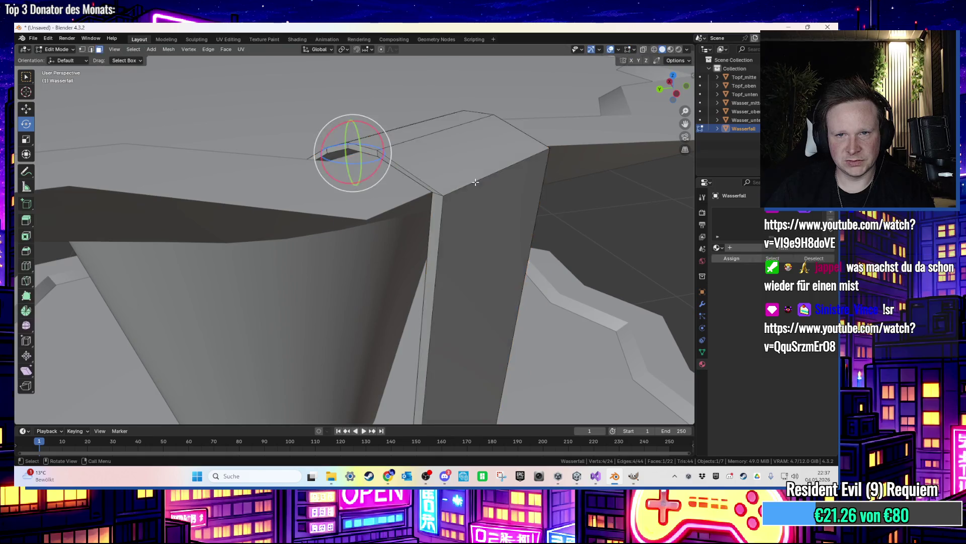
key("Tab")
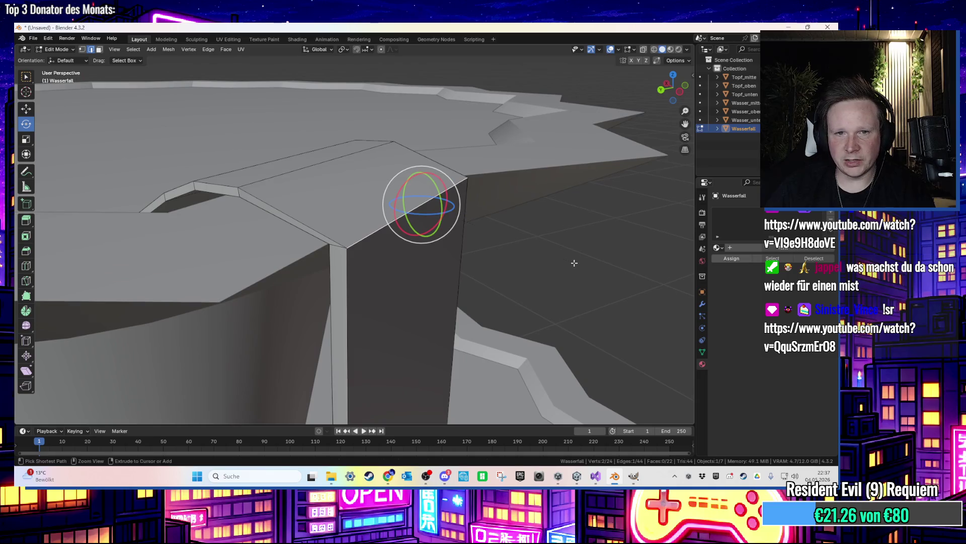
key("ctrl+b")
left_click(599, 263)
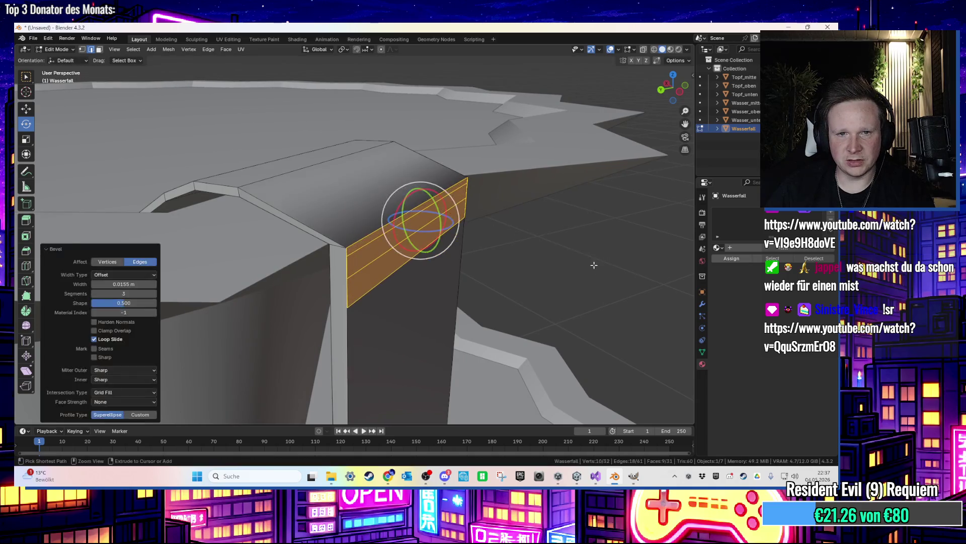
key("ctrl+z")
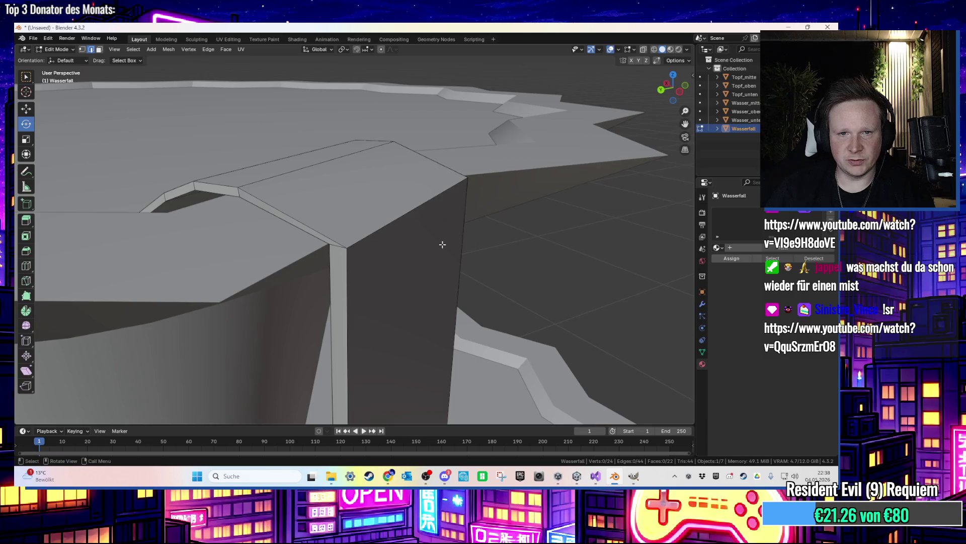
key("Tab")
key("ctrl+a")
left_click(369, 273)
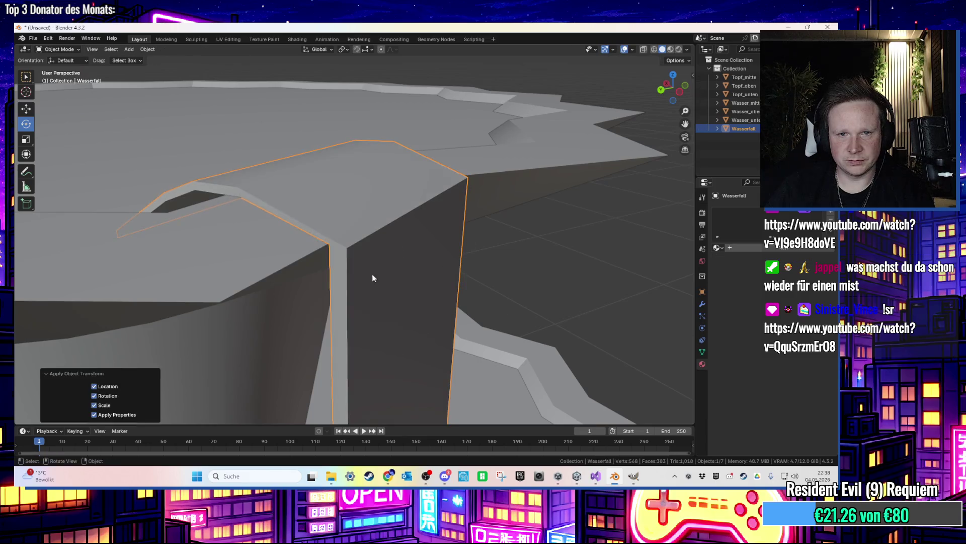
Bevel the strip's corner edge to round it off
key("Tab")
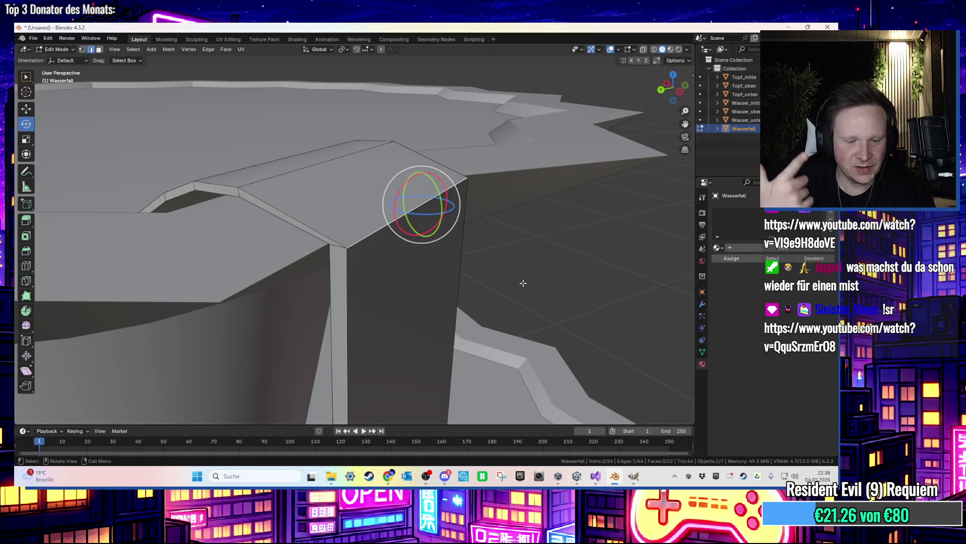
key("ctrl+b")
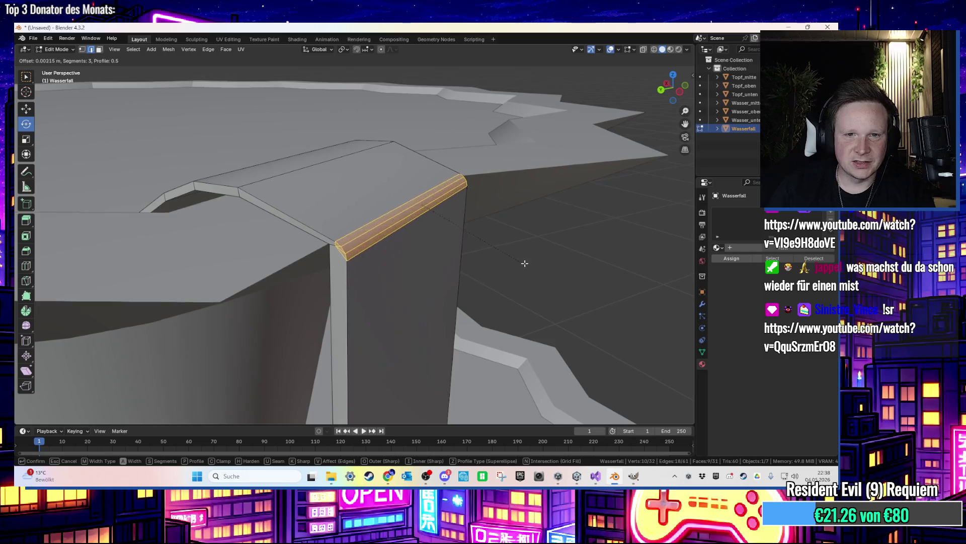
left_click(528, 265)
key("Tab")
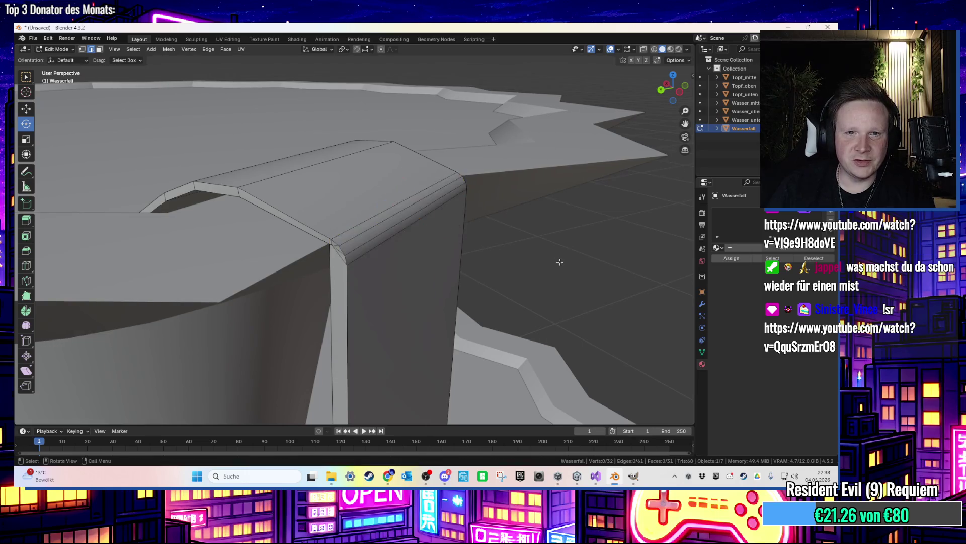
mouse_move(508, 328)
left_mouse_down()
mouse_move(545, 305)
mouse_move(489, 301)
mouse_move(442, 226)
mouse_move(380, 195)
mouse_move(367, 199)
left_mouse_up()
Shift the strip's narrow side face along X against the rim and return to Object Mode
key("Tab")
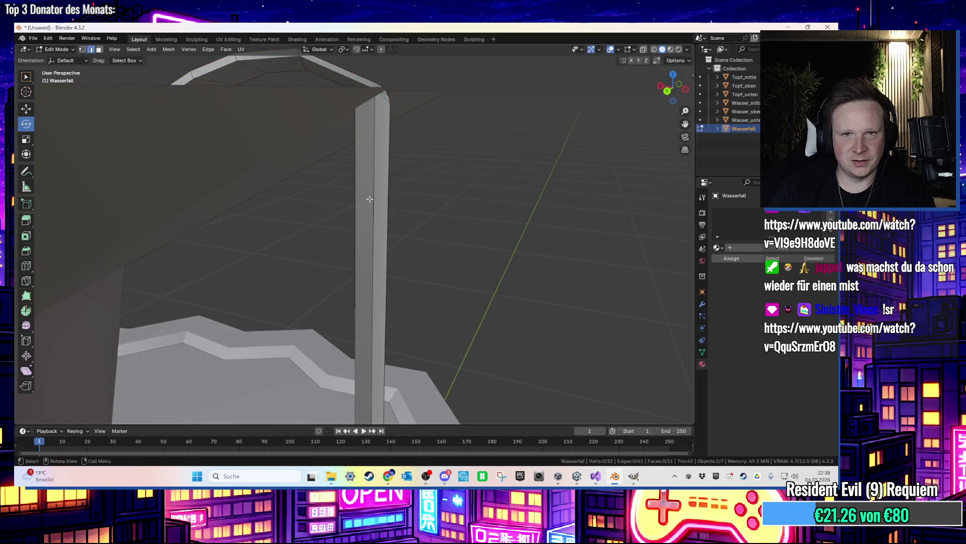
scroll(388, 190, "up", 1)
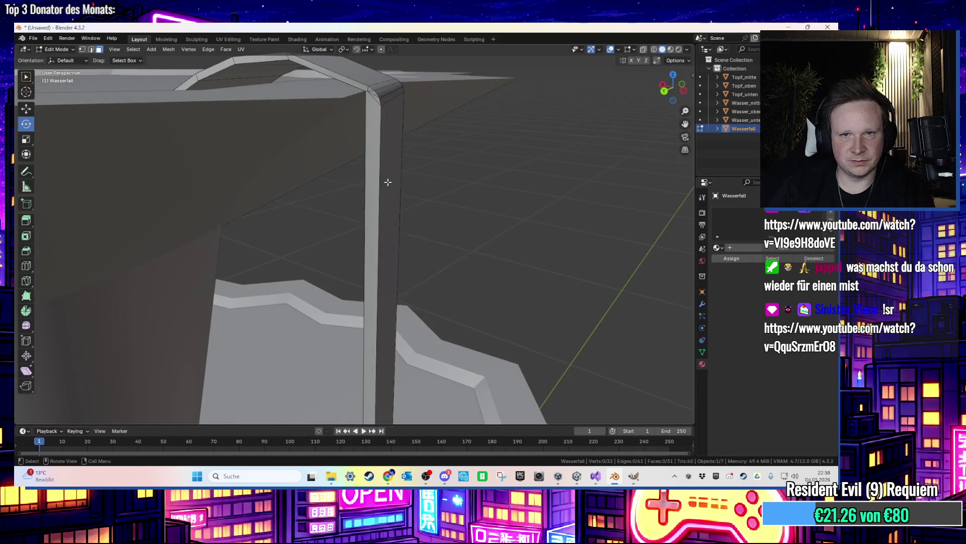
left_click(389, 181)
key("g")
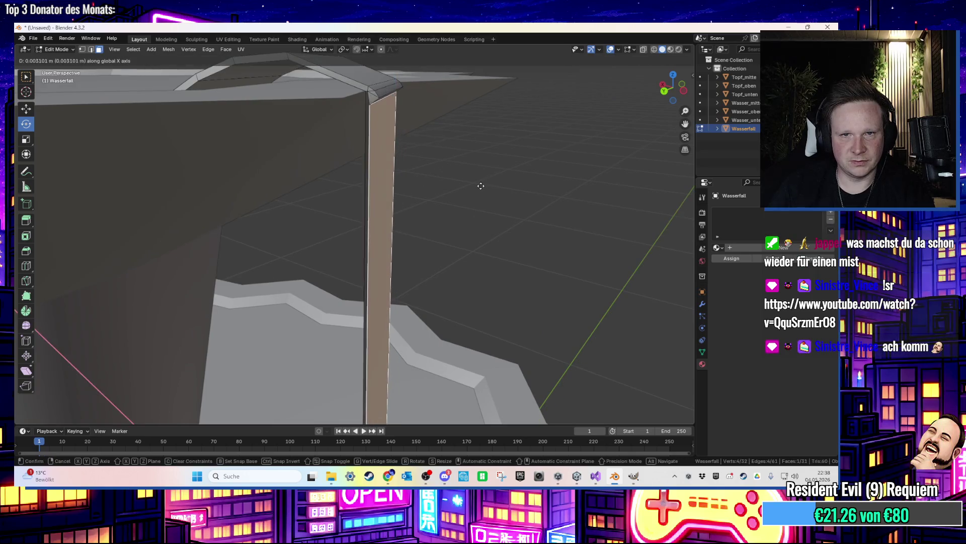
key("x")
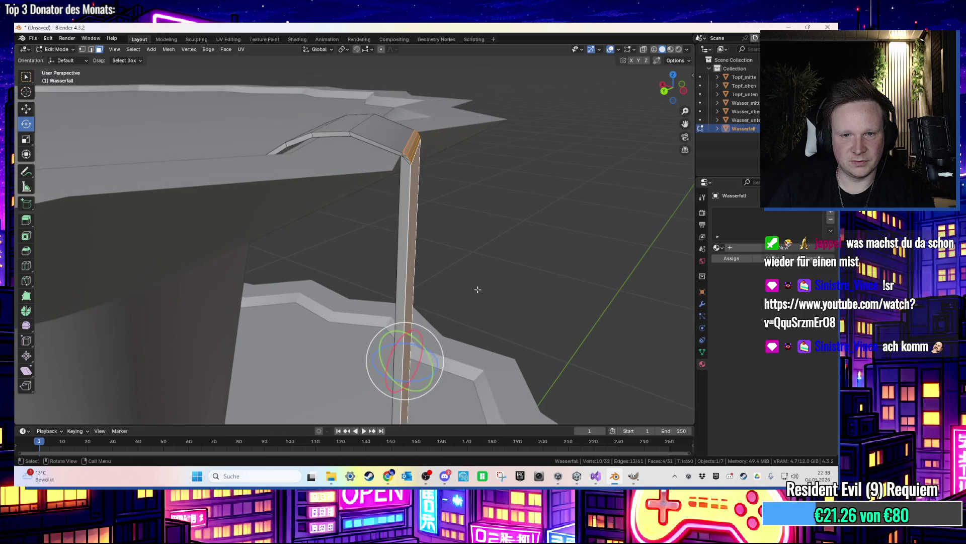
key("g")
key("x")
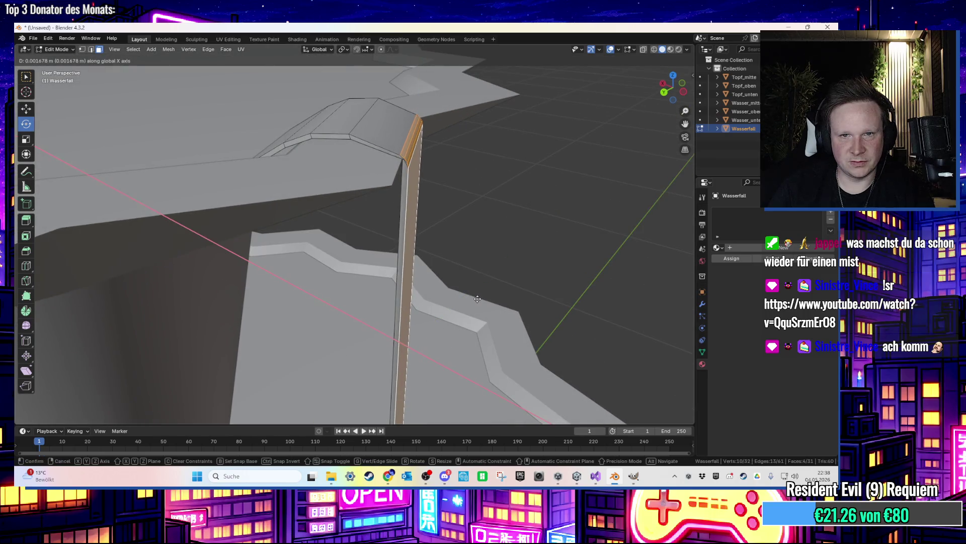
left_click(477, 299)
left_click(546, 349)
scroll(520, 231, "down", 4)
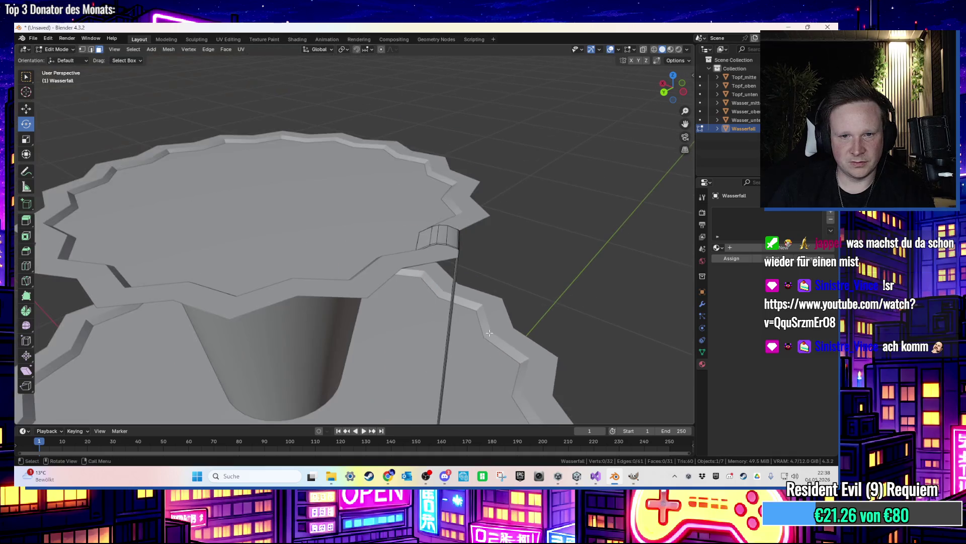
key("Tab")
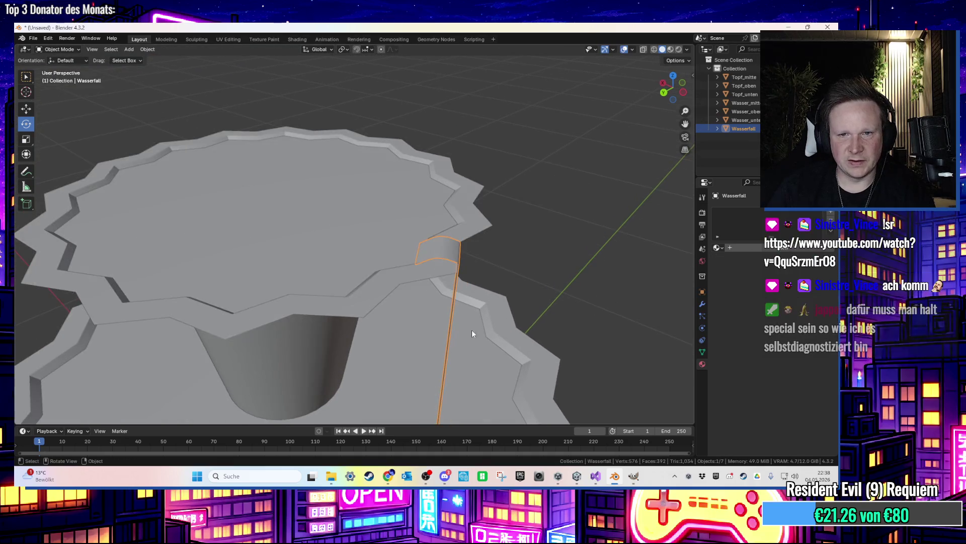
Export the fountain model as an FBX file
left_click(33, 39)
mouse_move(70, 168)
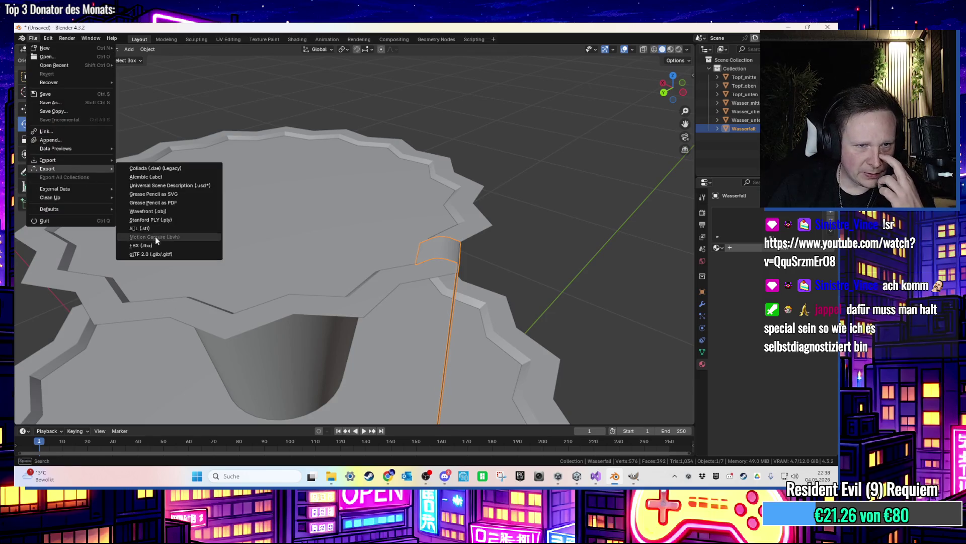
left_click(151, 238)
key("Escape")
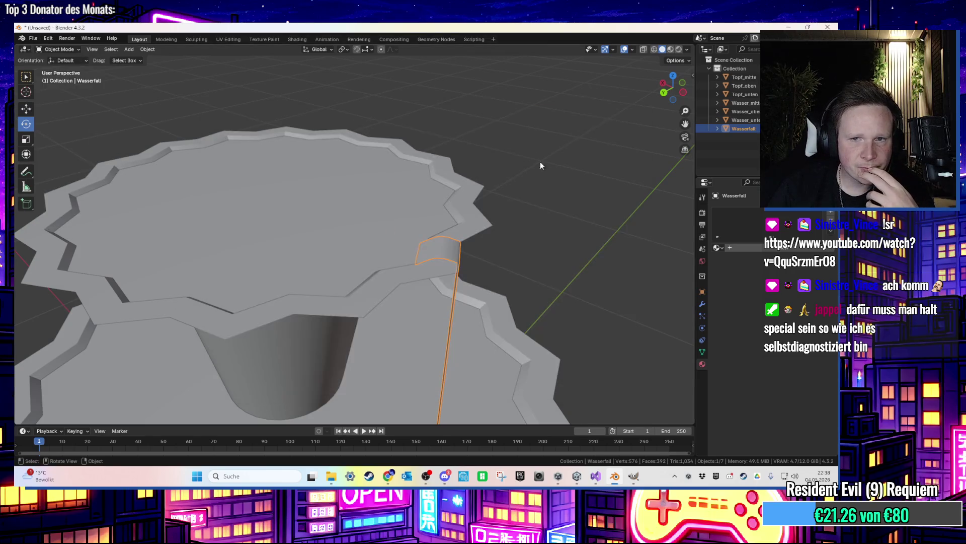
Minimise Blender, show the desktop, then bring the Unity editor back up
left_click(788, 27)
key("super+d")
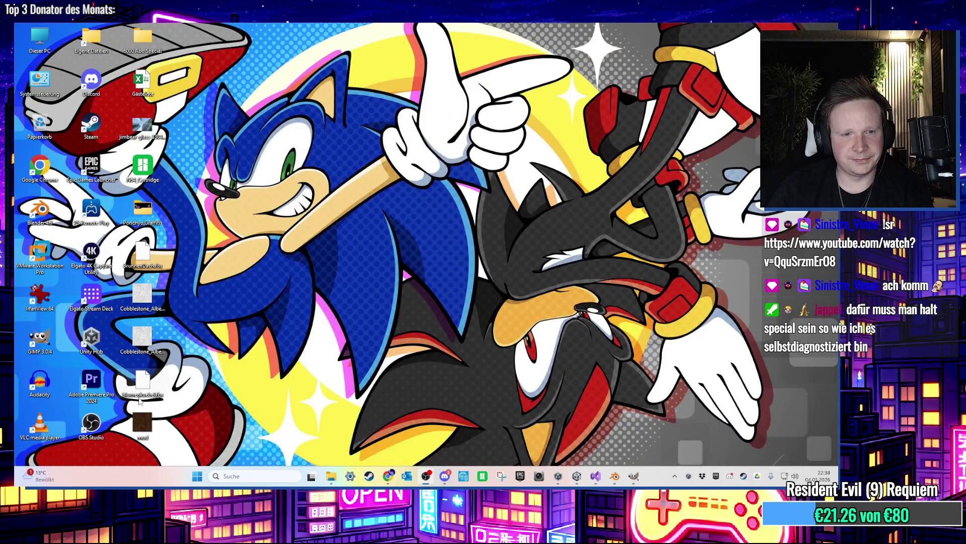
left_click(577, 478)
left_click(577, 476)
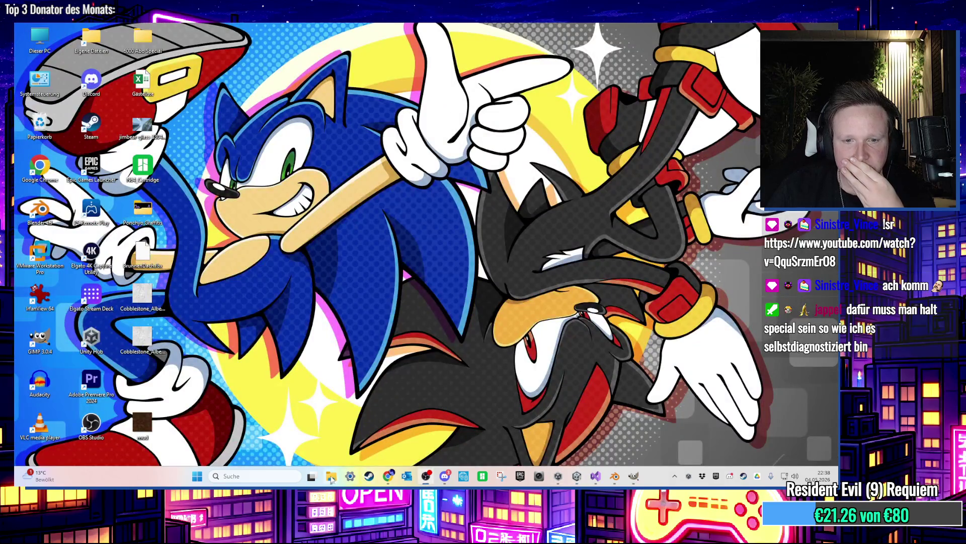
mouse_move(331, 476)
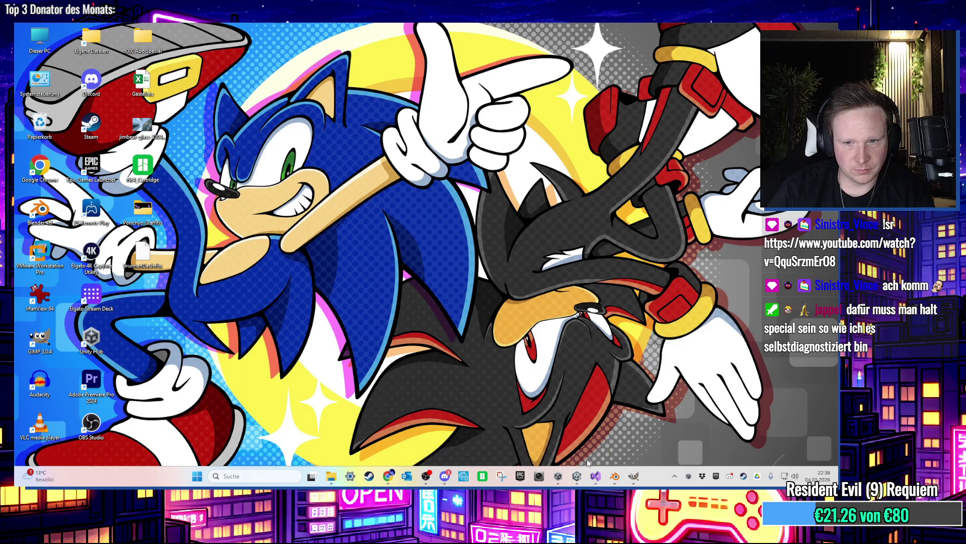
left_click(577, 476)
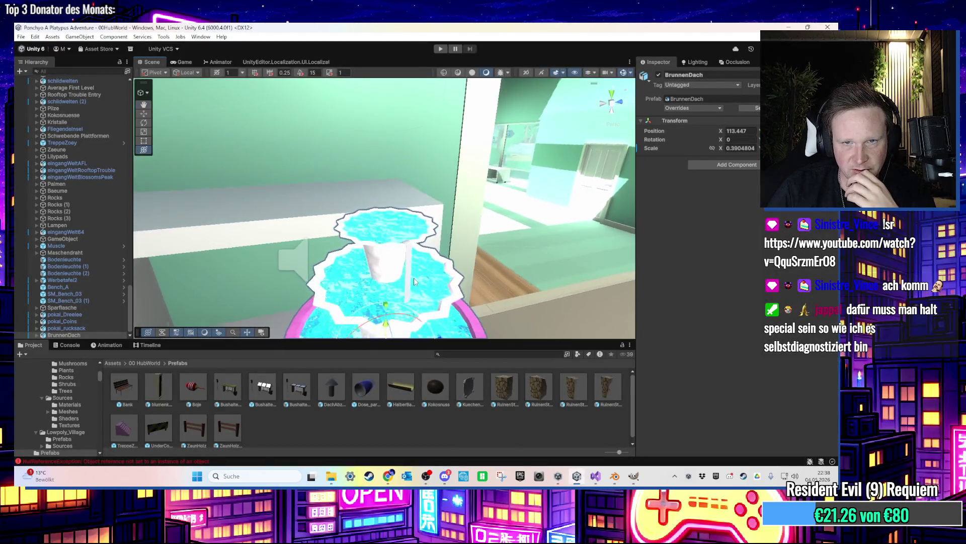
Search the project assets for 'water' and apply a water material to the waterfall strip
left_click(467, 354)
type("water")
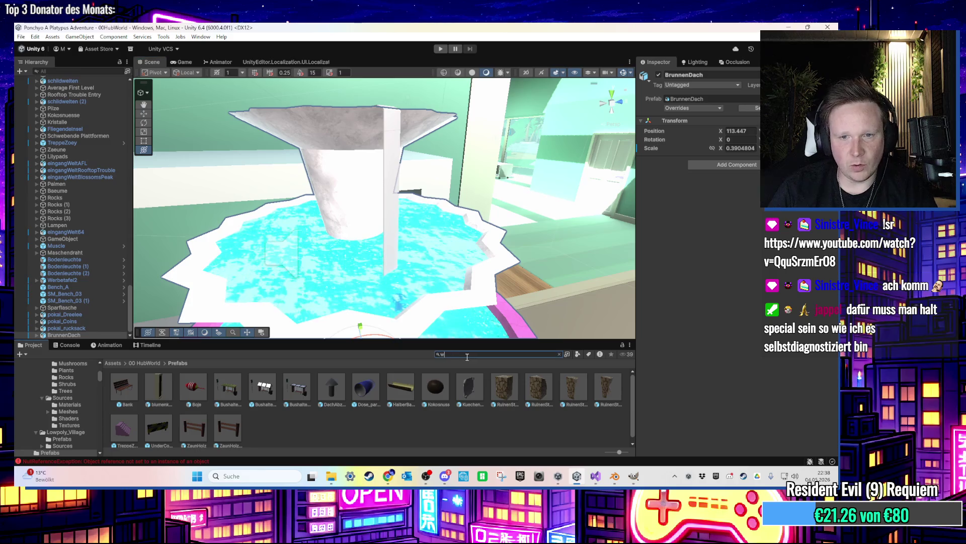
mouse_move(249, 439)
left_mouse_down()
mouse_move(323, 302)
mouse_move(388, 212)
mouse_move(398, 312)
left_mouse_up()
Preview the waterfall in play mode, then stop playing and switch back to Blender
left_click(441, 49)
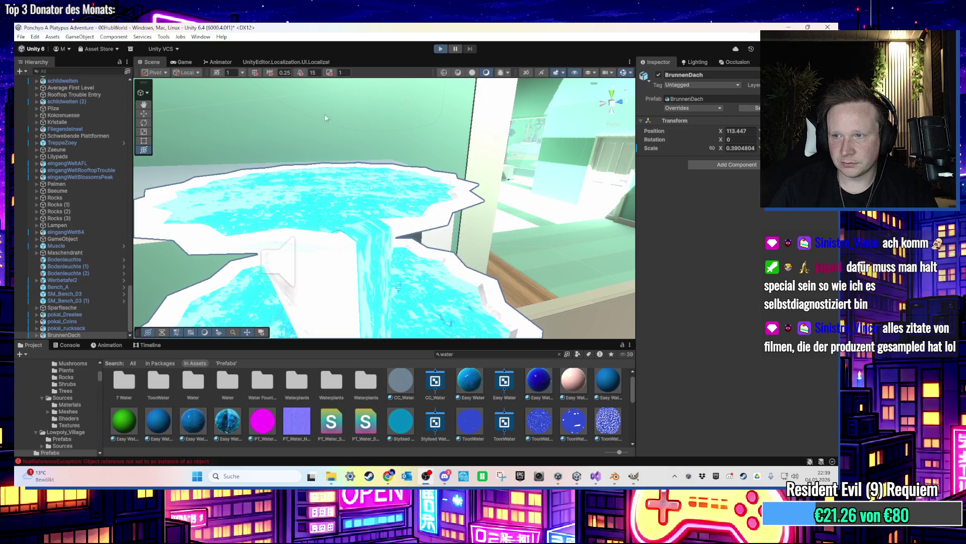
left_click(152, 62)
mouse_move(378, 188)
left_mouse_down()
mouse_move(379, 169)
mouse_move(413, 204)
left_mouse_up()
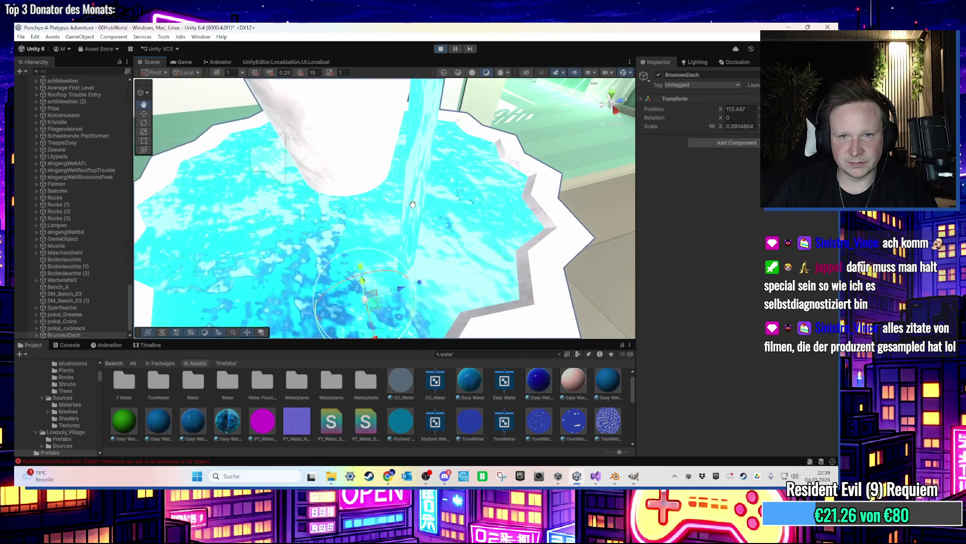
key("ctrl+p")
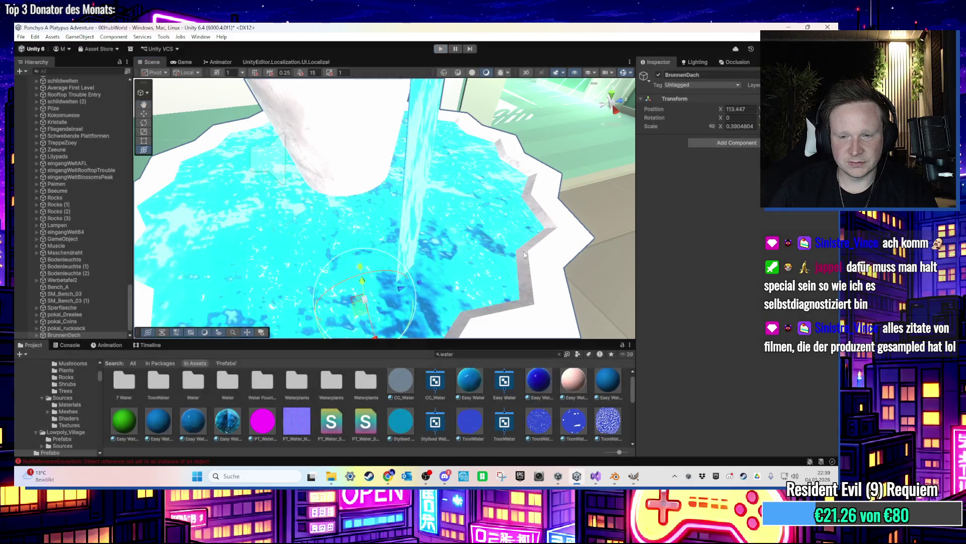
left_click(613, 482)
scroll(475, 302, "up", 8)
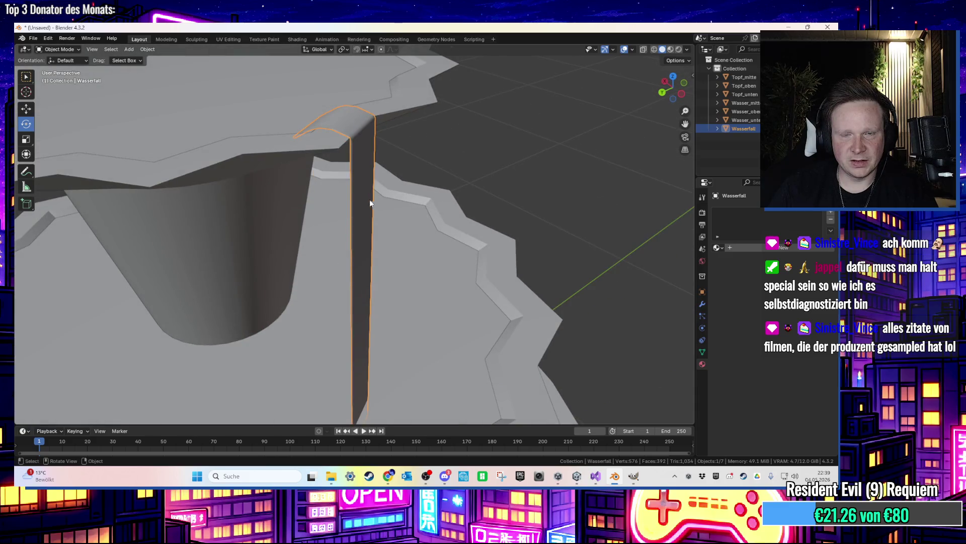
Rotate all of the Wasserfall strip's UVs by 180° in the UV Editing workspace
key("Tab")
left_click(230, 41)
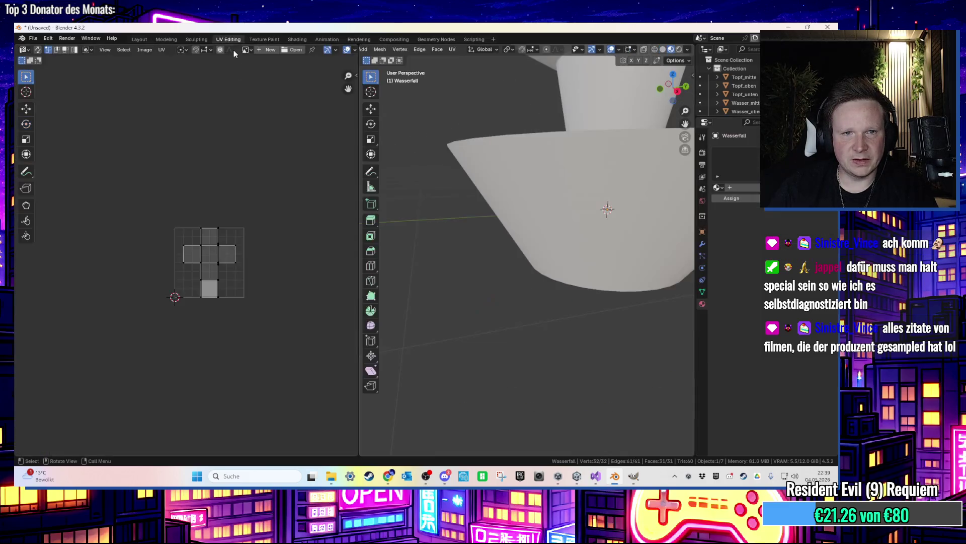
scroll(246, 239, "up", 2)
key("a")
key("r")
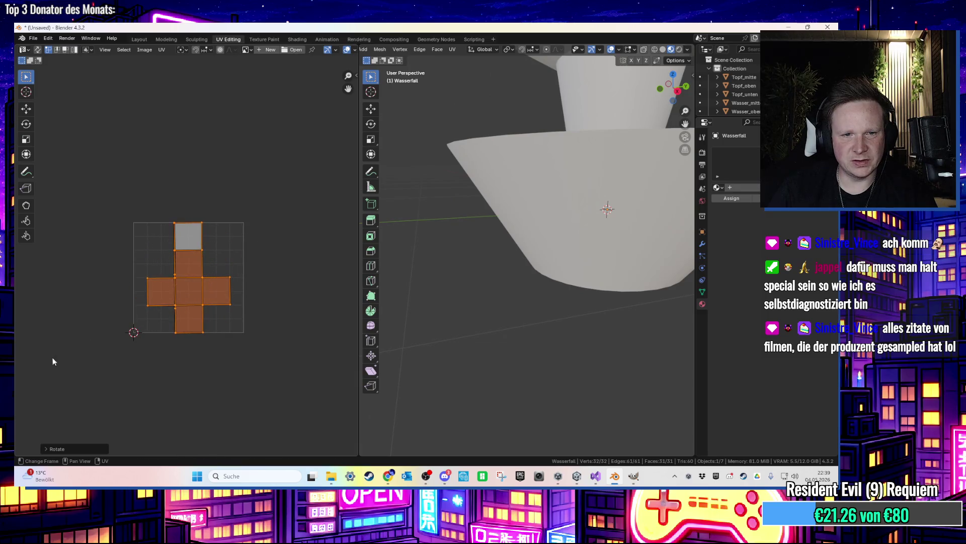
left_click(91, 447)
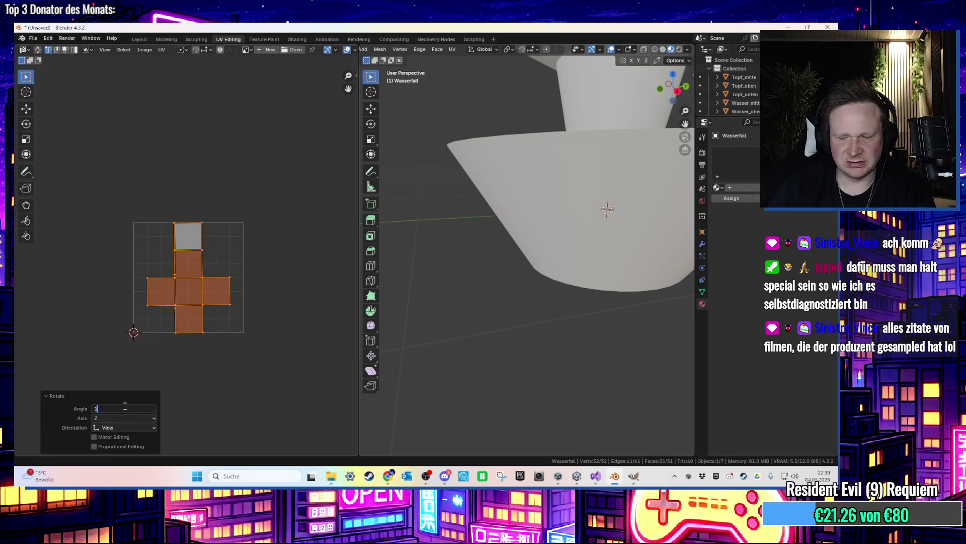
left_click(84, 181)
Re-export the fountain as FBX, overwriting BrunnenDach.fbx, and minimise Blender
left_click(32, 39)
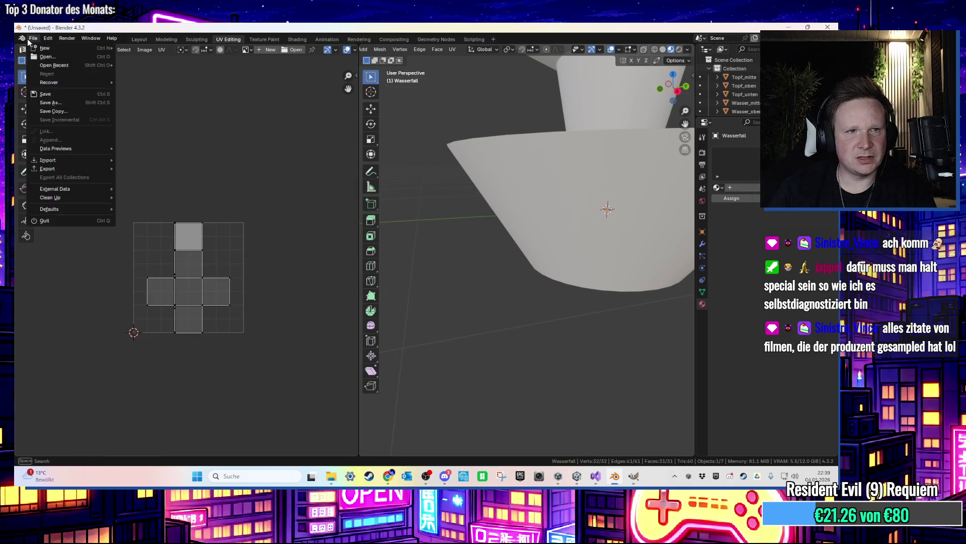
mouse_move(63, 169)
left_click(198, 244)
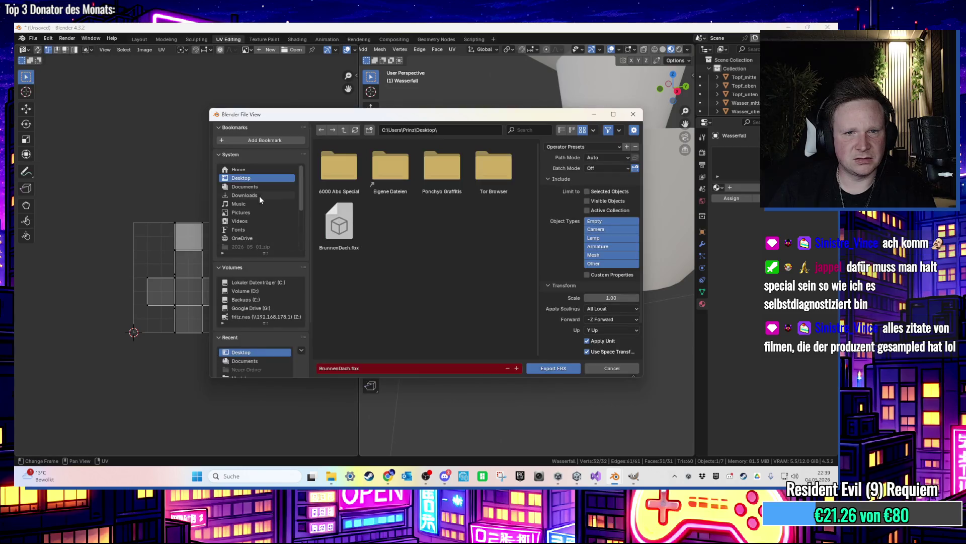
double_click(343, 221)
left_click(789, 26)
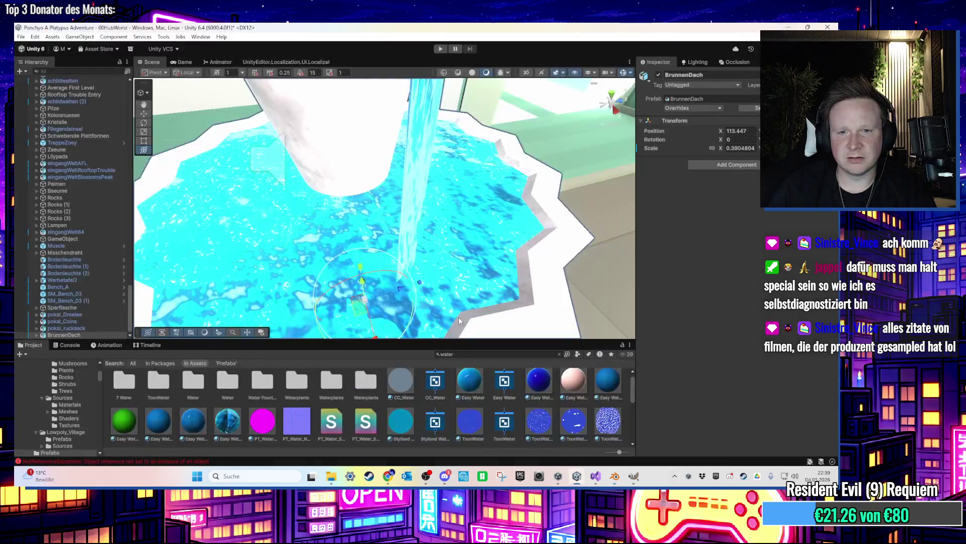
Run the Unity game and inspect the reimported fountain's waterfall in the Scene and Game views
key("super+d")
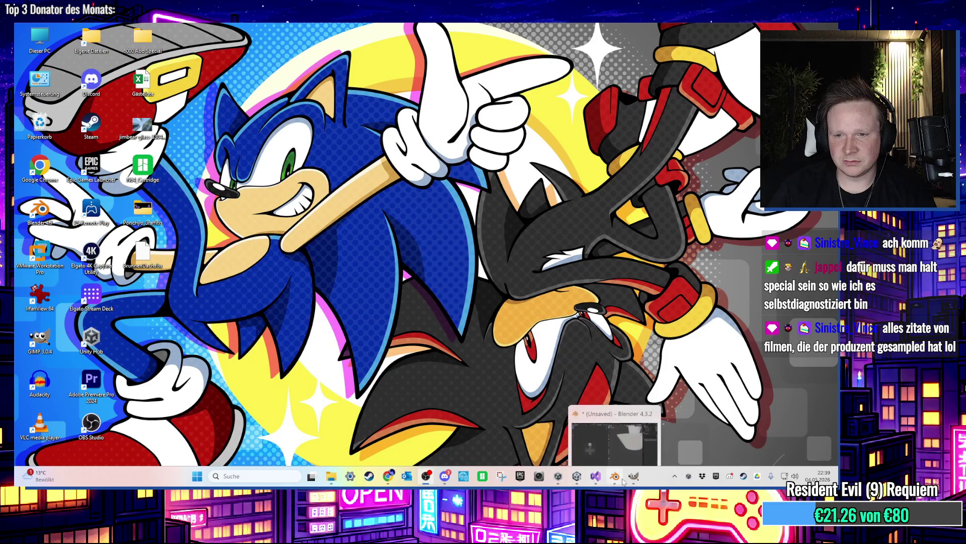
left_click(577, 476)
left_click(440, 49)
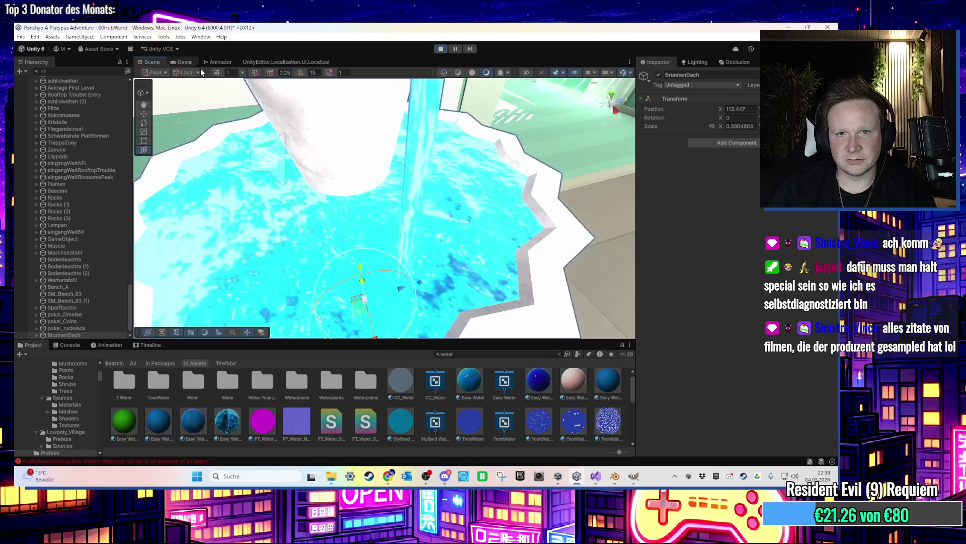
mouse_move(386, 163)
left_mouse_down()
mouse_move(375, 200)
mouse_move(415, 199)
mouse_move(347, 137)
mouse_move(361, 100)
mouse_move(378, 93)
left_mouse_up()
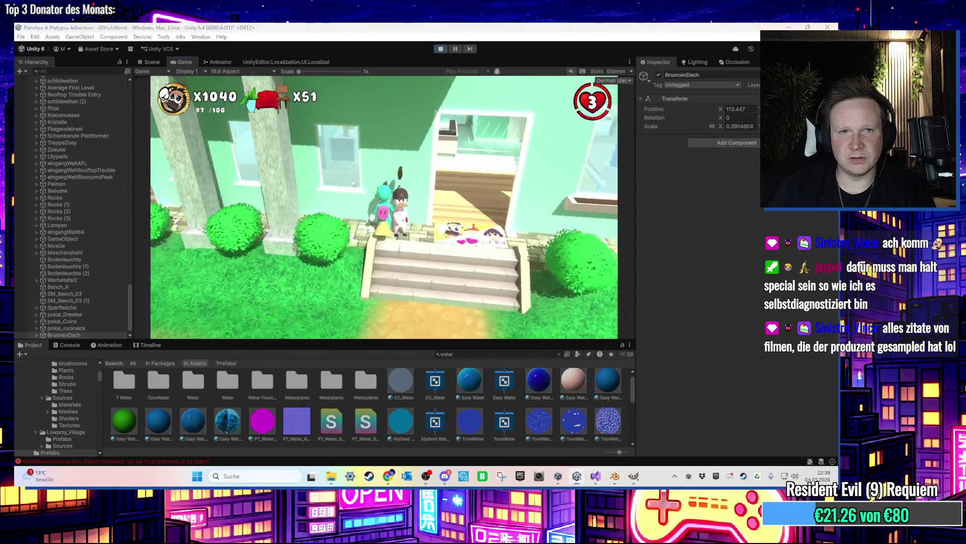
key("super")
left_click(152, 62)
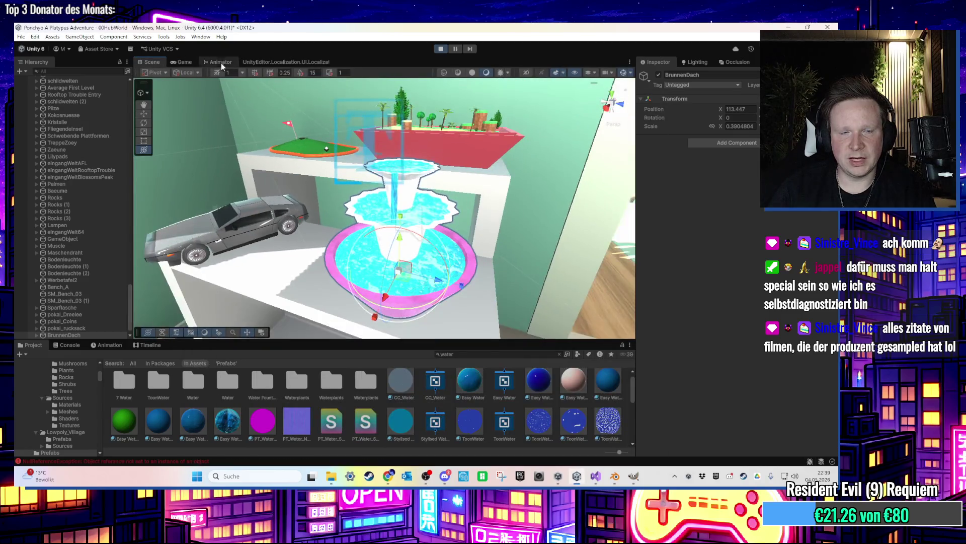
left_click(183, 62)
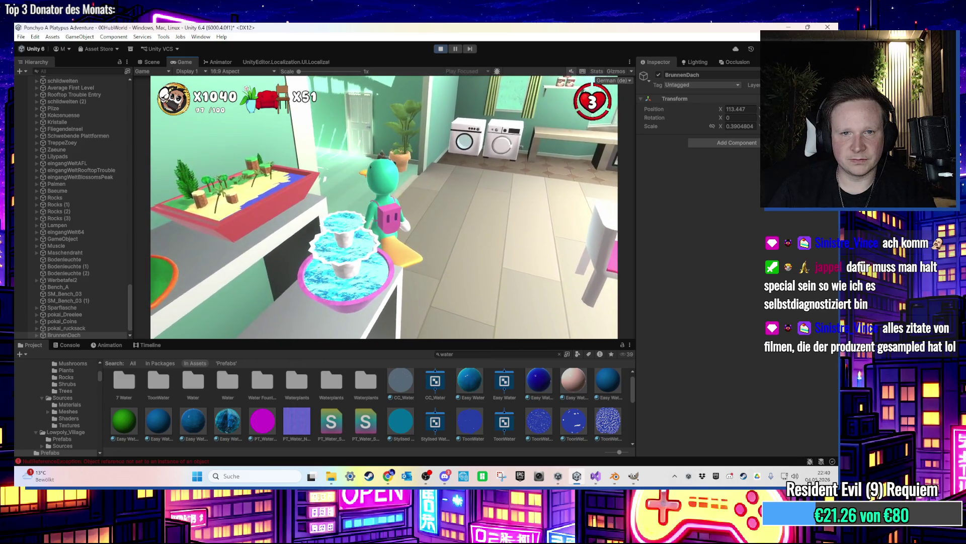
Leave the Unity play test and return to Blender
key("super")
key("Escape")
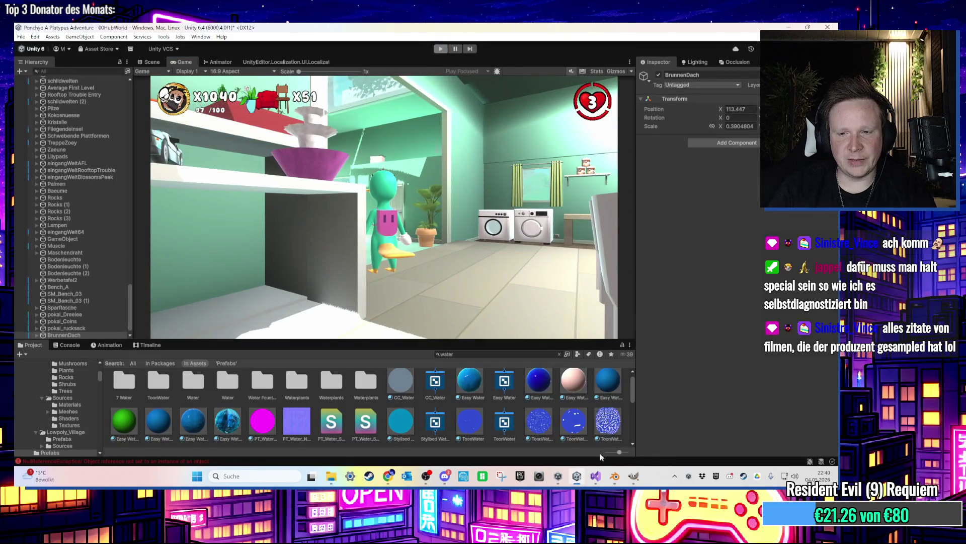
left_click(616, 476)
Return the strip to object mode in the Layout workspace and undo a trial move
scroll(528, 312, "up", 3)
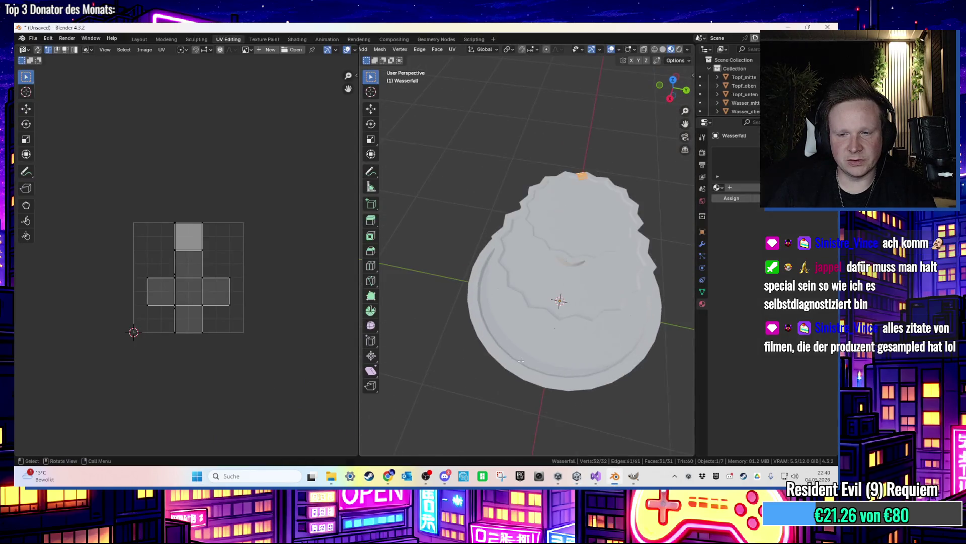
scroll(548, 330, "down", 3)
key("Tab")
key("Tab")
scroll(516, 332, "down", 2)
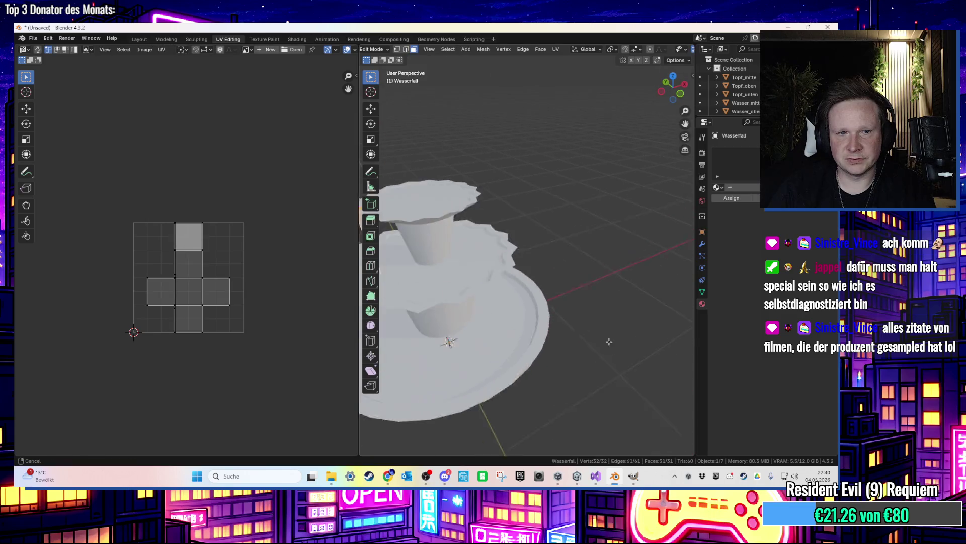
left_click(139, 39)
scroll(426, 208, "down", 3)
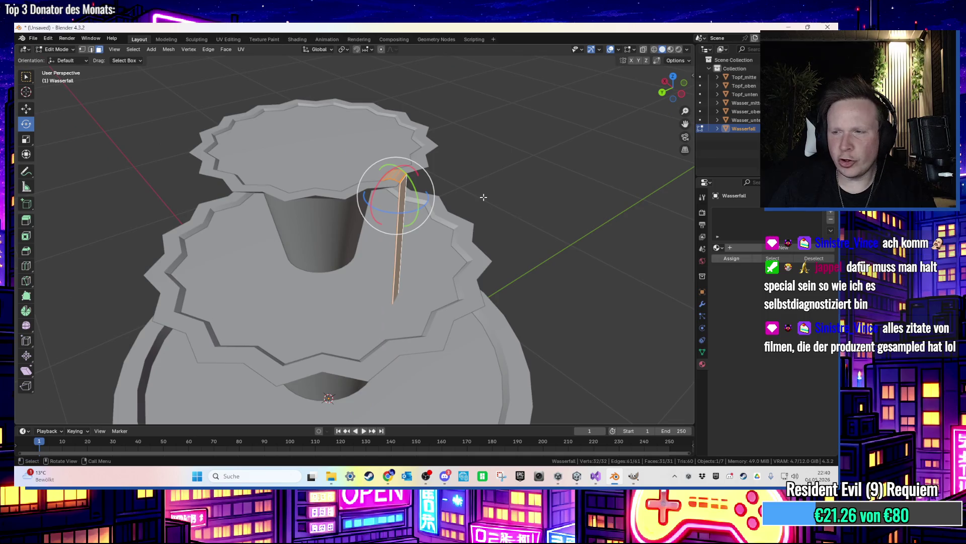
left_click_drag(477, 200, 432, 206)
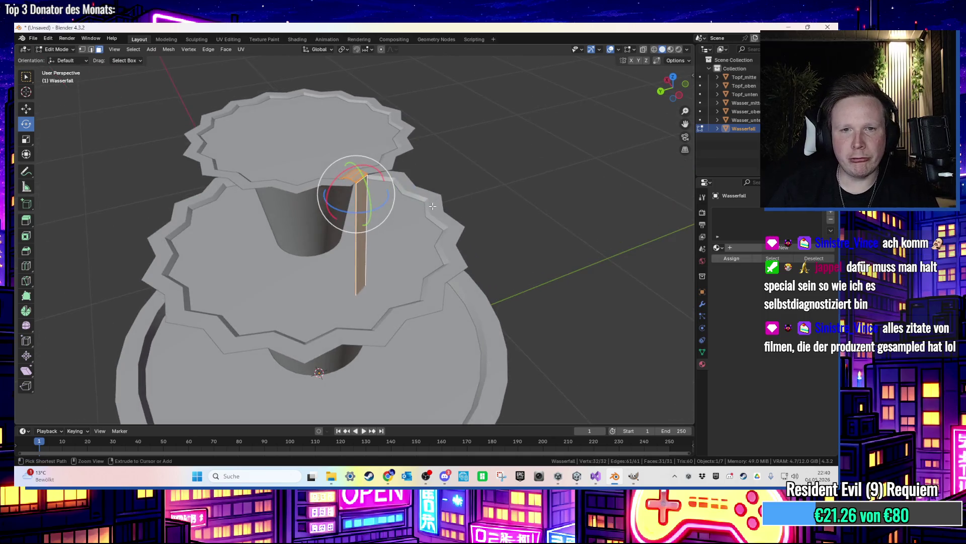
key("g")
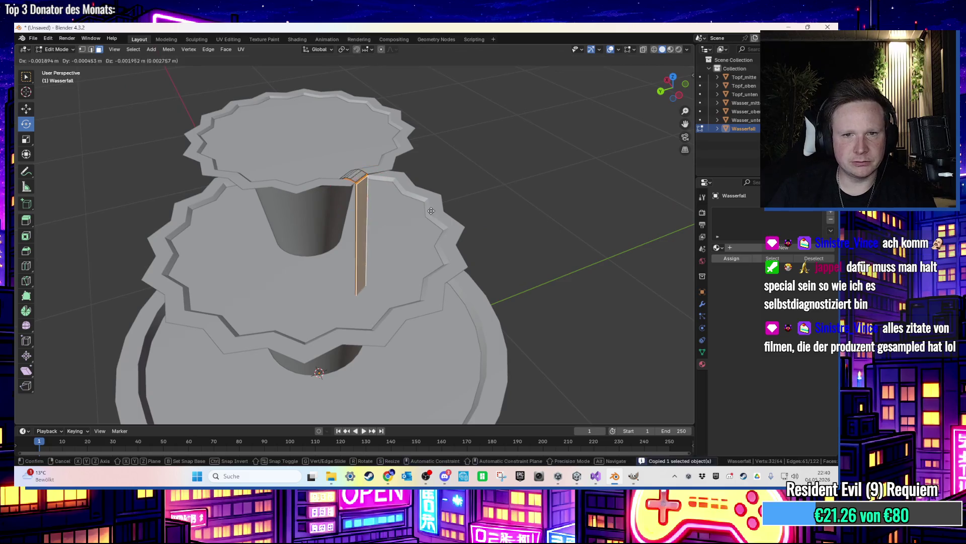
left_click(437, 217)
key("g")
key("Escape")
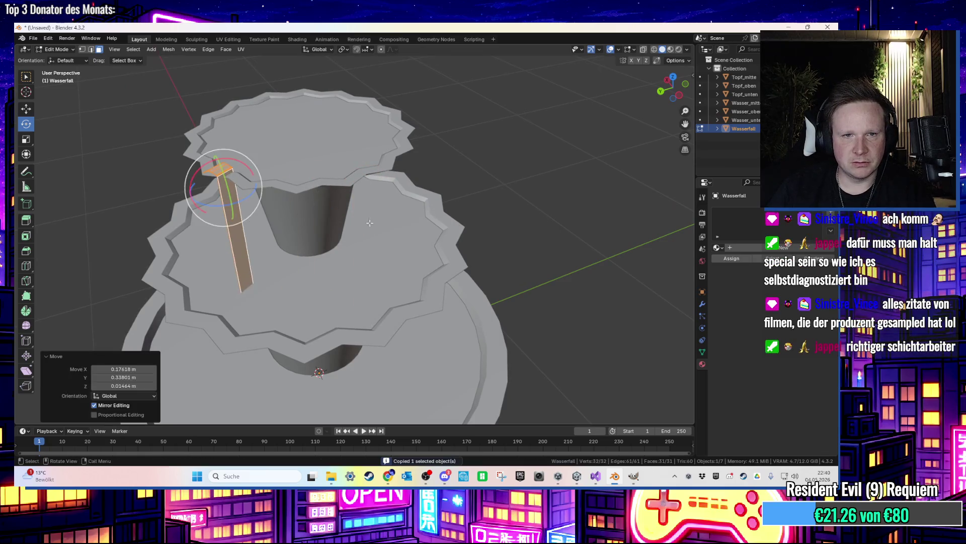
key("ctrl+z")
Duplicate the waterfall strip, offset it along Y and turn it about -86° around Z
key("shift+d")
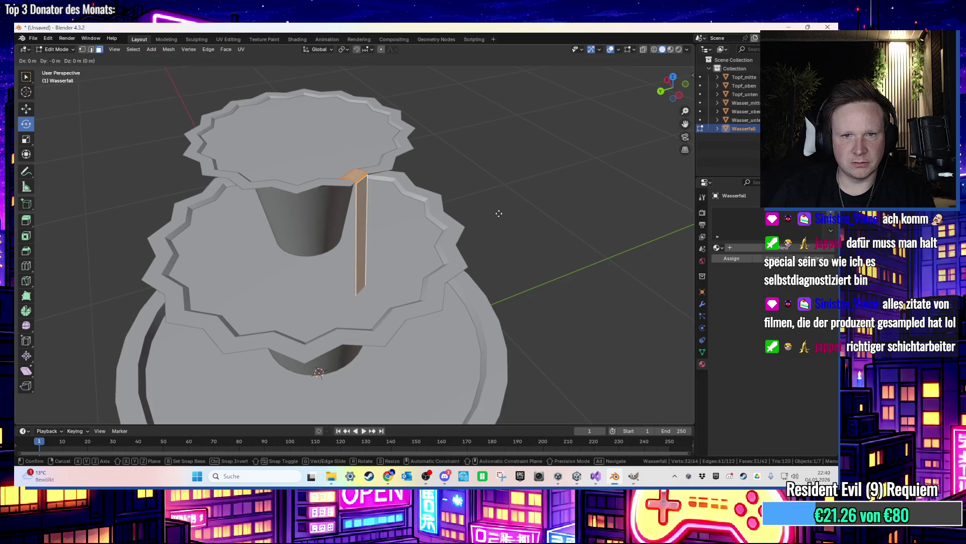
left_click(424, 208)
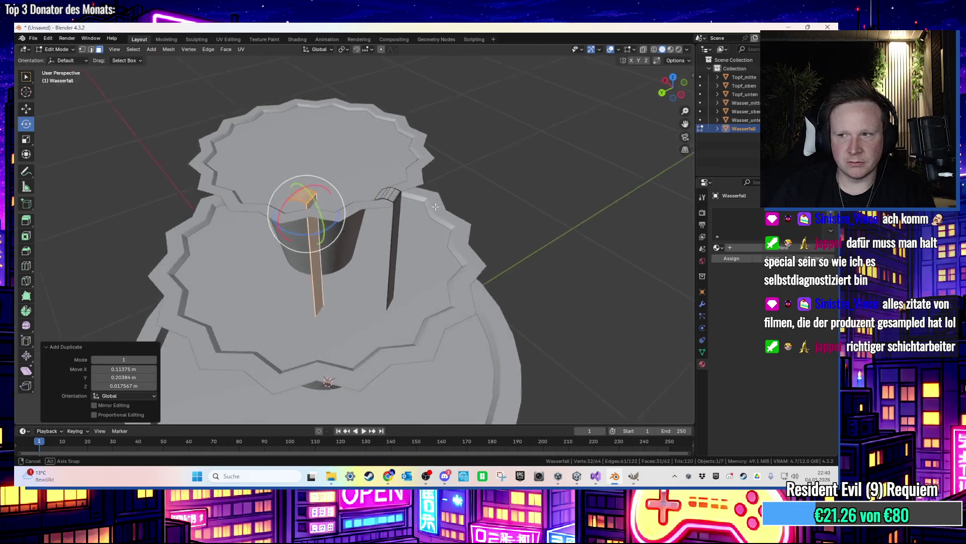
key("g")
key("y")
left_click(420, 215)
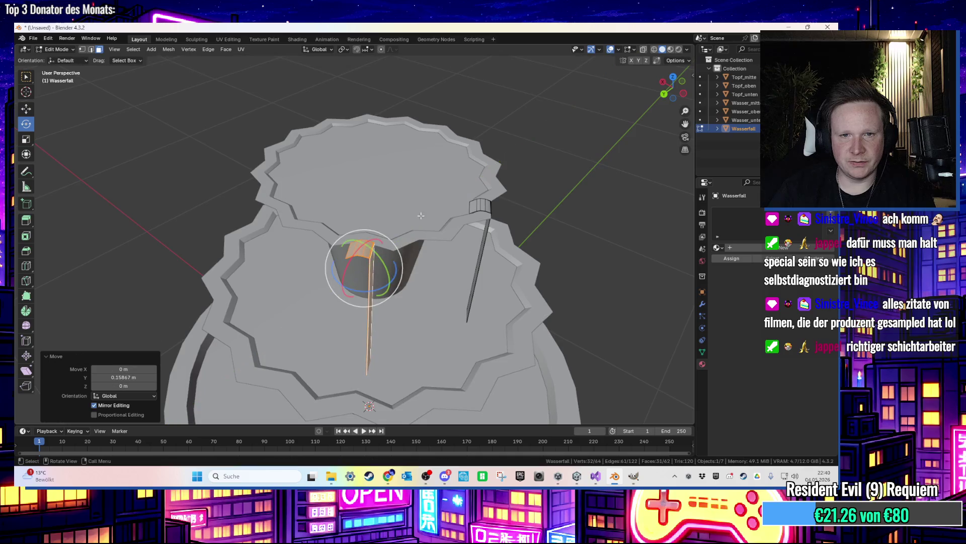
left_click_drag(373, 293, 334, 298)
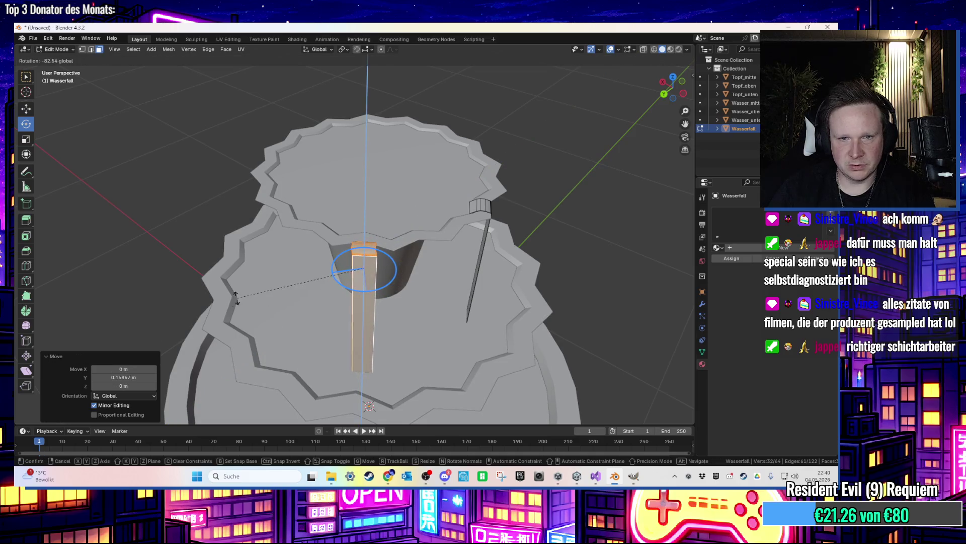
left_click_drag(168, 302, 166, 303)
Select the copied strip's top faces and reposition them over the rim
scroll(397, 281, "up", 6)
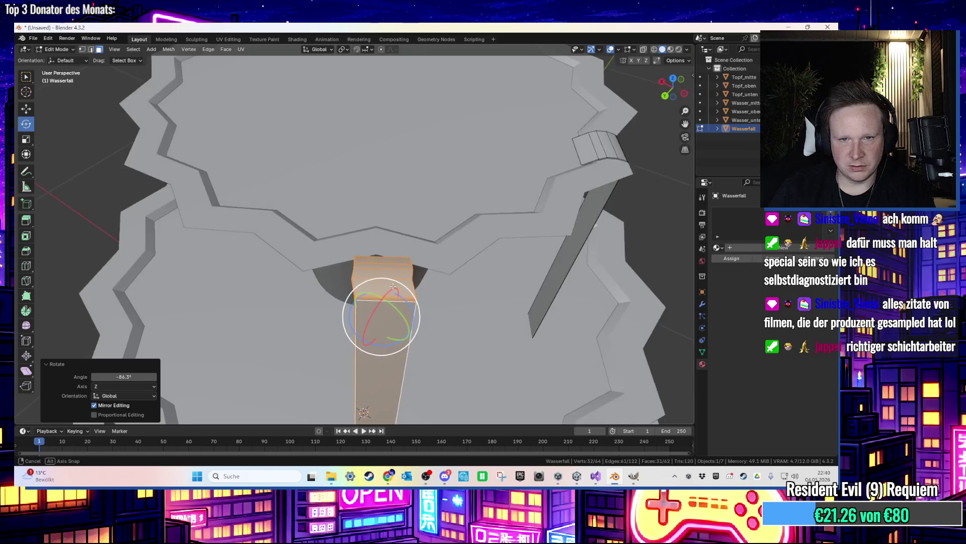
mouse_move(396, 281)
left_mouse_down()
mouse_move(425, 265)
mouse_move(329, 331)
left_mouse_up()
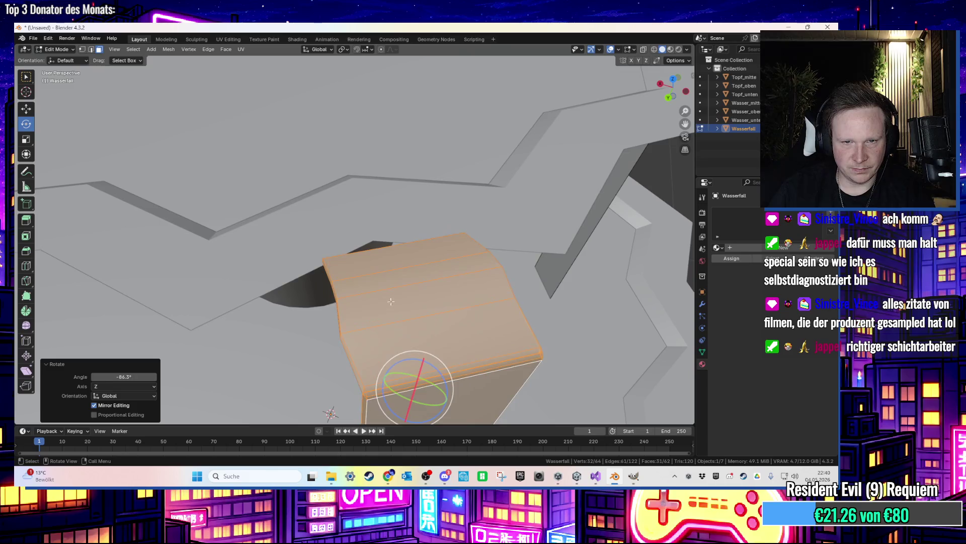
left_click(403, 296)
mouse_move(403, 296)
left_mouse_down()
mouse_move(367, 326)
mouse_move(316, 320)
mouse_move(295, 334)
left_mouse_up()
left_click(324, 323, "alt+shift")
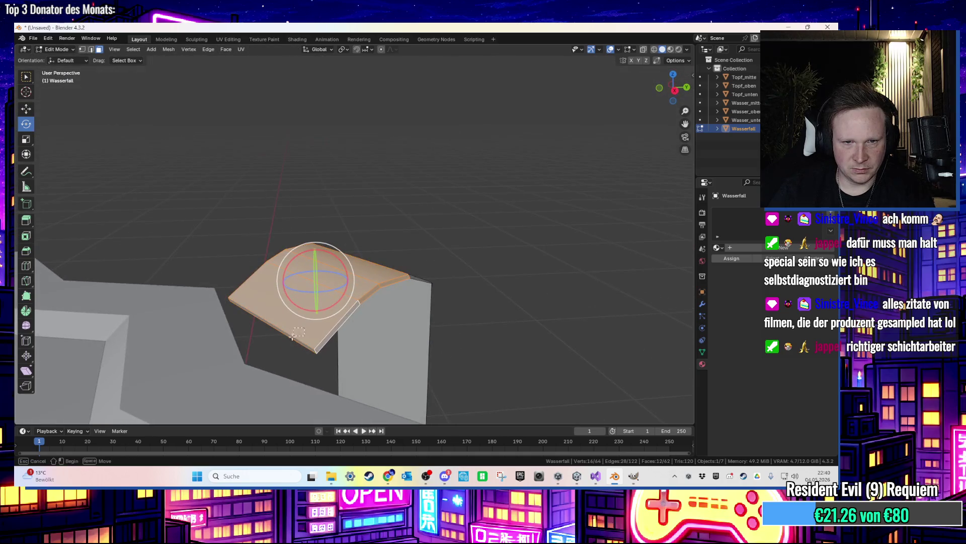
left_click_drag(363, 328, 307, 327)
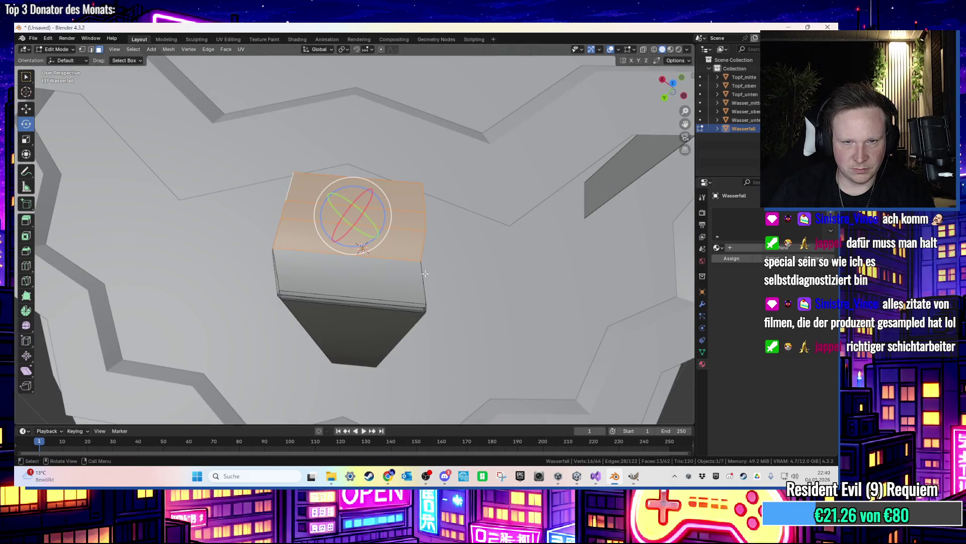
key("g")
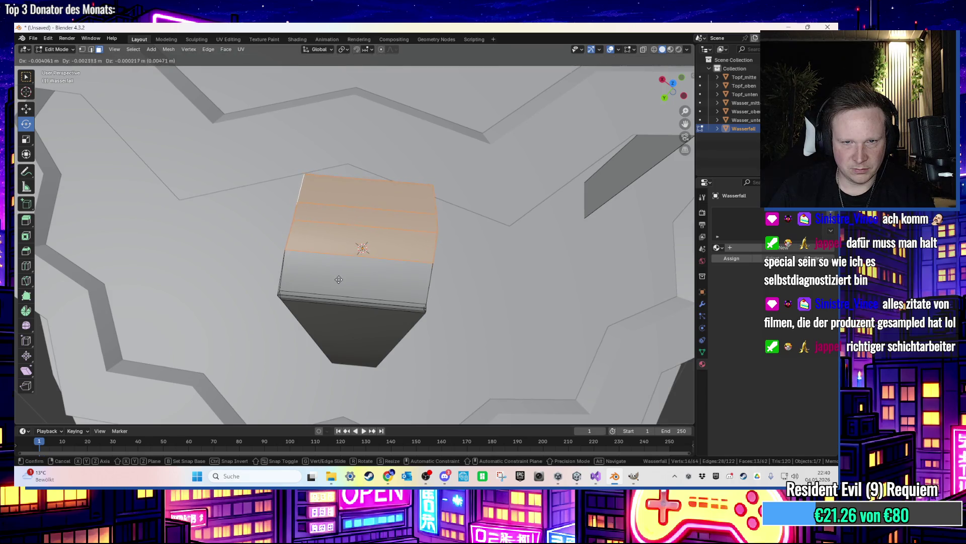
left_click(339, 279)
Select the whole connected copied strip and shift it slightly along the rim
key("Tab")
mouse_move(336, 322)
left_mouse_down()
mouse_move(368, 313)
mouse_move(360, 313)
left_mouse_up()
key("Tab")
left_click(359, 323)
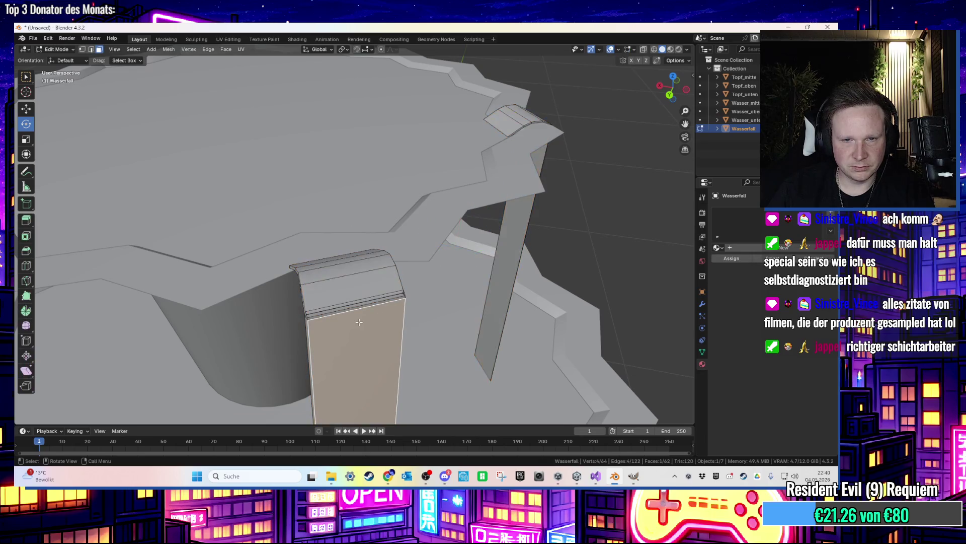
key("ctrl+l")
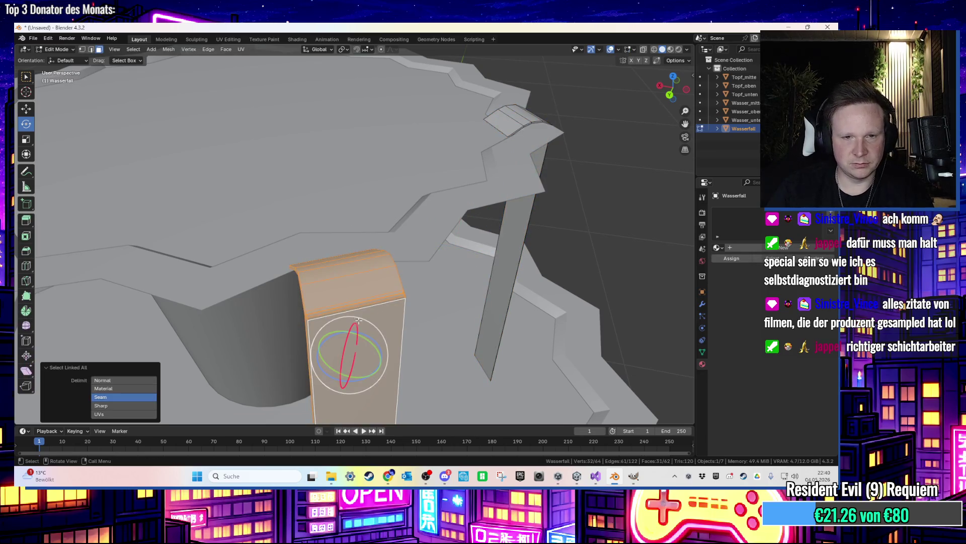
key("g")
left_click(454, 314)
scroll(454, 314, "up", 5)
scroll(454, 314, "down", 5)
Move the second strip onto the rim, turn it 22.7° about Z, and nudge it into alignment
key("g")
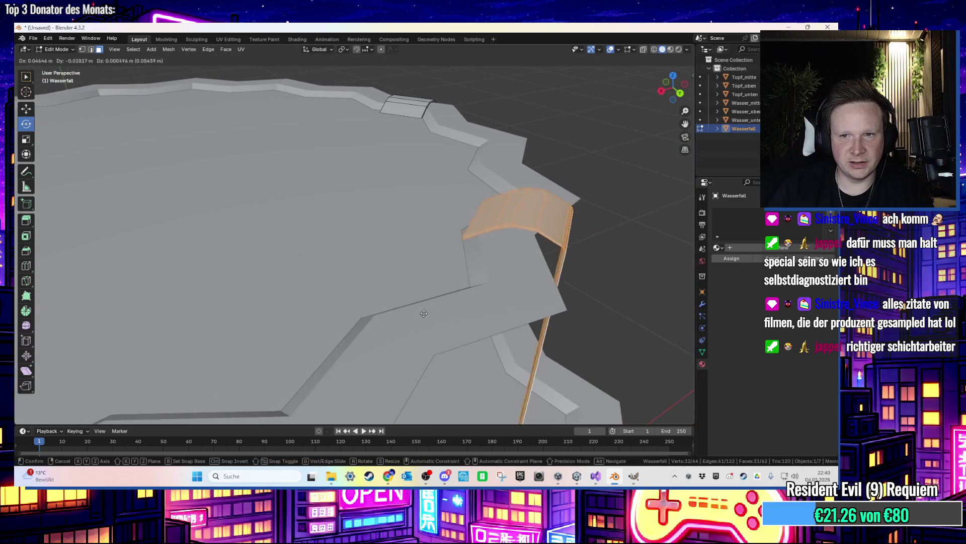
left_click(438, 327)
left_click_drag(527, 330, 527, 312)
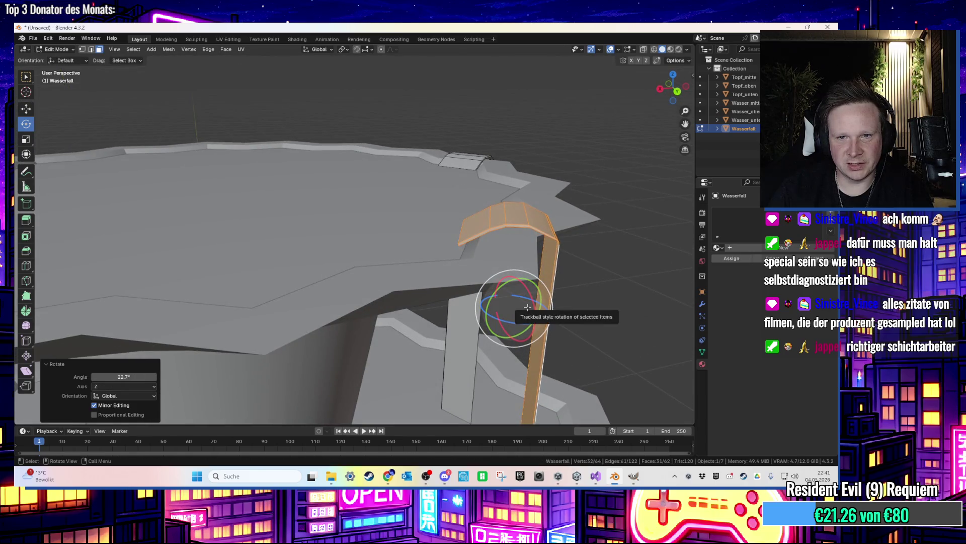
key("g")
left_click(470, 303)
scroll(478, 310, "up", 5)
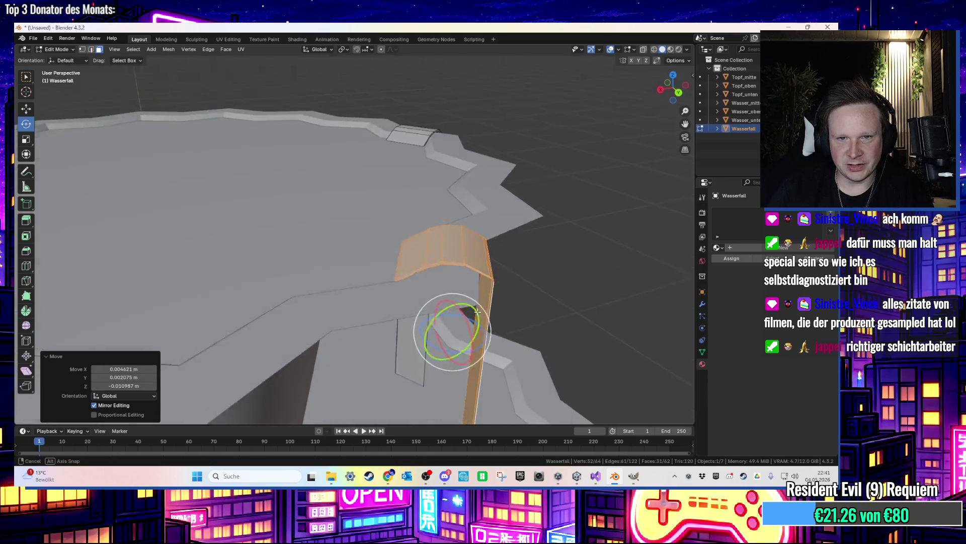
key("g")
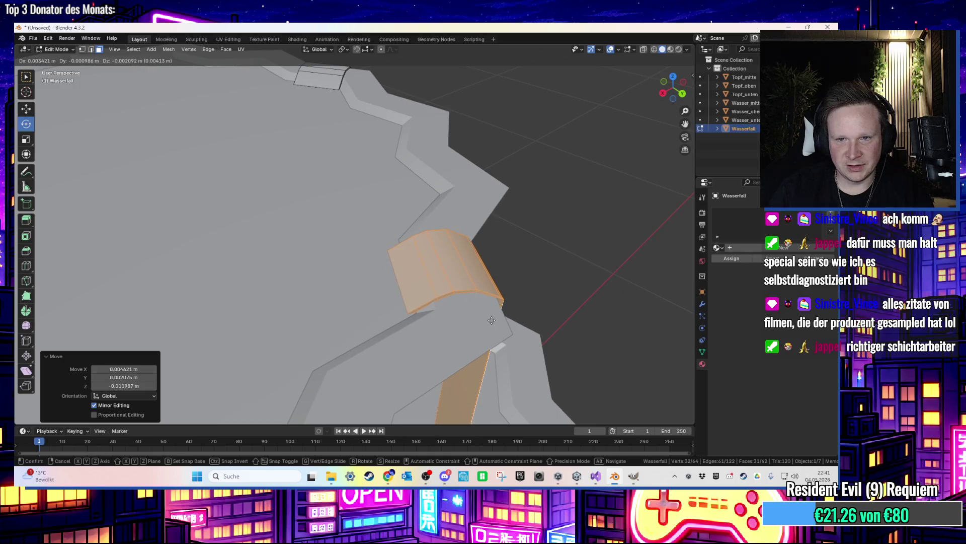
left_click(489, 320)
key("g")
left_click(472, 348)
mouse_move(466, 364)
left_mouse_down()
mouse_move(363, 328)
mouse_move(393, 323)
mouse_move(417, 359)
left_mouse_up()
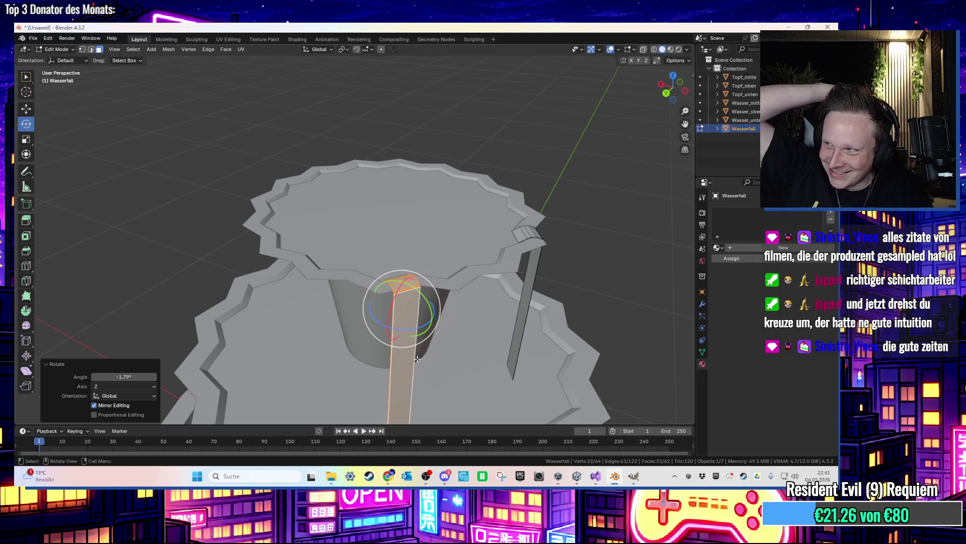
Check the rim from low angles, then reselect the whole strip and paste a copy
left_click_drag(417, 359, 397, 294)
scroll(397, 292, "up", 3)
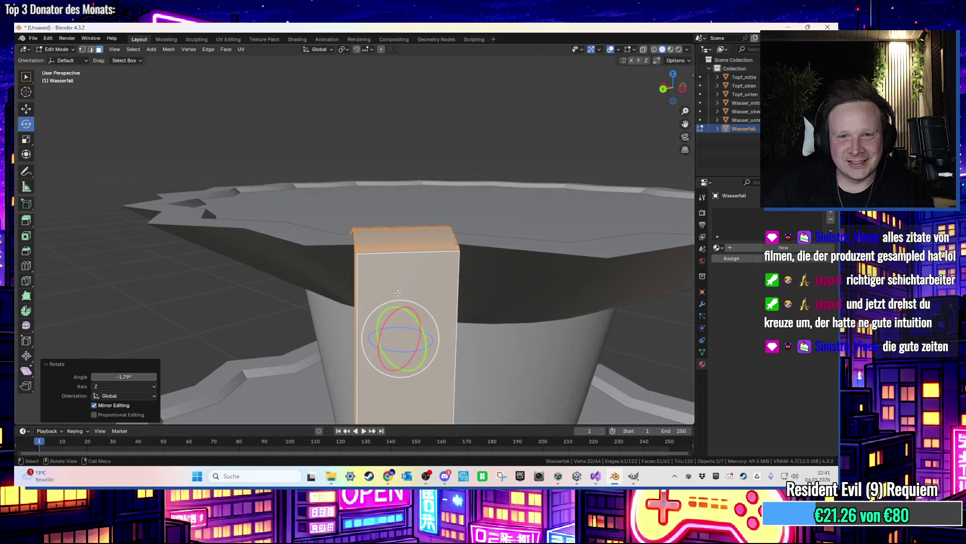
left_click(438, 156)
mouse_move(433, 158)
left_mouse_down()
mouse_move(406, 176)
mouse_move(451, 179)
mouse_move(502, 156)
mouse_move(487, 231)
mouse_move(515, 230)
mouse_move(497, 241)
mouse_move(482, 232)
left_mouse_up()
scroll(492, 238, "down", 8)
scroll(460, 262, "up", 8)
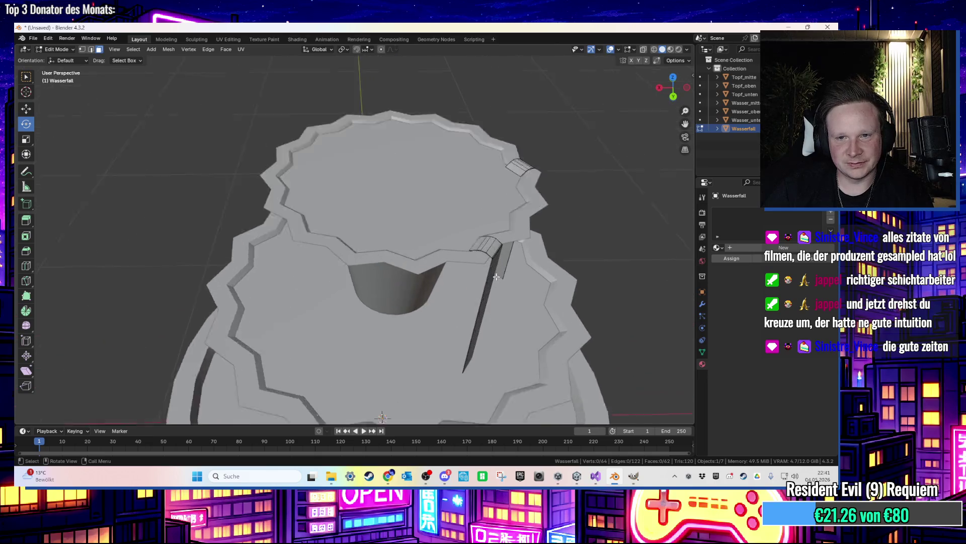
key("ctrl+l")
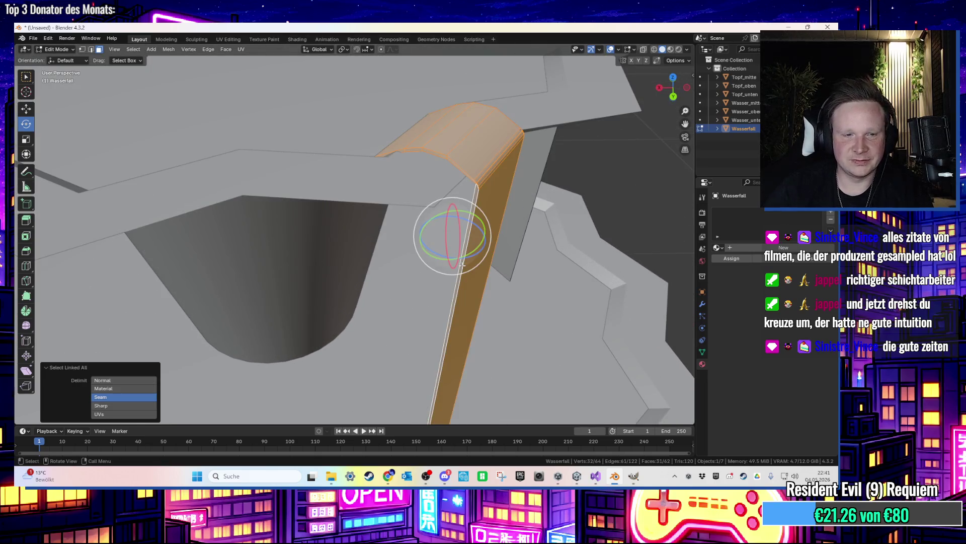
scroll(485, 257, "down", 5)
key("ctrl+v")
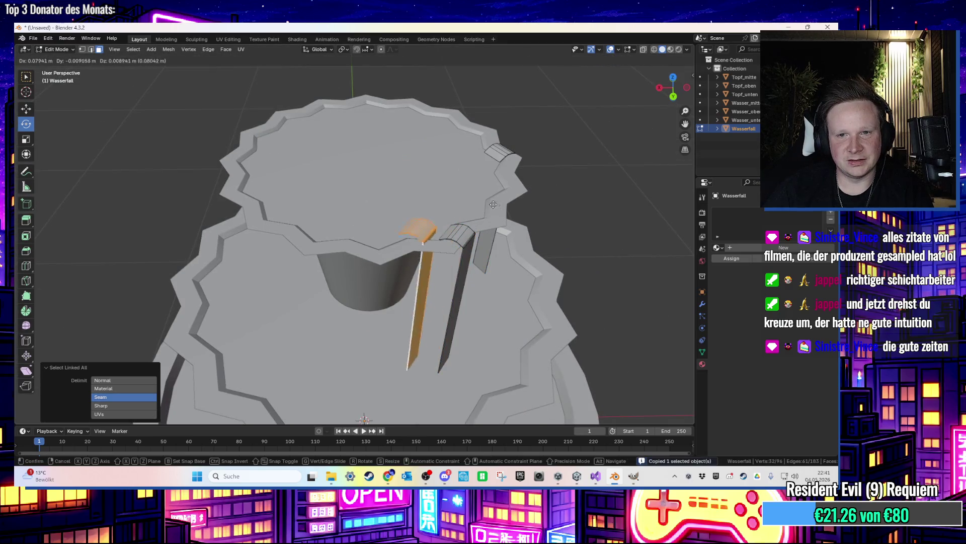
Place the third strip copy on the tier's left rim, rotated -141° about Z, hanging over the edge
left_click(413, 191)
key("g")
key("y")
left_click(325, 172)
key("g")
left_click(284, 230)
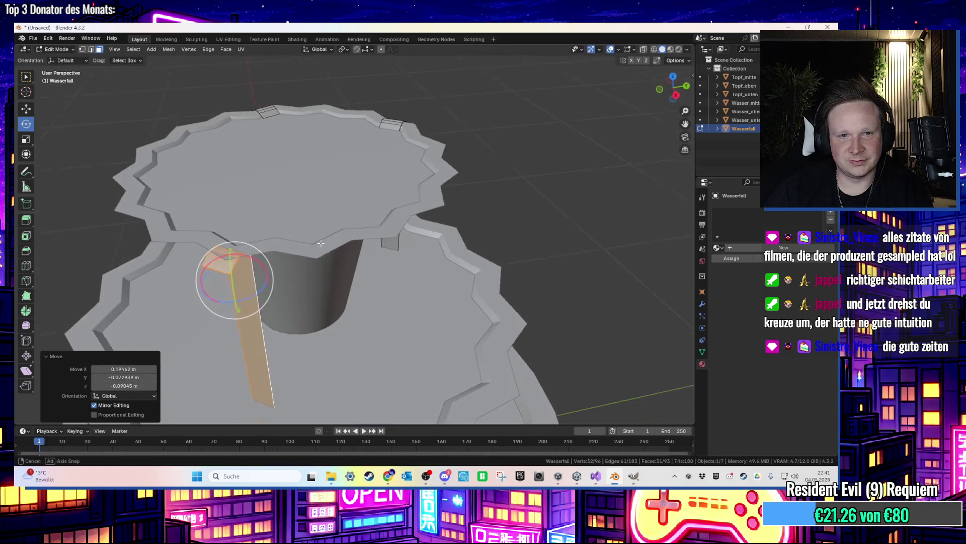
key("r")
key("z")
left_click(246, 317)
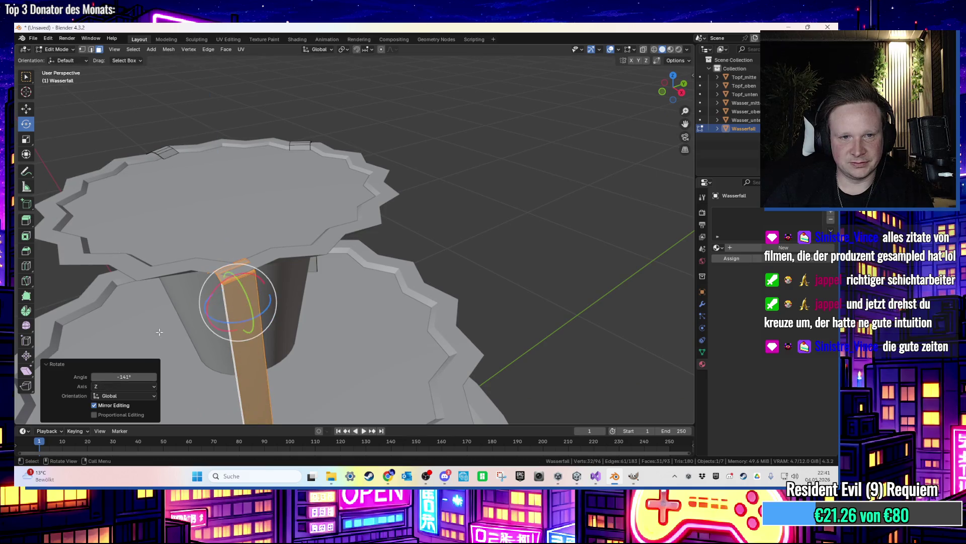
key("g")
left_click(245, 320)
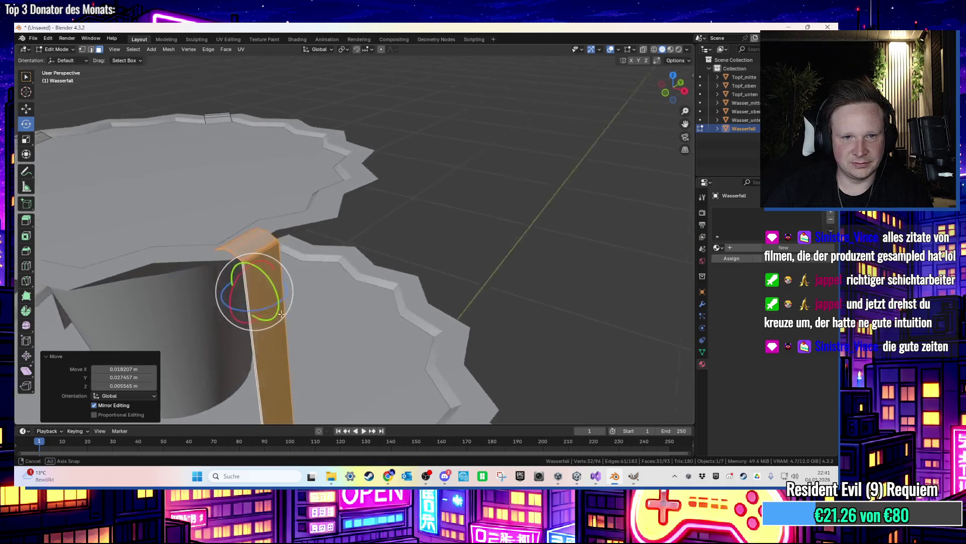
key("g")
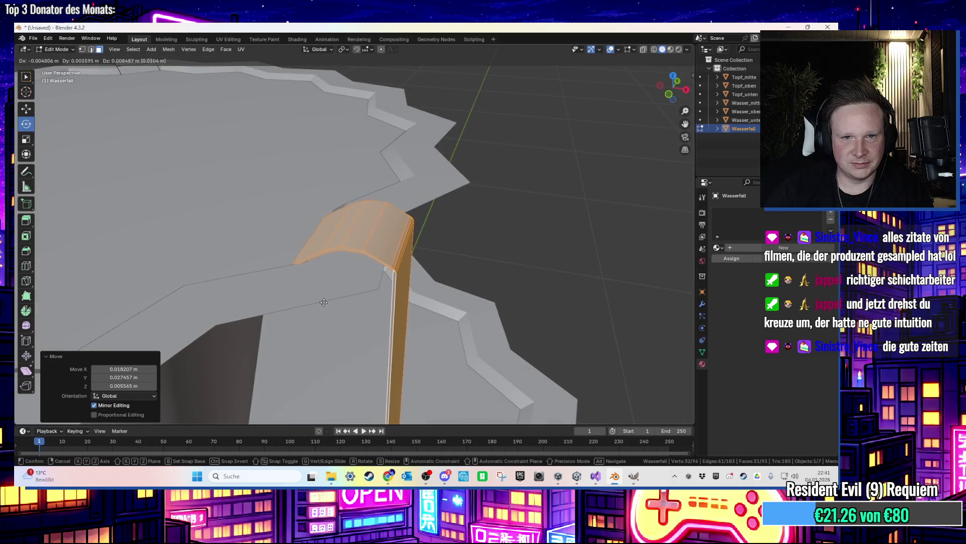
left_click(325, 302)
Shift the third strip twice to refine its position on the rim
scroll(341, 309, "down", 2)
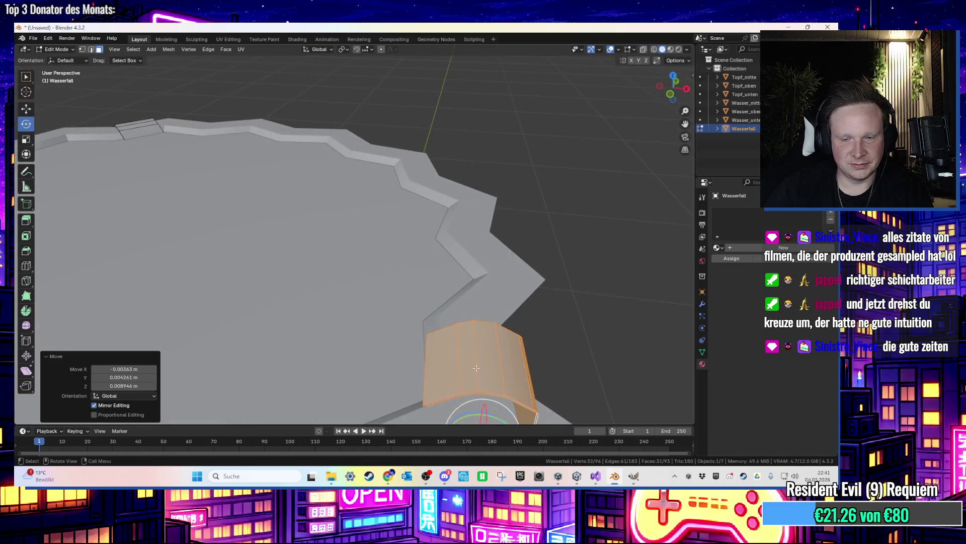
scroll(457, 406, "up", 5)
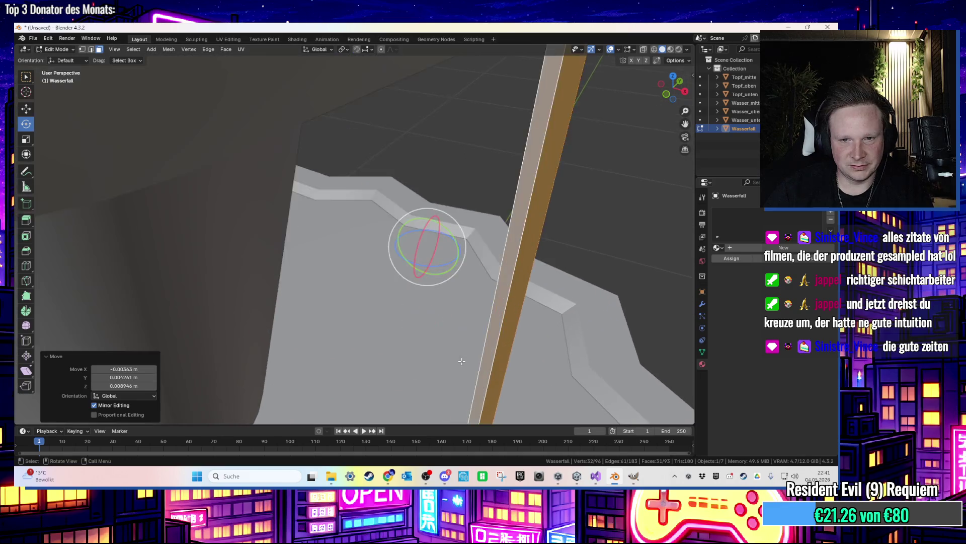
scroll(378, 347, "down", 2)
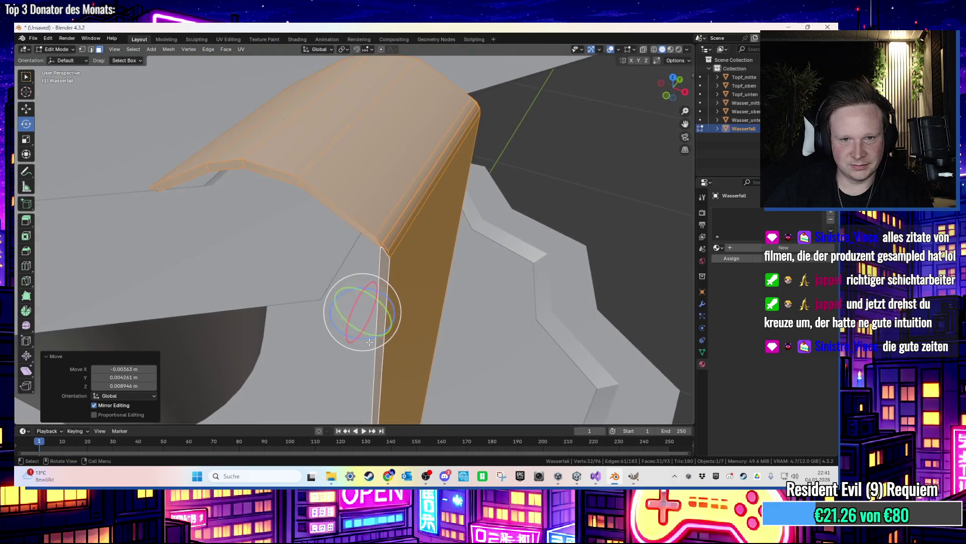
scroll(405, 324, "up", 5)
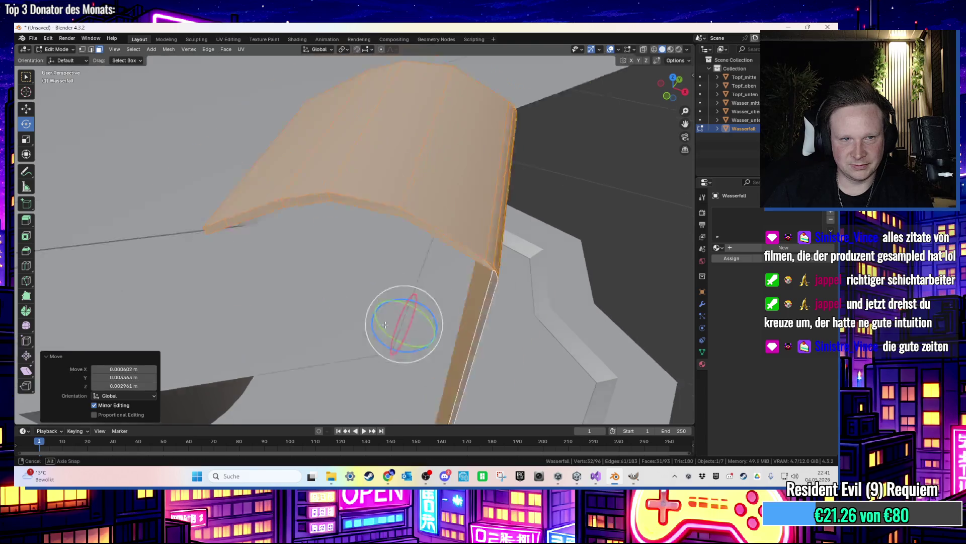
left_click_drag(405, 323, 535, 354)
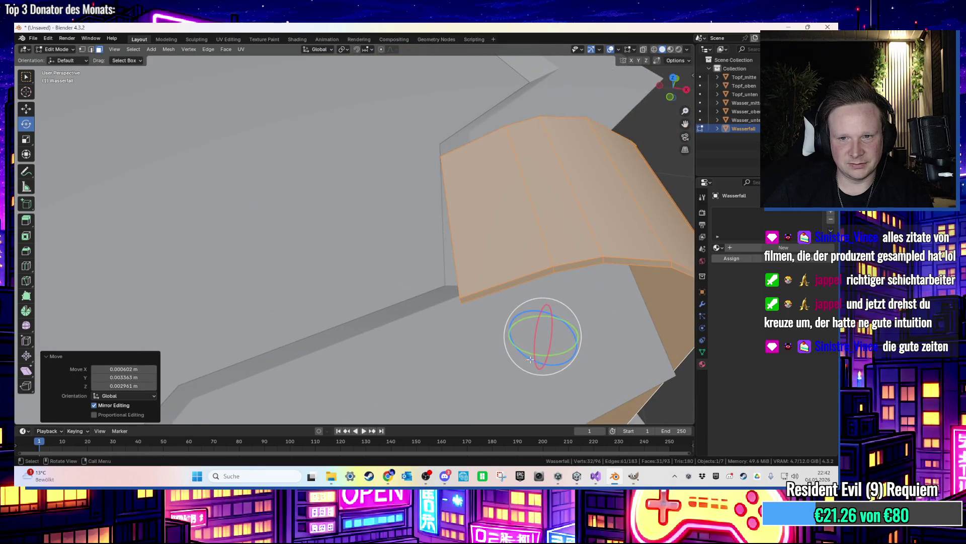
key("g")
left_click(510, 358)
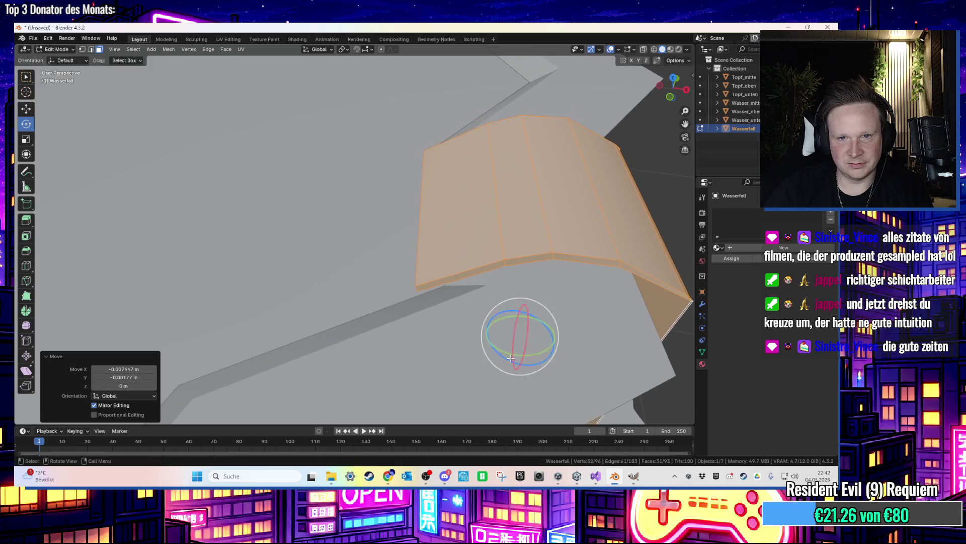
key("g")
left_click(516, 372)
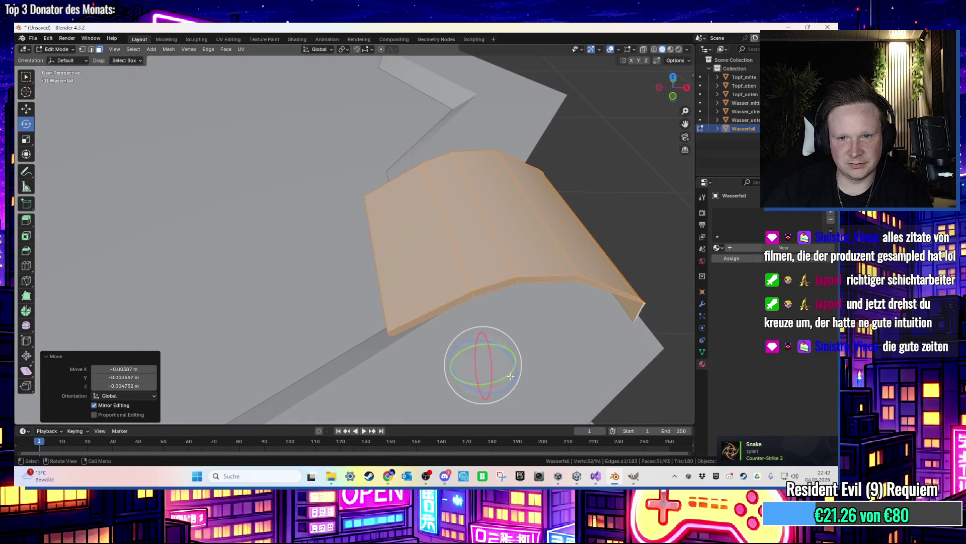
Shift the strip slightly along Y and lower it a little along Z to hug the tier edge
mouse_move(497, 357)
left_mouse_down()
mouse_move(458, 365)
mouse_move(440, 332)
mouse_move(439, 287)
mouse_move(502, 287)
mouse_move(547, 261)
mouse_move(445, 278)
left_mouse_up()
scroll(444, 369, "up", 5)
key("g")
key("y")
left_click(439, 297)
key("g")
key("z")
left_click(446, 293)
Return to Object Mode to view the whole fountain
scroll(445, 278, "down", 6)
key("Tab")
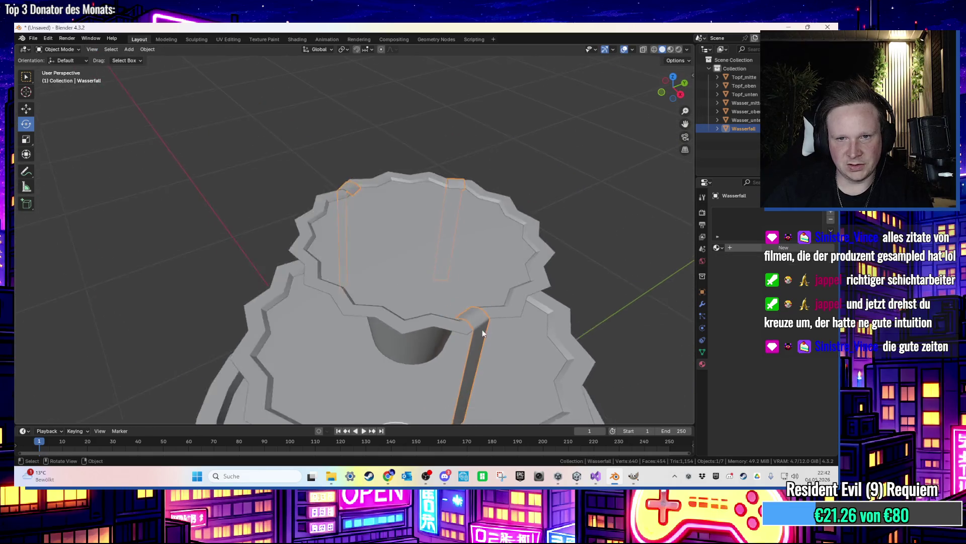
scroll(524, 358, "down", 8)
scroll(424, 233, "up", 2)
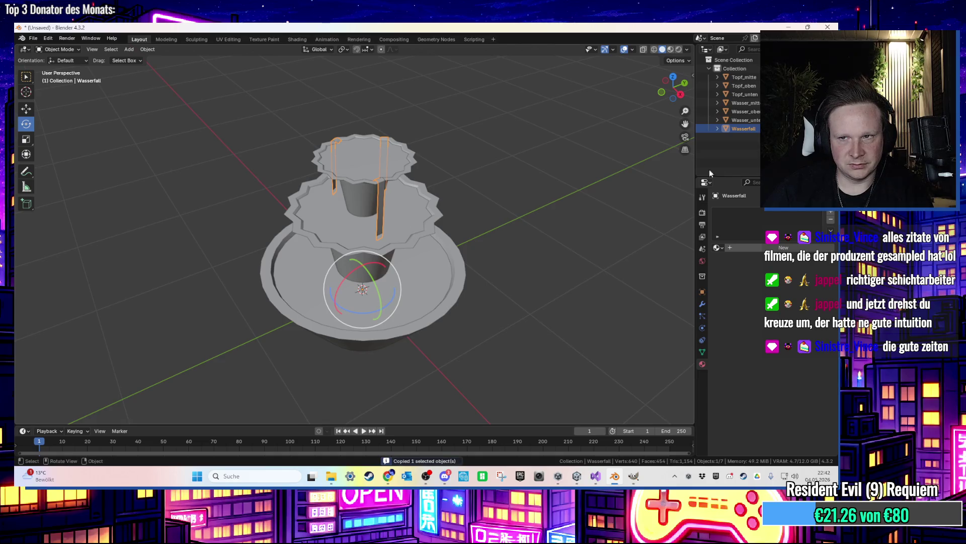
Rename the object Wasserfall1, paste a copy, scale it 1.777 and drop it 1.433 m to the lower tier
double_click(757, 129)
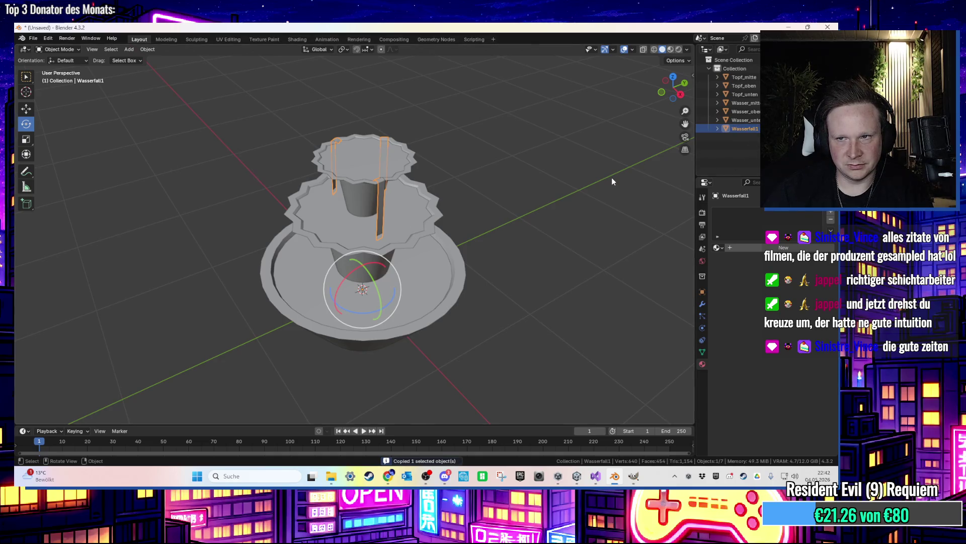
scroll(383, 199, "up", 1)
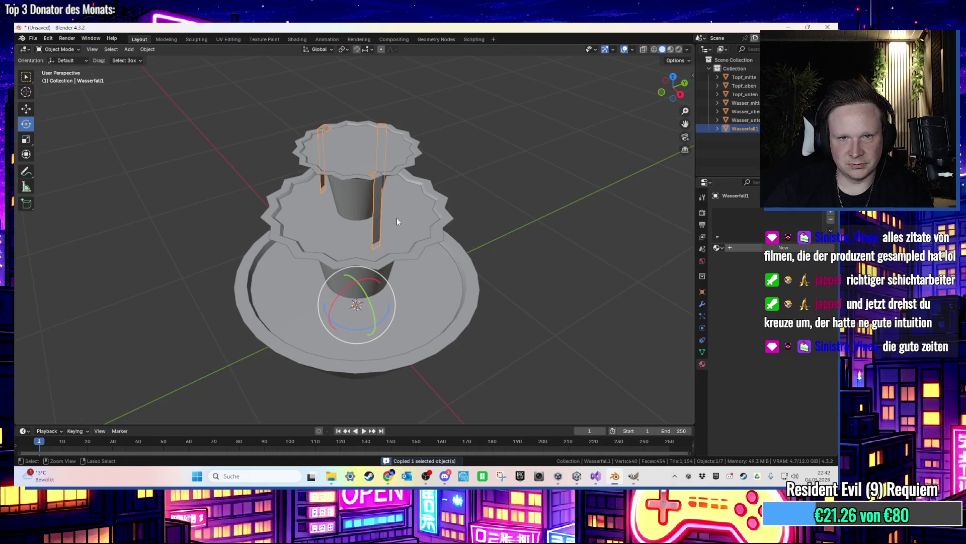
key("ctrl+v")
key("s")
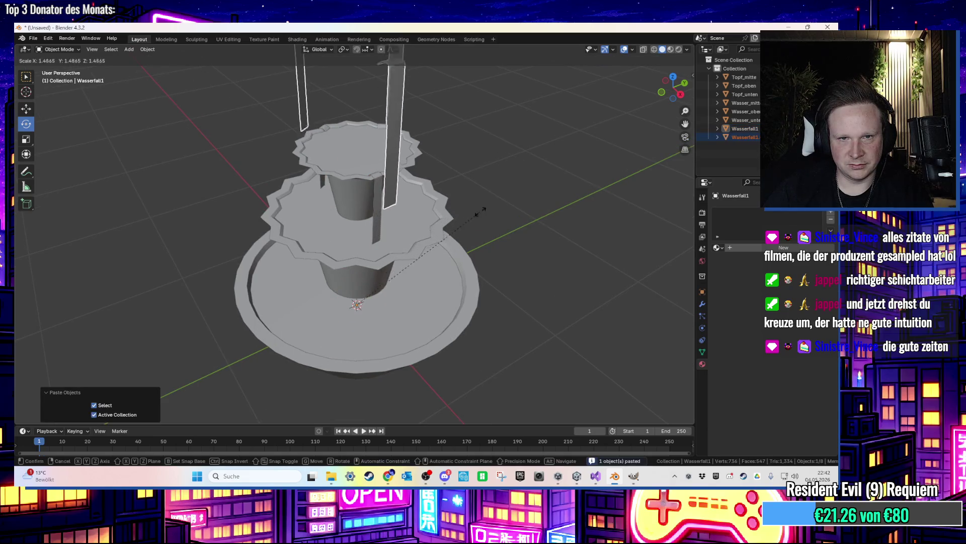
left_click(482, 164)
key("g")
key("z")
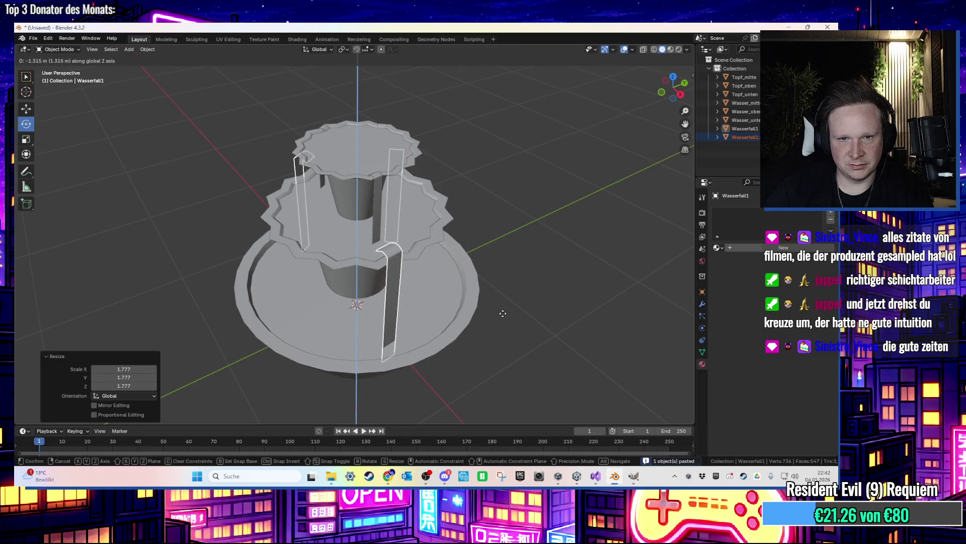
left_click(498, 319)
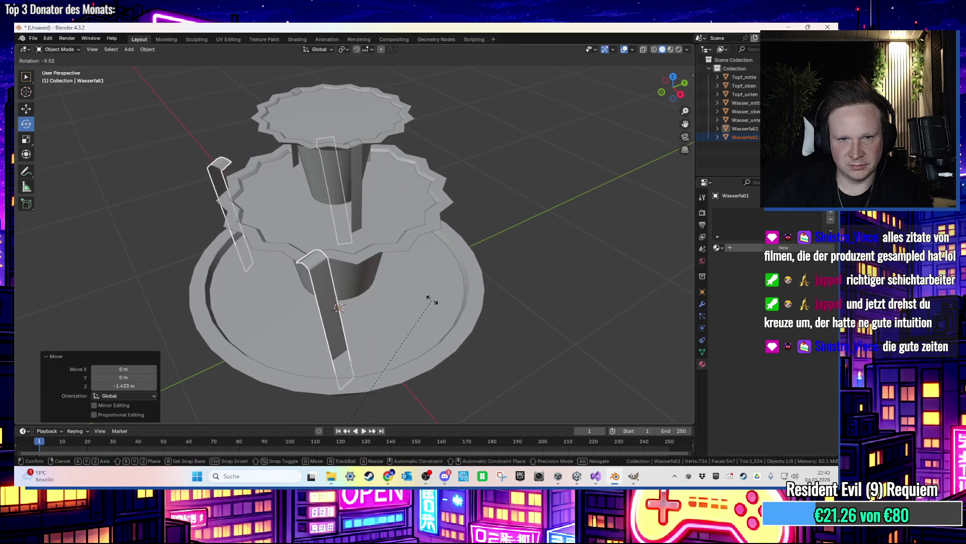
Set the copy's origin to its geometry and rotate it around the vertical axis
scroll(401, 359, "down", 2)
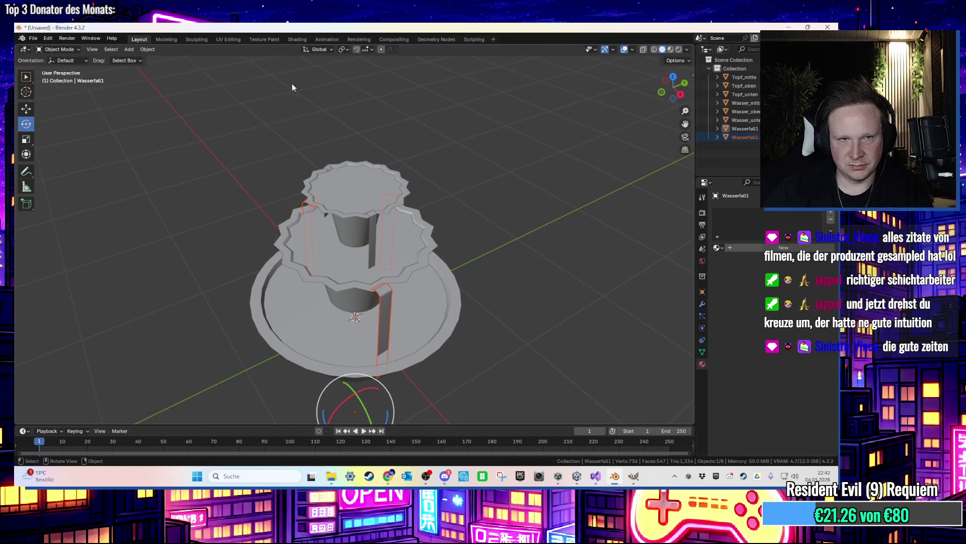
left_click(148, 49)
mouse_move(201, 70)
left_click(268, 77)
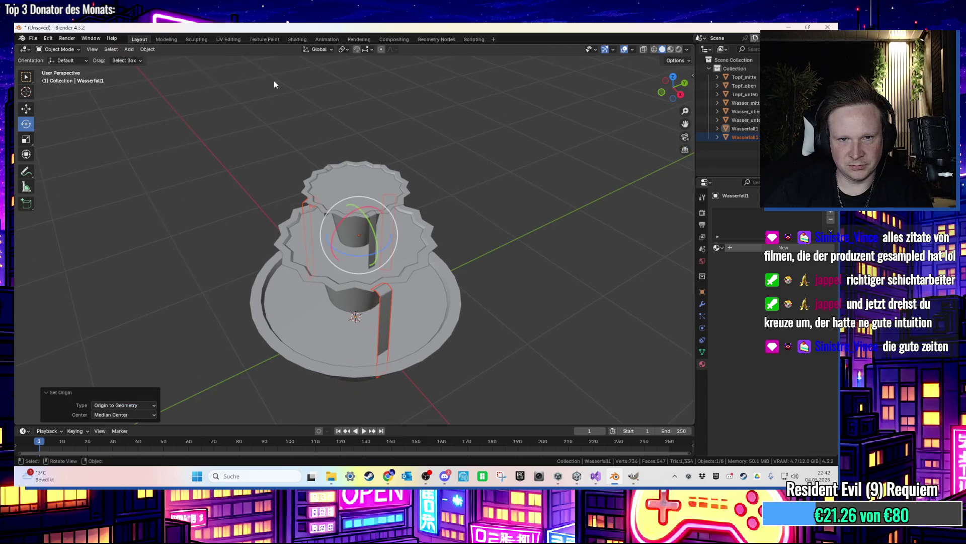
mouse_move(370, 250)
left_mouse_down()
mouse_move(360, 259)
mouse_move(314, 245)
mouse_move(391, 260)
left_mouse_up()
right_click(351, 253)
left_click_drag(339, 232, 342, 217)
scroll(341, 219, "up", 3)
In Edit Mode, select one whole waterfall strip and move it roughly onto the middle tier
key("Tab")
left_click(330, 345)
key("ctrl+l")
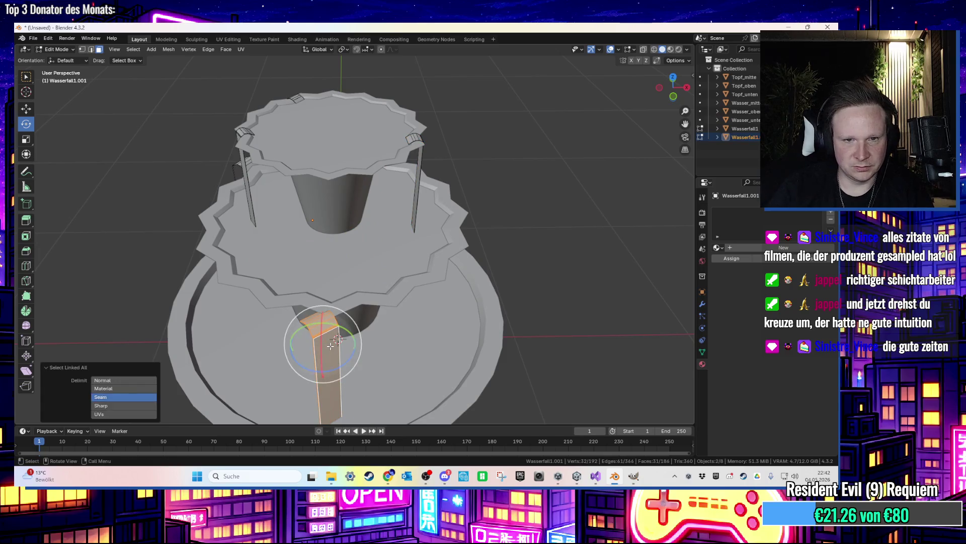
key("g")
left_click(360, 323)
left_click_drag(360, 324, 428, 287)
key("g")
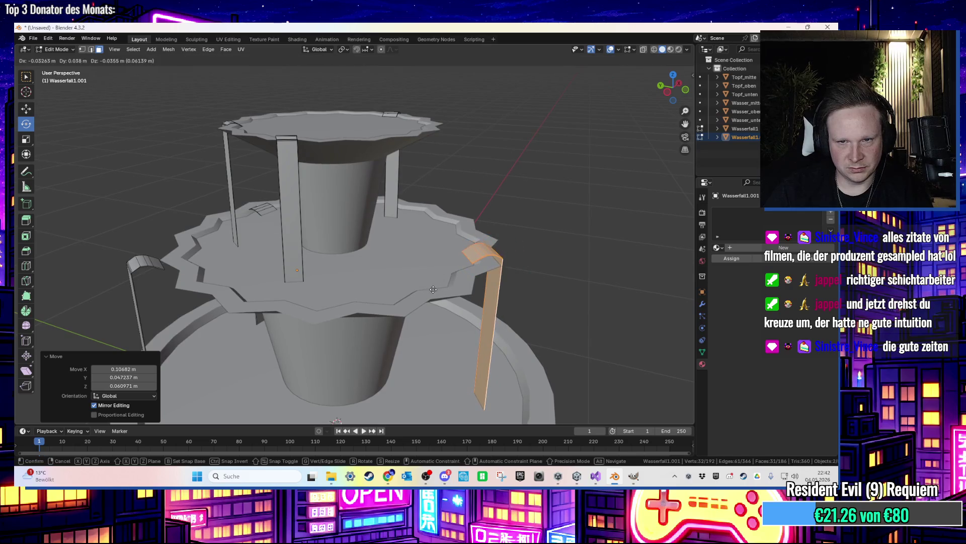
left_click(433, 289)
Adjust the strip's height with several vertical-constrained moves
scroll(432, 290, "up", 6)
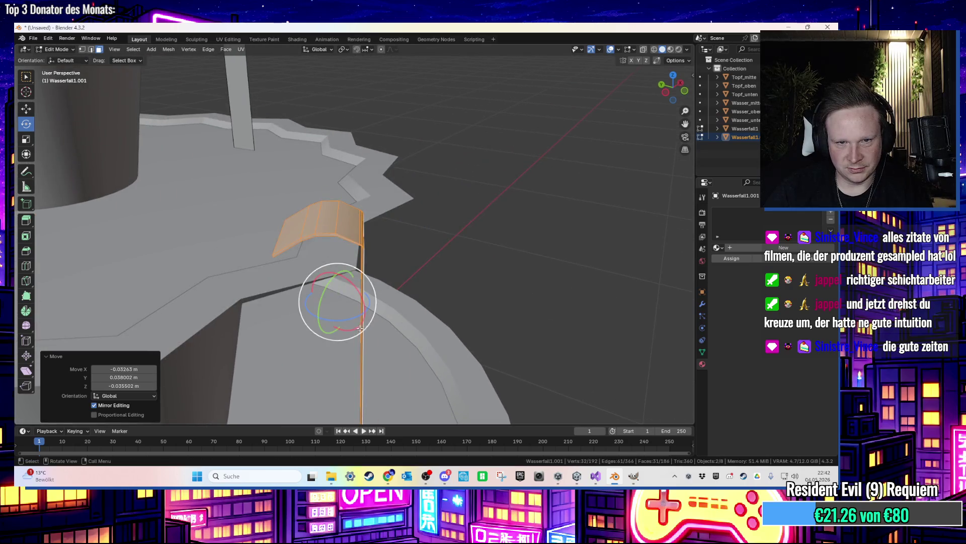
left_click_drag(347, 317, 344, 319)
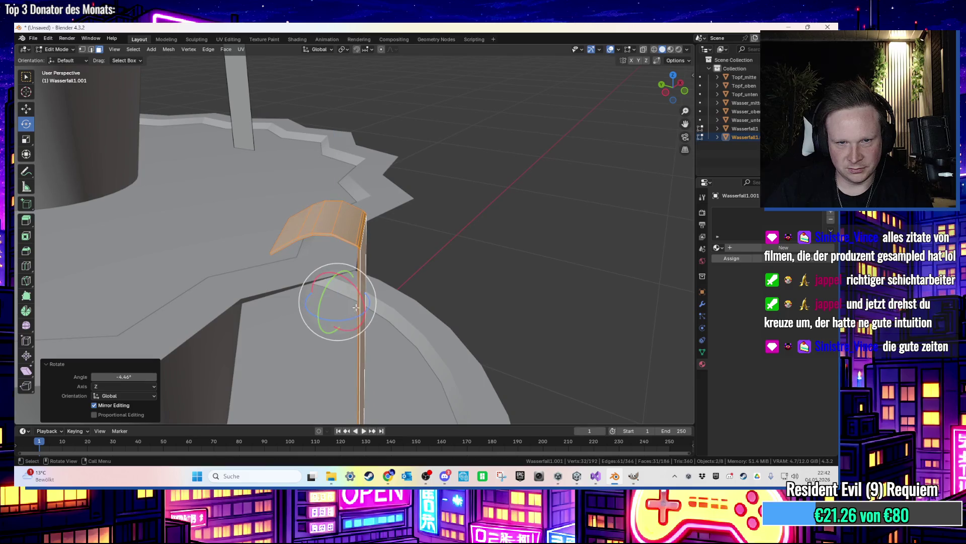
key("g")
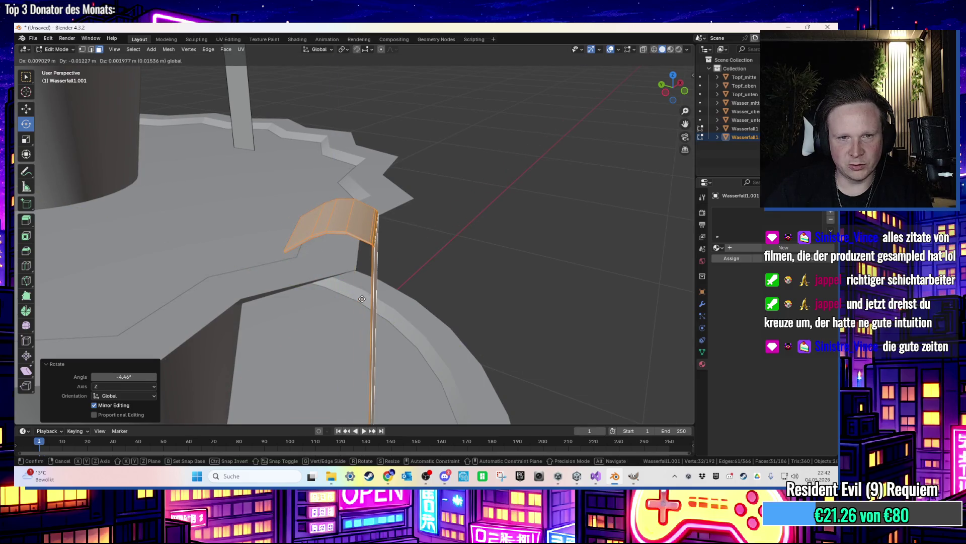
left_click(362, 299)
key("g")
key("z")
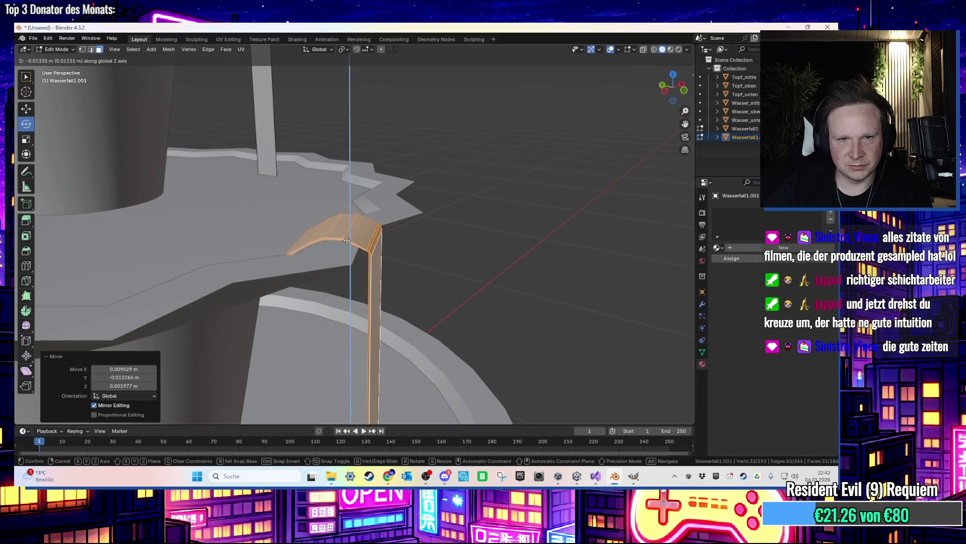
left_click(348, 240)
key("g")
left_click(363, 262)
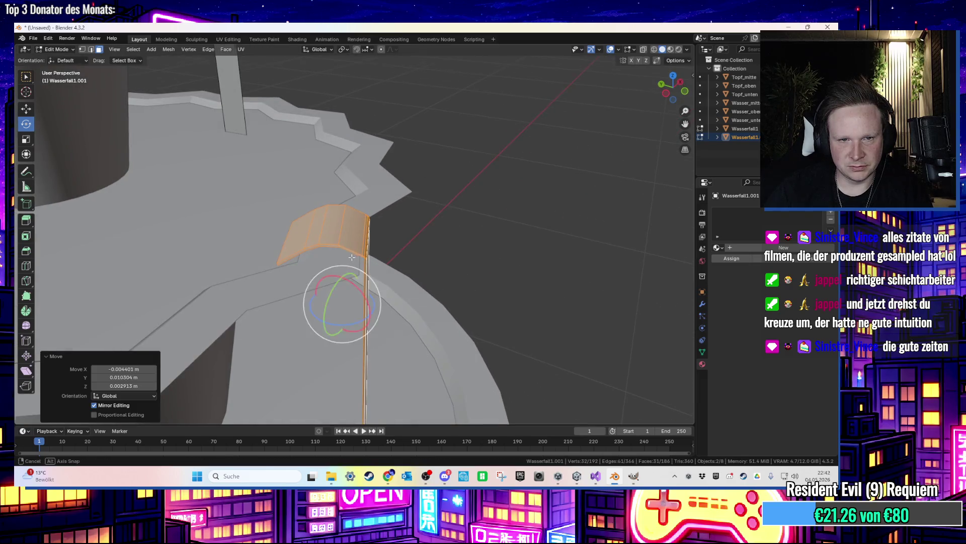
key("g")
key("z")
left_click(363, 266)
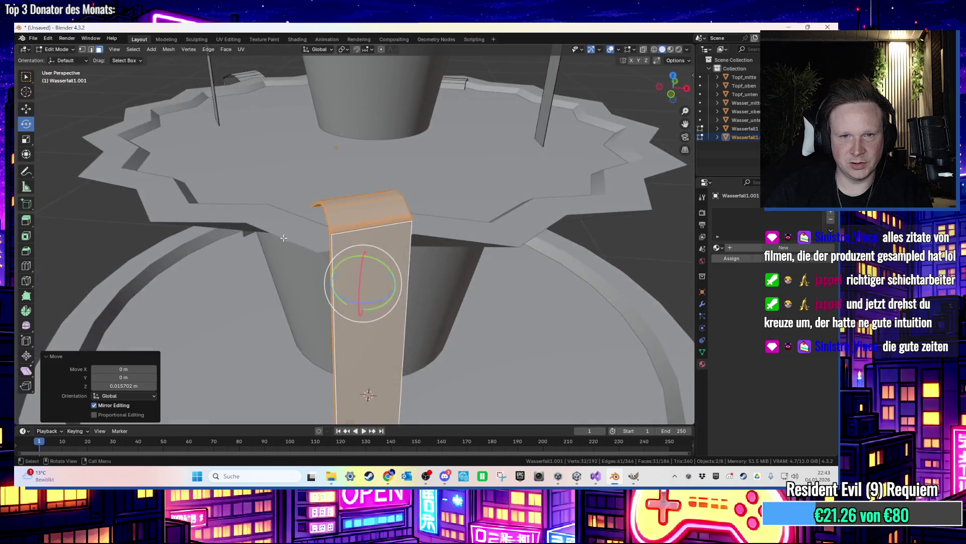
Shift the strip along X and freely until its bent top rests on the rim
key("g")
key("x")
key("z")
left_click(308, 237)
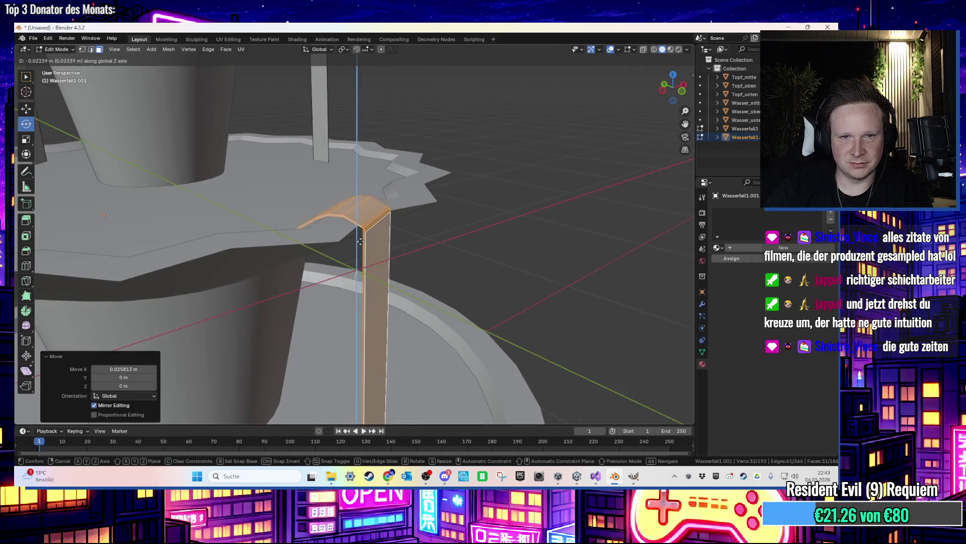
key("g")
key("x")
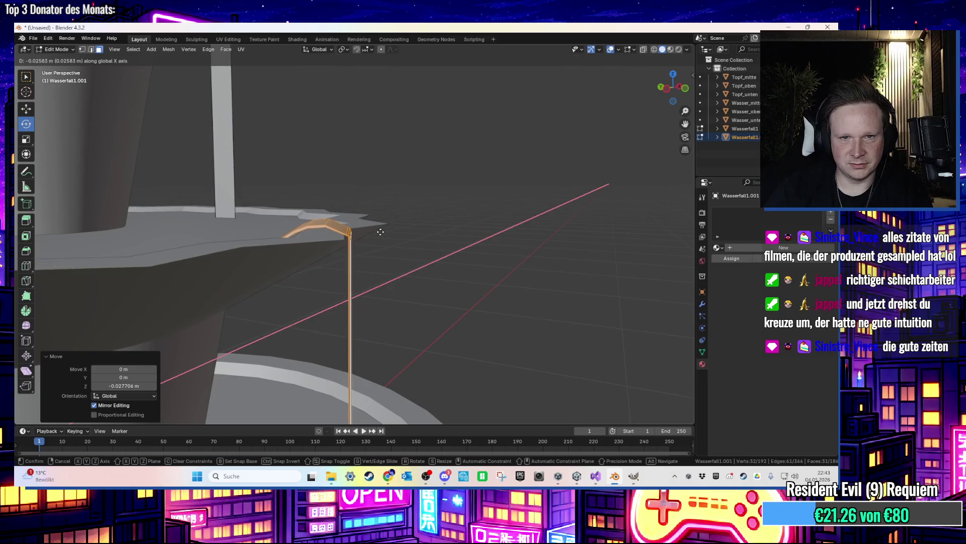
left_click(379, 231)
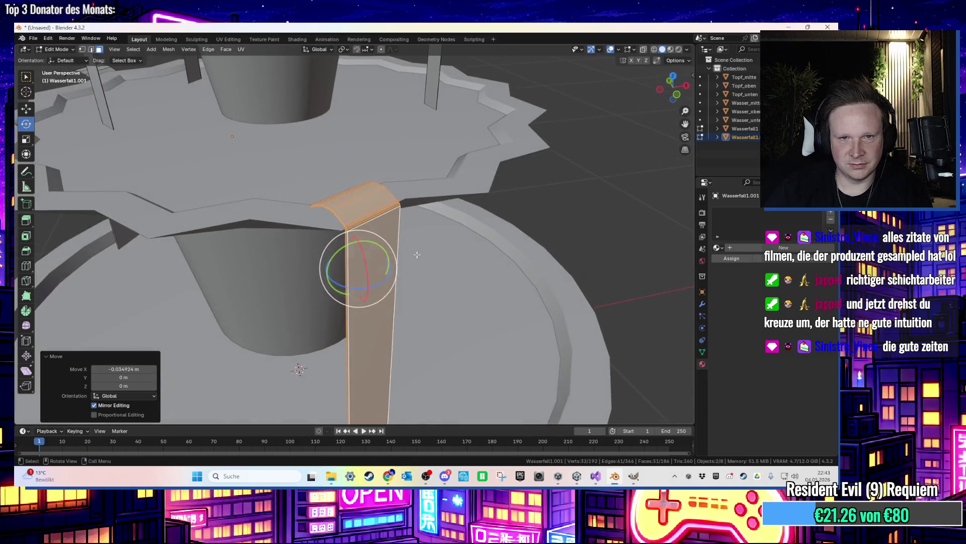
left_click_drag(491, 218, 466, 258)
left_click_drag(381, 286, 326, 276)
key("g")
key("x")
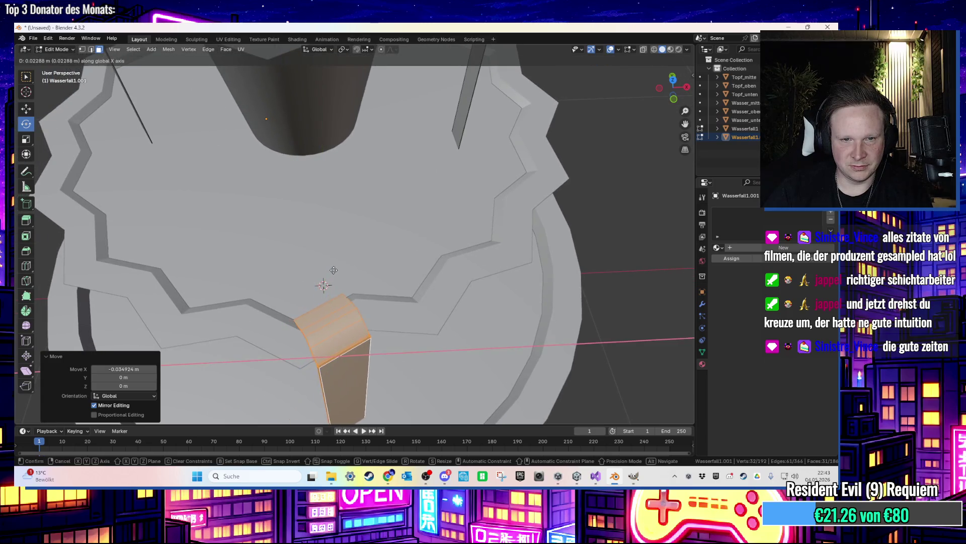
key("x")
mouse_move(333, 270)
left_mouse_down()
mouse_move(332, 259)
mouse_move(227, 264)
left_mouse_up()
left_click(340, 253)
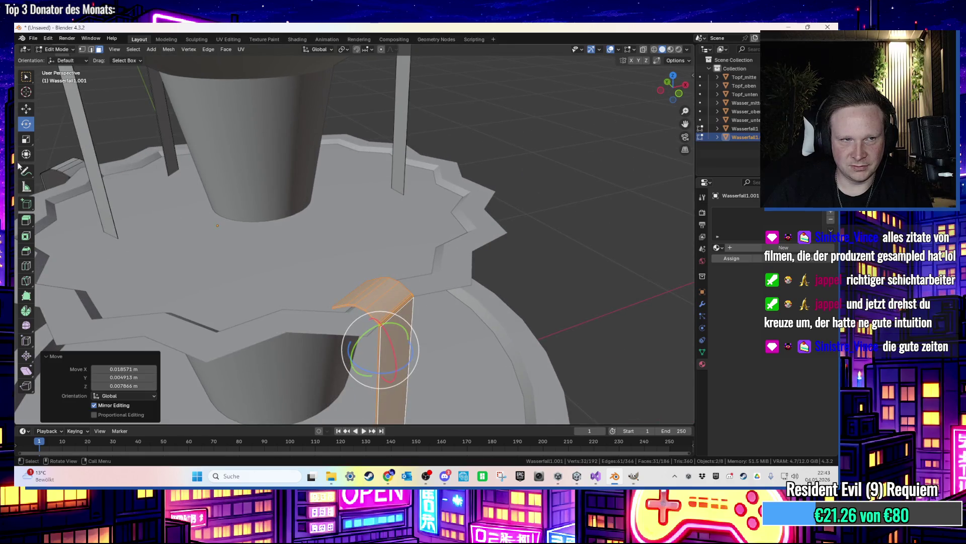
Turn the strip 2.56° around the vertical axis, nudge it along Y, then duplicate it
right_click(382, 360)
mouse_move(382, 360)
left_mouse_down()
mouse_move(384, 385)
mouse_move(366, 330)
mouse_move(381, 383)
mouse_move(386, 270)
mouse_move(398, 279)
mouse_move(398, 264)
left_mouse_up()
scroll(400, 278, "up", 4)
scroll(400, 277, "down", 5)
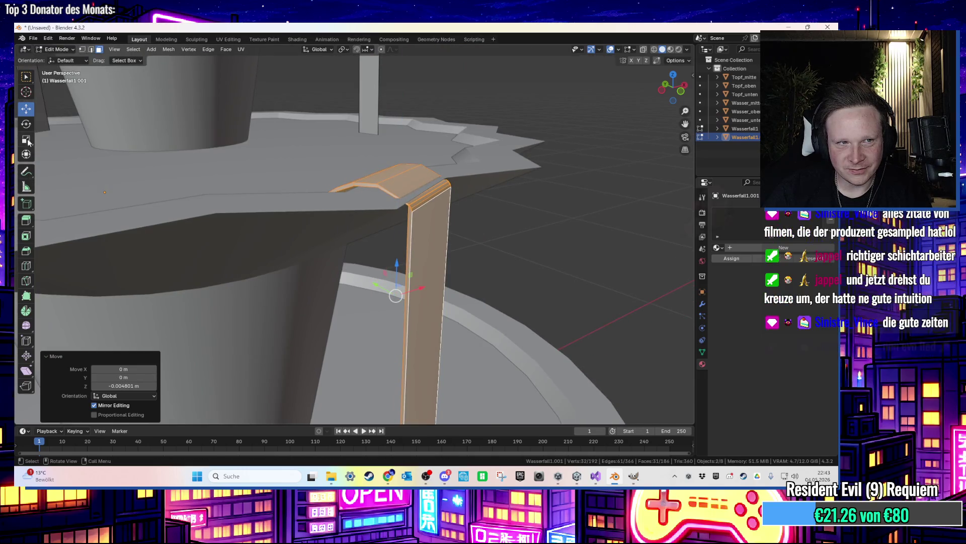
left_click(26, 124)
left_click_drag(404, 310, 399, 308)
left_click(26, 109)
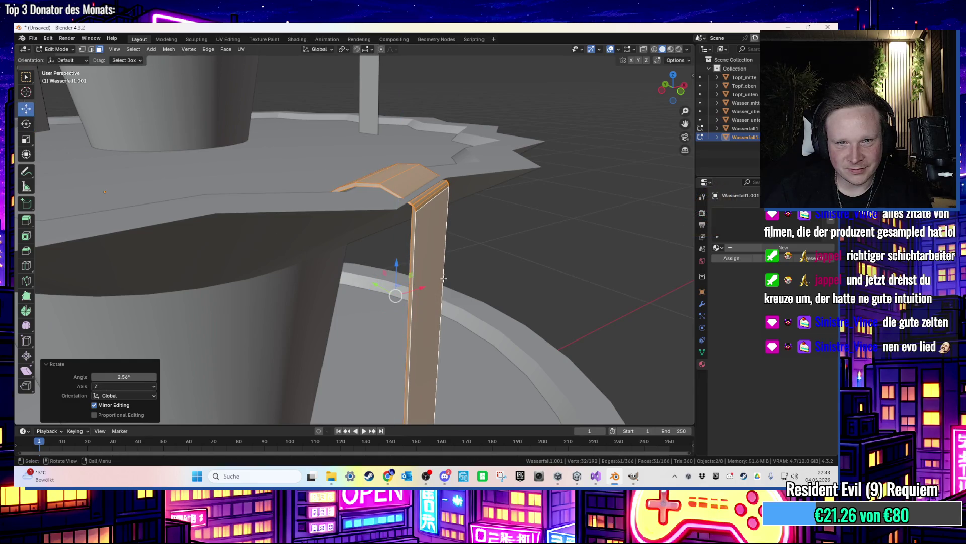
left_click_drag(377, 284, 401, 294)
scroll(400, 295, "down", 4)
scroll(400, 295, "down", 5)
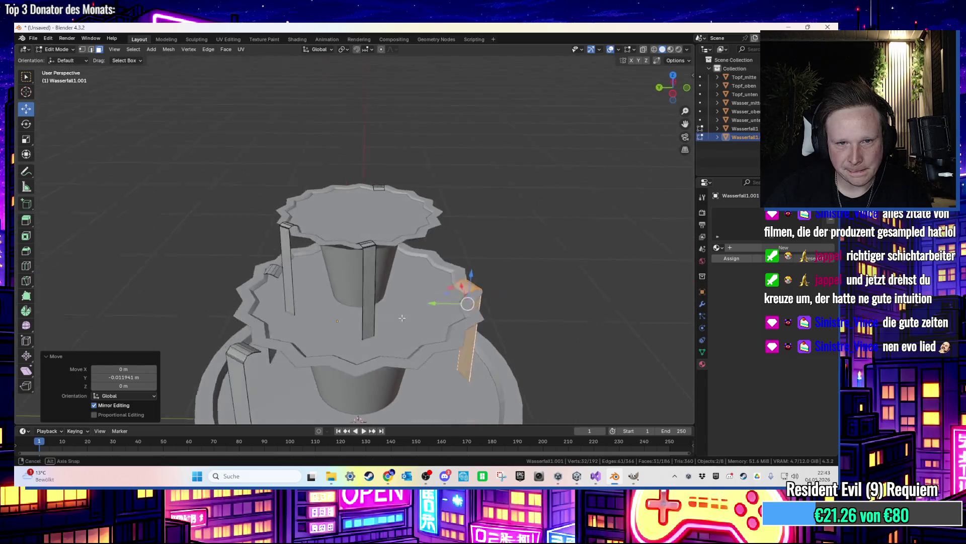
scroll(386, 303, "up", 5)
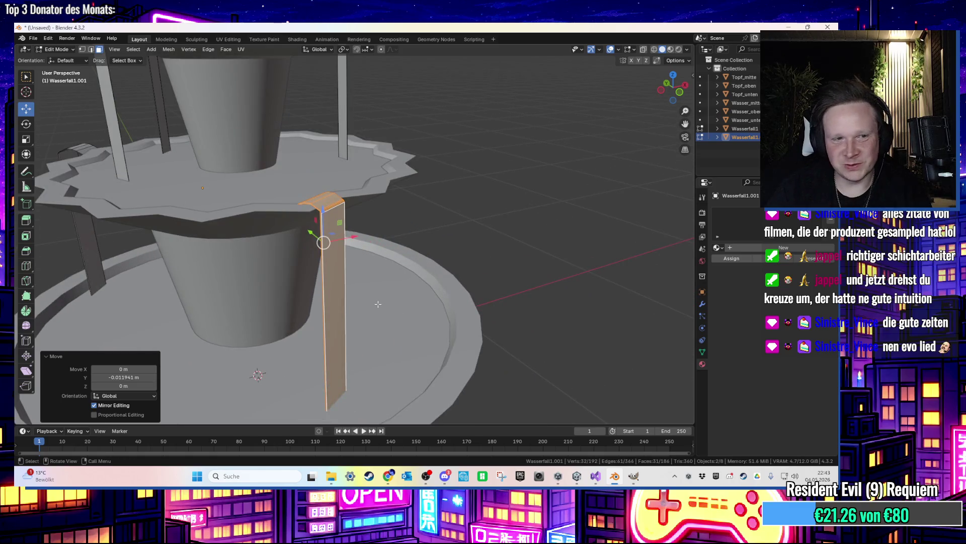
scroll(277, 295, "down", 3)
scroll(284, 261, "up", 4)
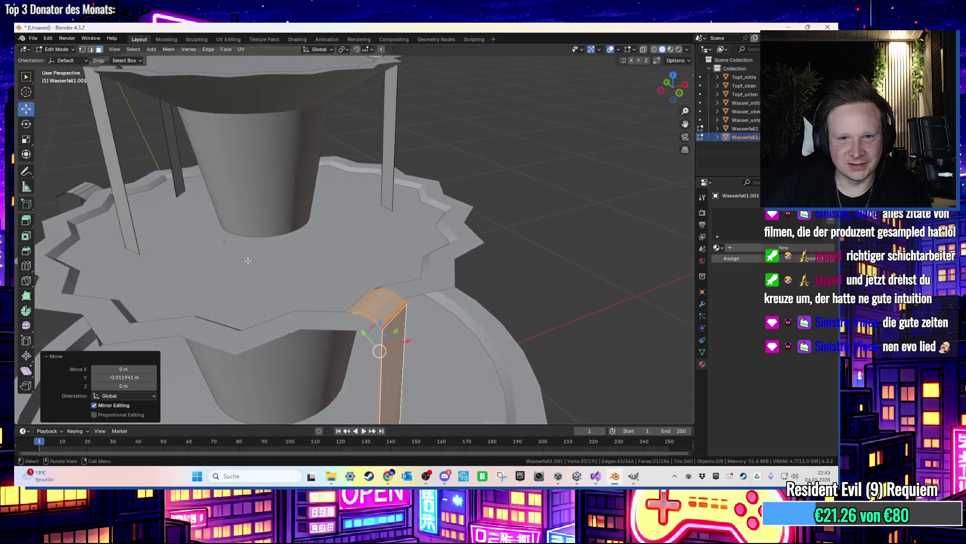
scroll(284, 262, "up", 1)
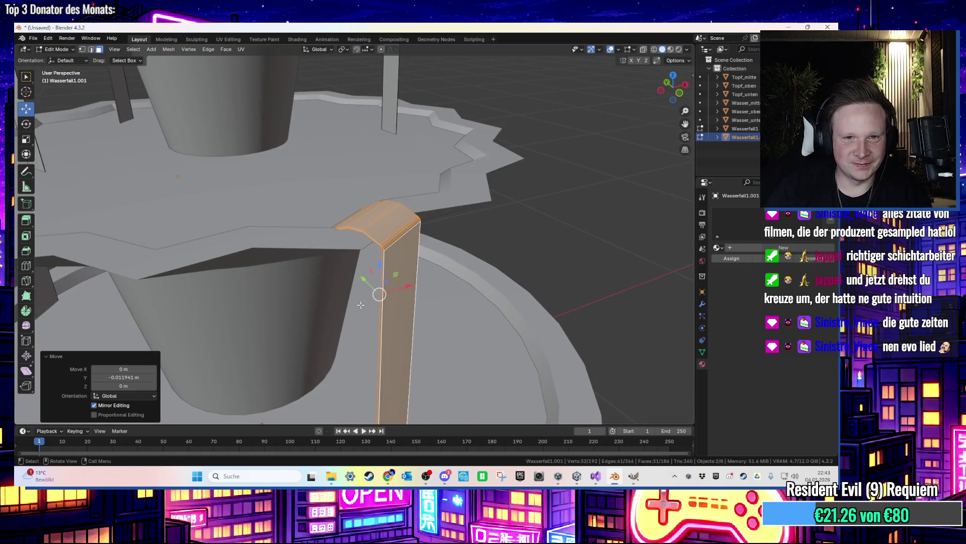
key("shift+d")
Place the duplicated strip beside the original, turn it around Z and raise it slightly
left_click(353, 307)
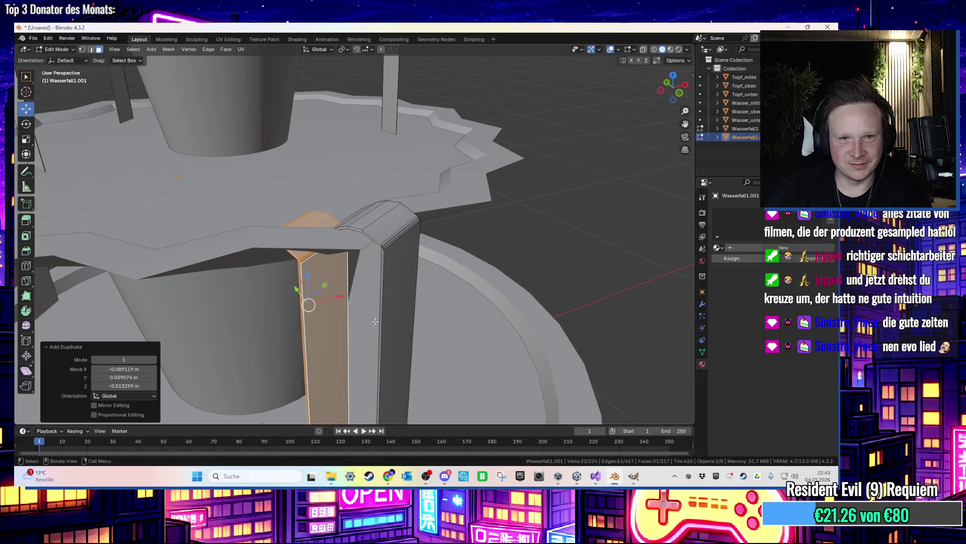
scroll(358, 328, "down", 2)
scroll(228, 255, "down", 2)
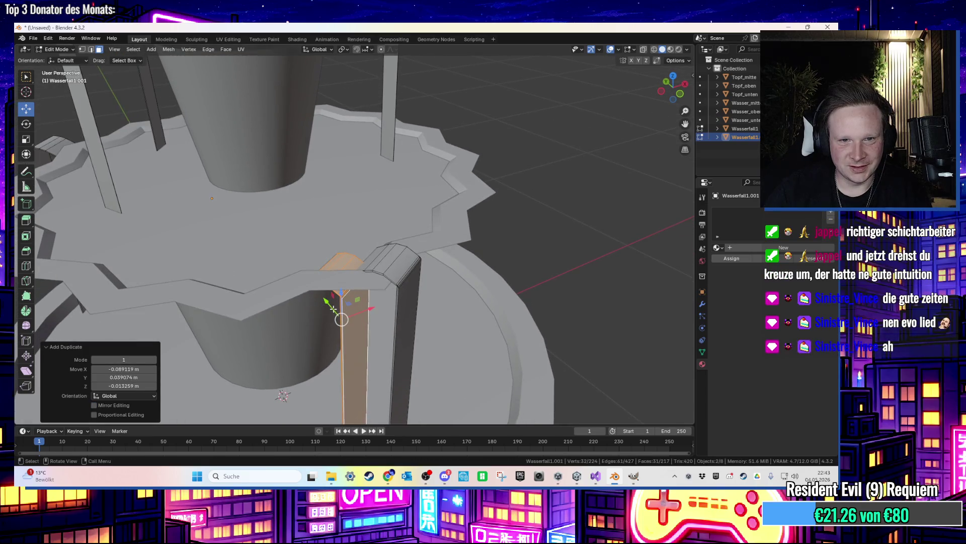
left_click_drag(351, 335, 308, 345)
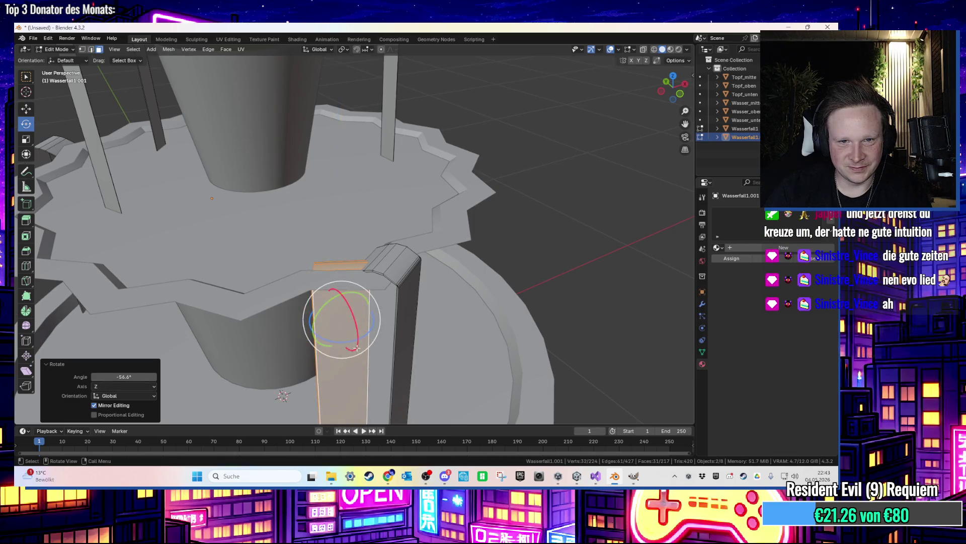
left_click_drag(342, 294, 347, 308)
scroll(350, 309, "down", 2)
Move the copy along Y and X (0.014961 m) onto another rim notch, then view both tiers
key("g")
key("x")
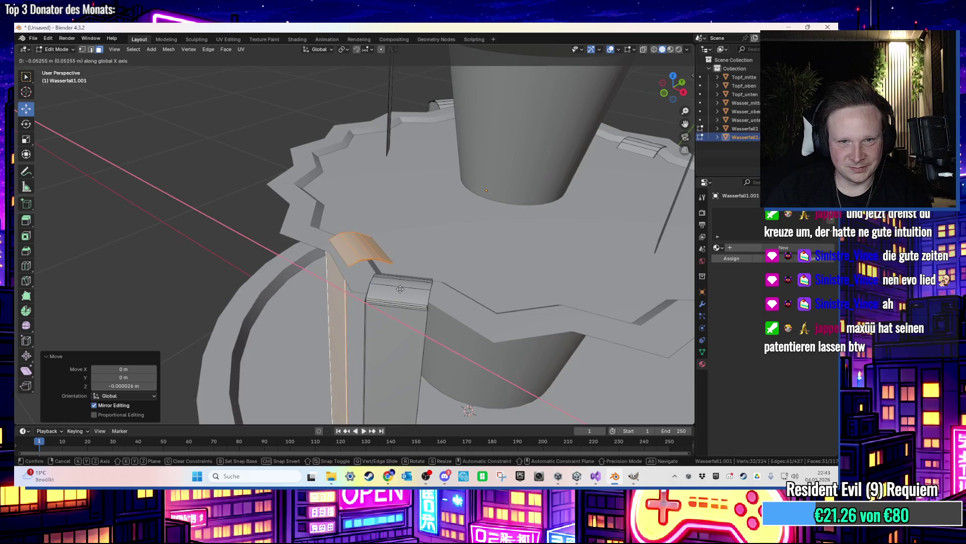
key("Escape")
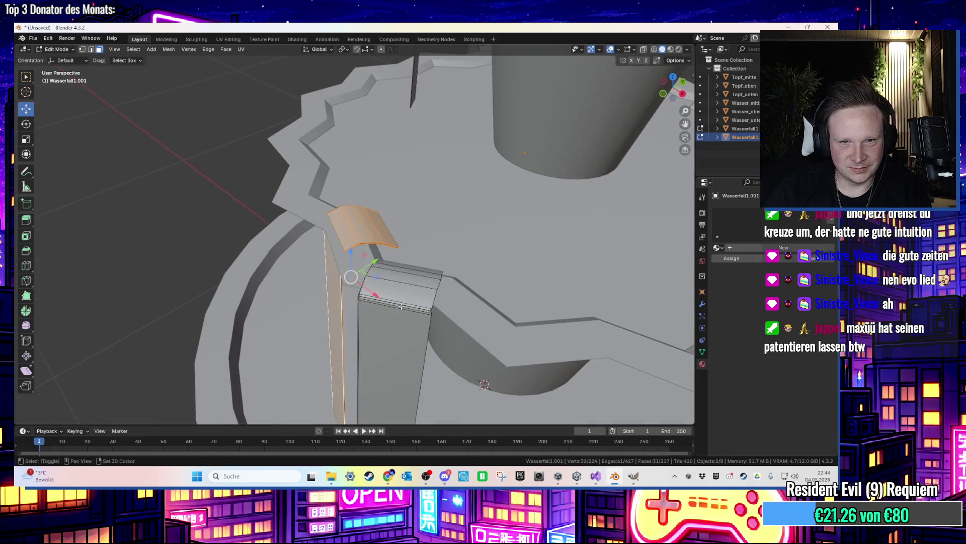
scroll(401, 306, "up", 2)
key("g")
key("y")
left_click(403, 285)
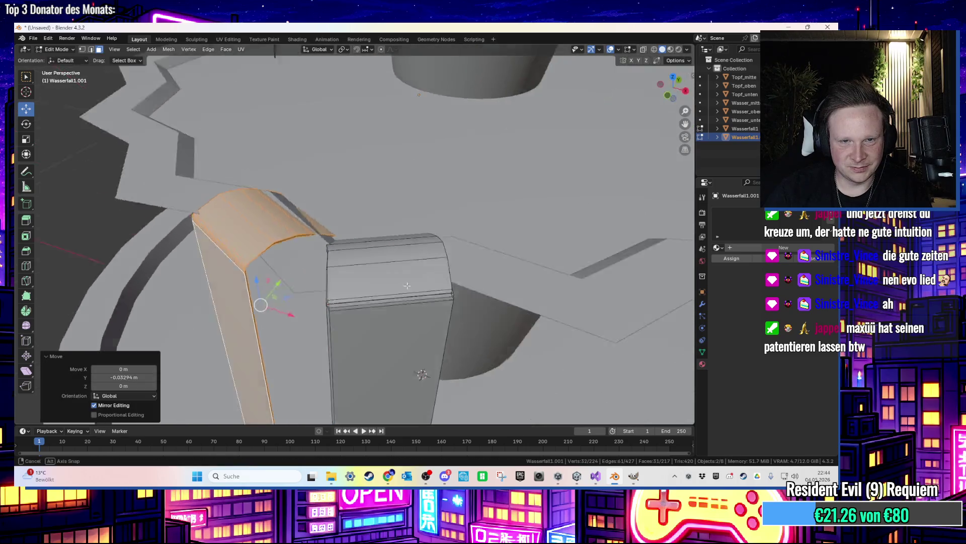
key("g")
key("x")
left_click(430, 286)
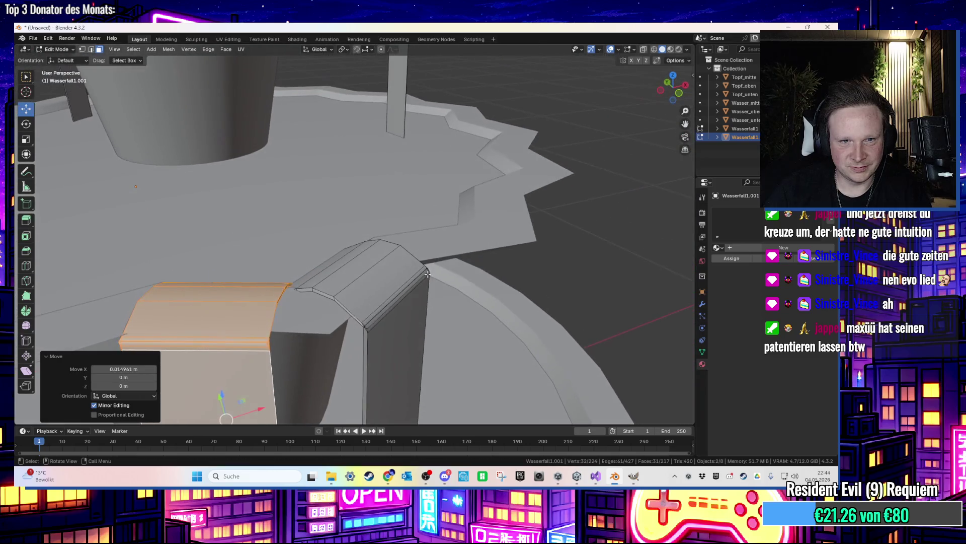
mouse_move(376, 290)
left_mouse_down()
mouse_move(428, 270)
mouse_move(403, 289)
mouse_move(406, 308)
mouse_move(425, 308)
mouse_move(323, 327)
left_mouse_up()
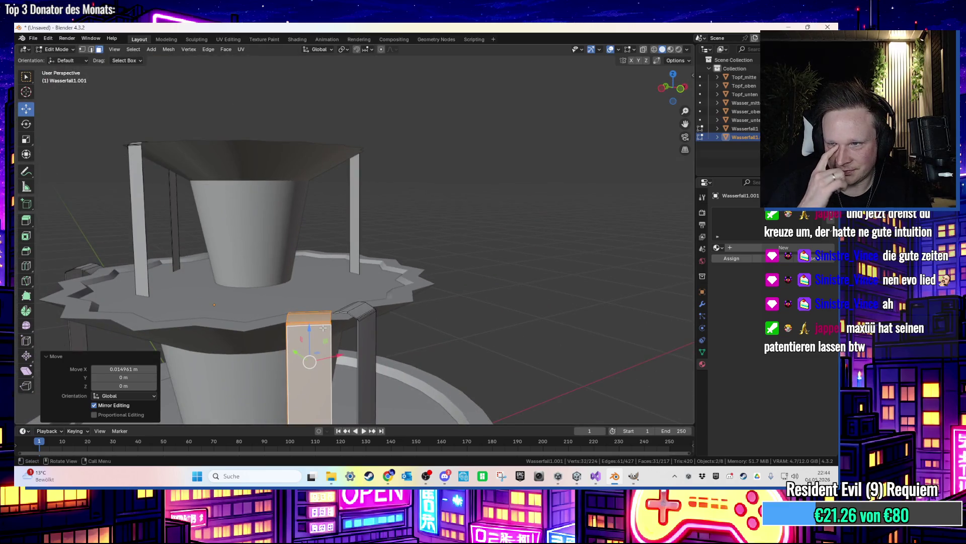
left_click_drag(323, 328, 407, 342)
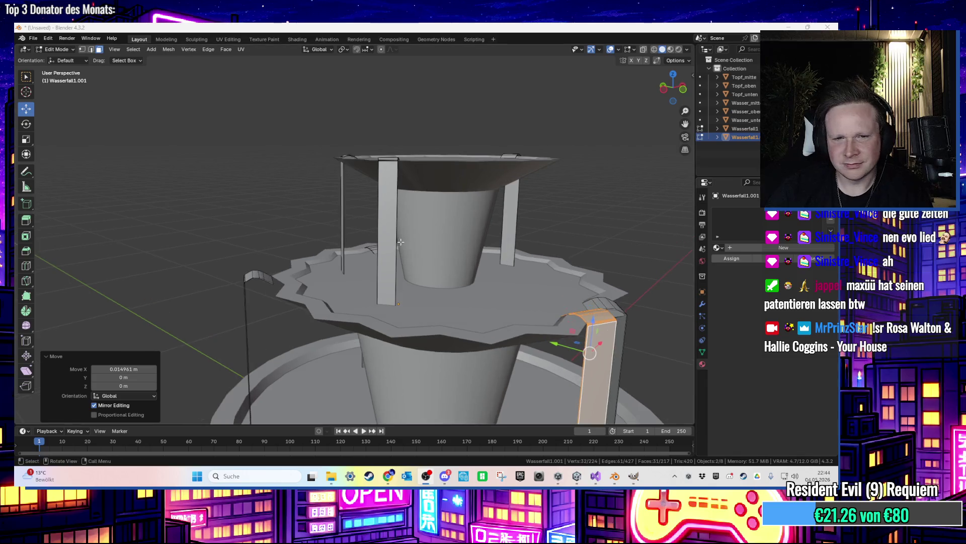
scroll(552, 331, "up", 3)
Select the whole left waterfall strip and move it
left_click(170, 334)
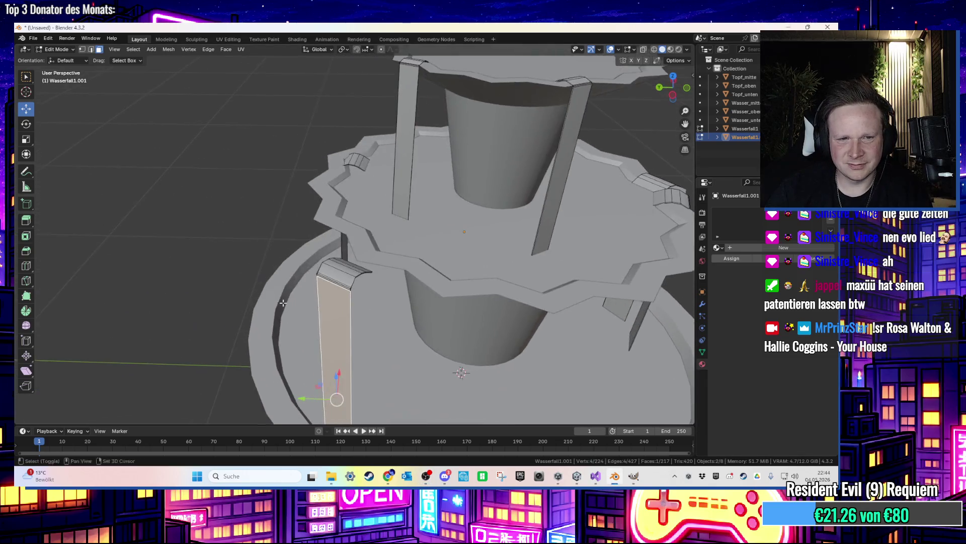
key("ctrl+l")
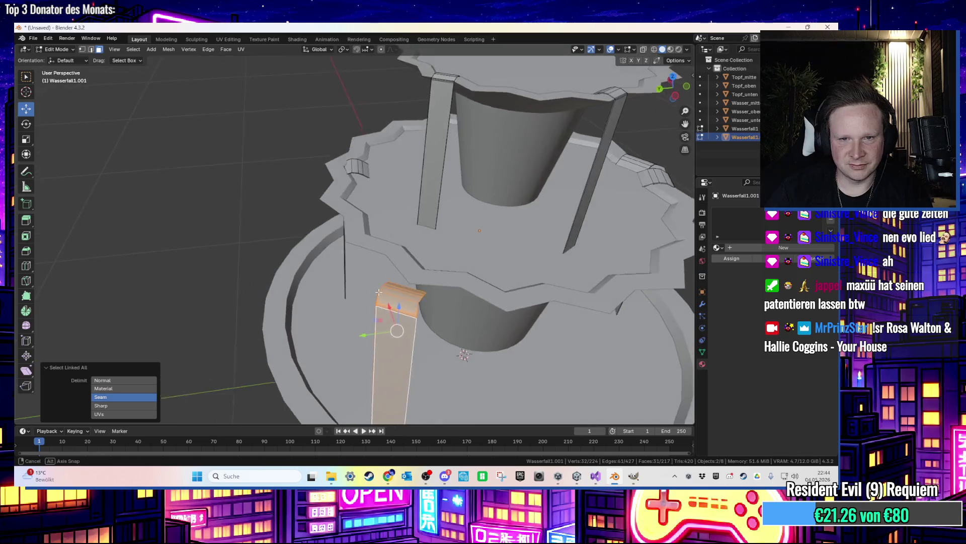
key("g")
left_click(432, 276)
scroll(432, 277, "up", 1)
left_click_drag(432, 276, 462, 271)
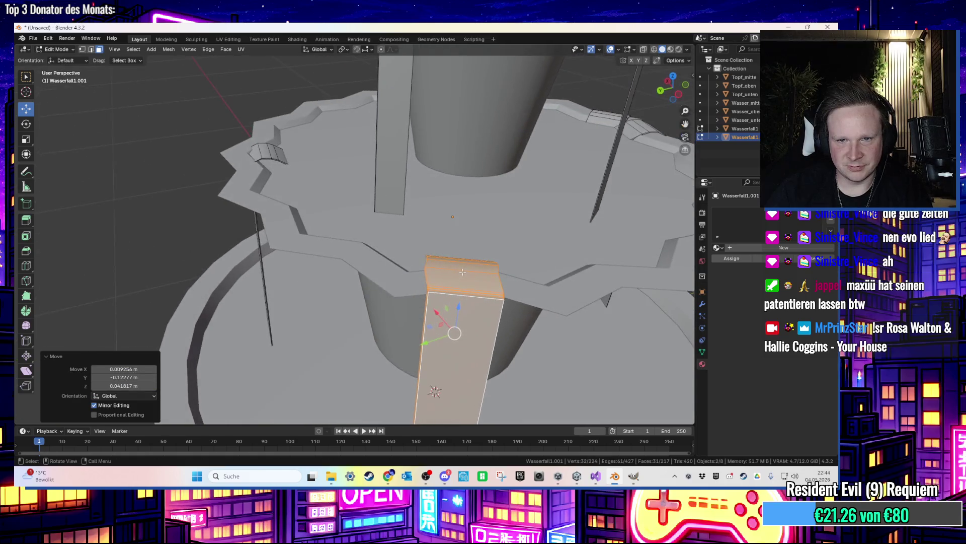
Rotate and reposition the left strip, then frame it in the view
key("r")
left_click(384, 322)
mouse_move(384, 321)
left_mouse_down()
mouse_move(453, 387)
mouse_move(474, 324)
mouse_move(497, 319)
mouse_move(453, 322)
left_mouse_up()
key("g")
left_click(497, 319)
key("g")
left_click(453, 342)
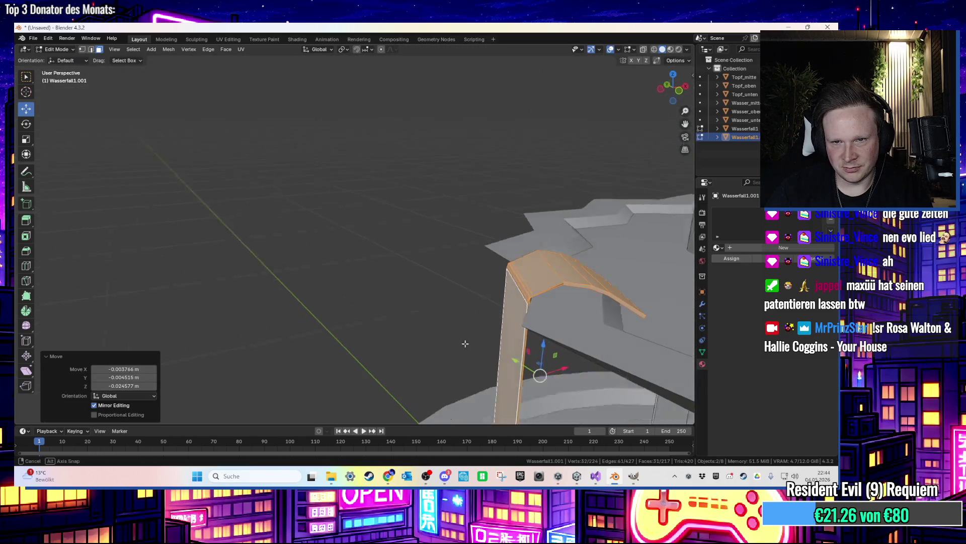
key("KP_Decimal")
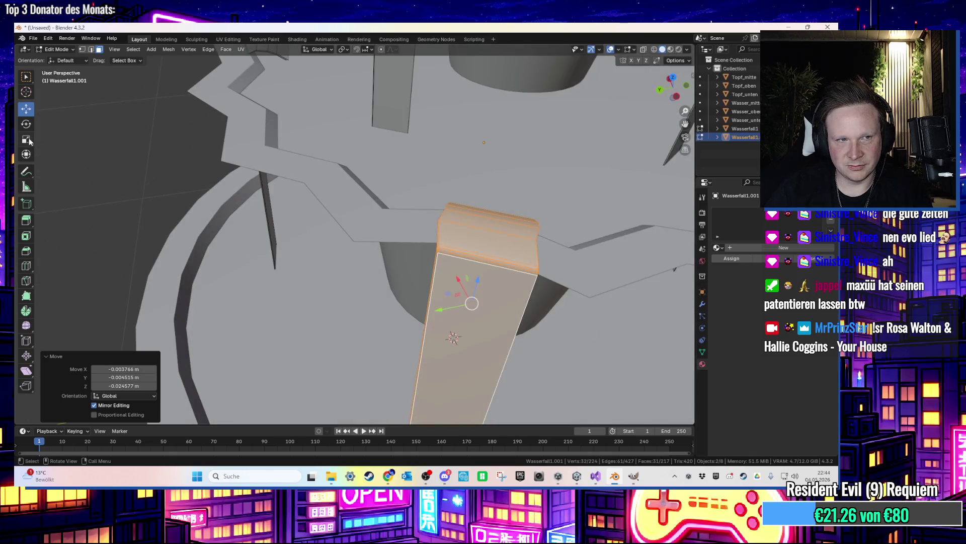
Scale the strip uniformly to 1.326 and reposition it
left_click(26, 139)
scroll(407, 305, "down", 5)
scroll(408, 306, "up", 3)
left_click(382, 293)
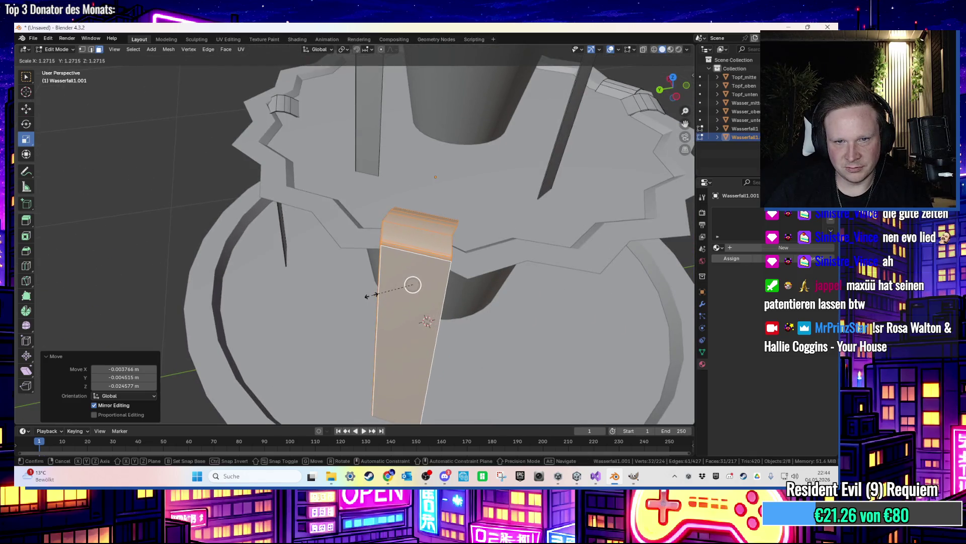
left_click_drag(382, 293, 367, 292)
key("Escape")
key("s")
scroll(397, 288, "down", 8)
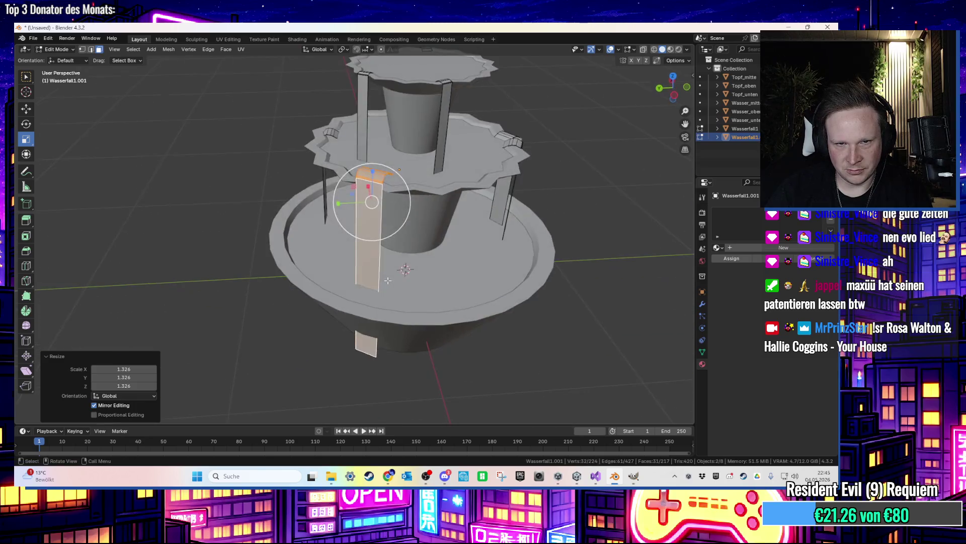
key("g")
left_click(389, 267)
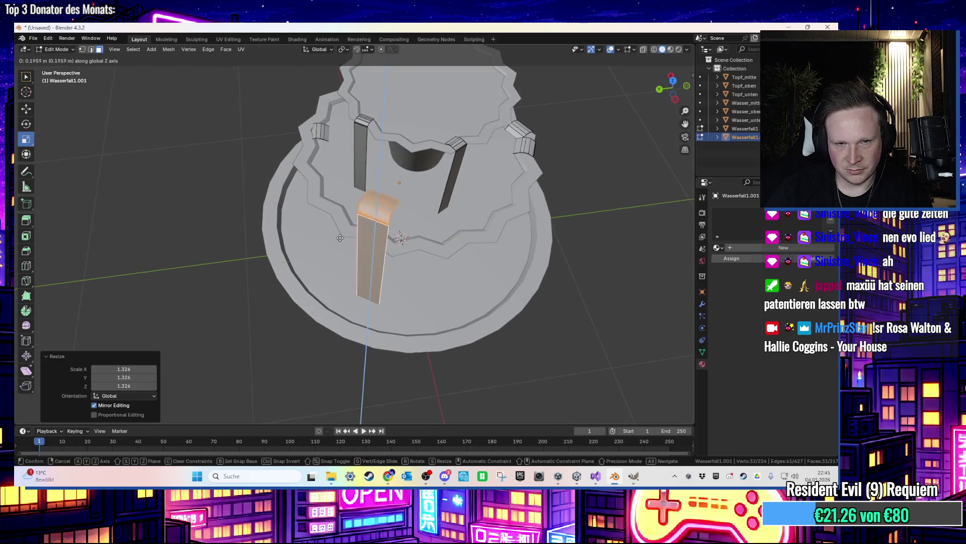
Lower the enlarged strip 0.039 m along Z onto the rim
scroll(360, 232, "up", 3)
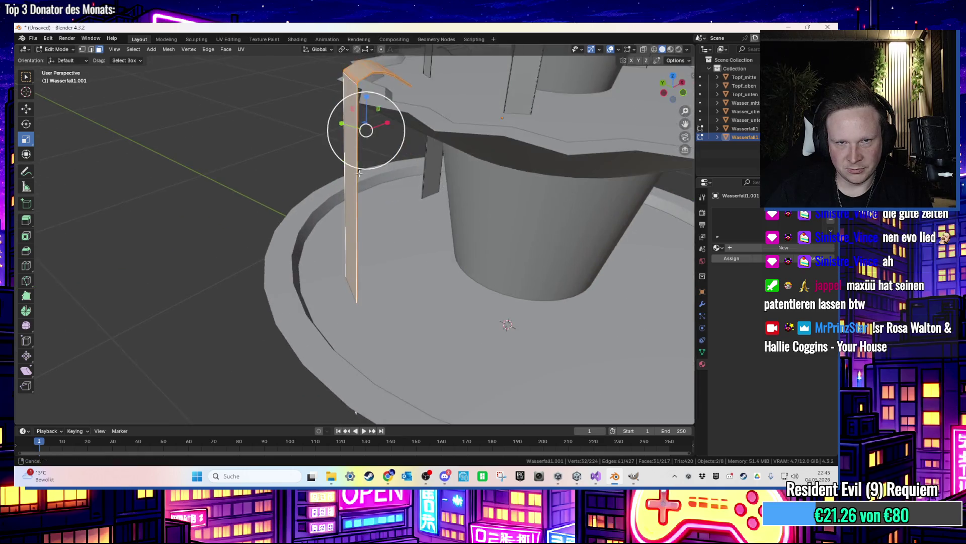
key("g")
key("z")
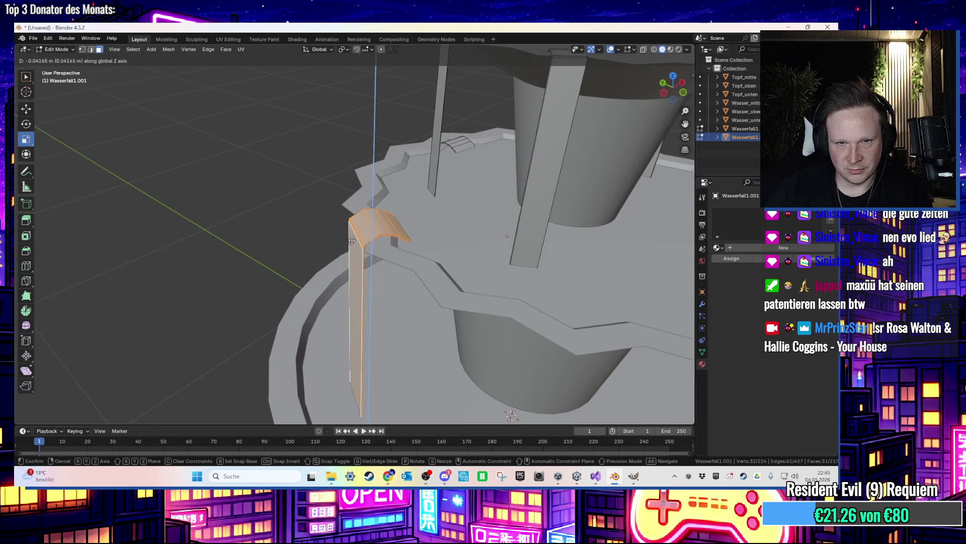
left_click(352, 240)
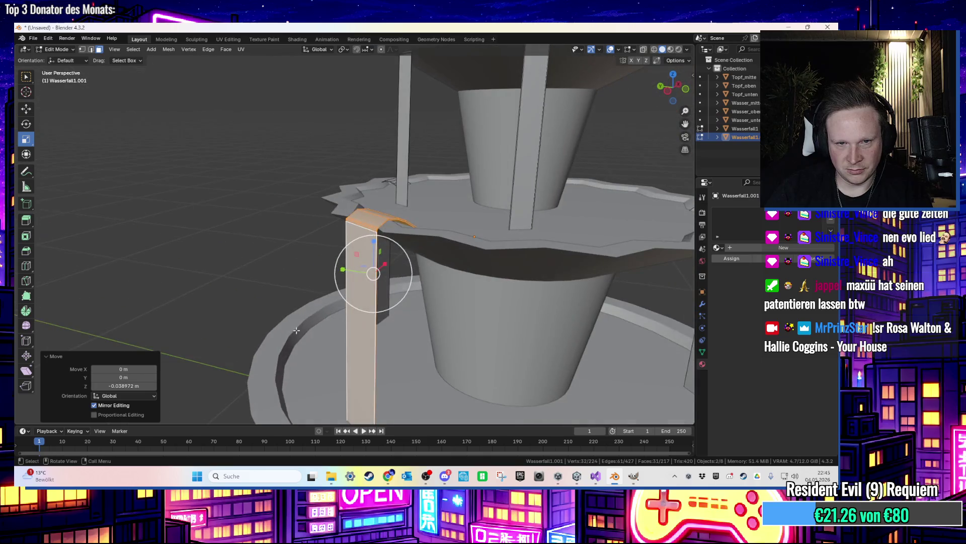
scroll(283, 333, "up", 3)
scroll(498, 353, "up", 2)
Raise the strip's bottom end 0.24364 m along Z so it stays inside the basin
key("alt+a")
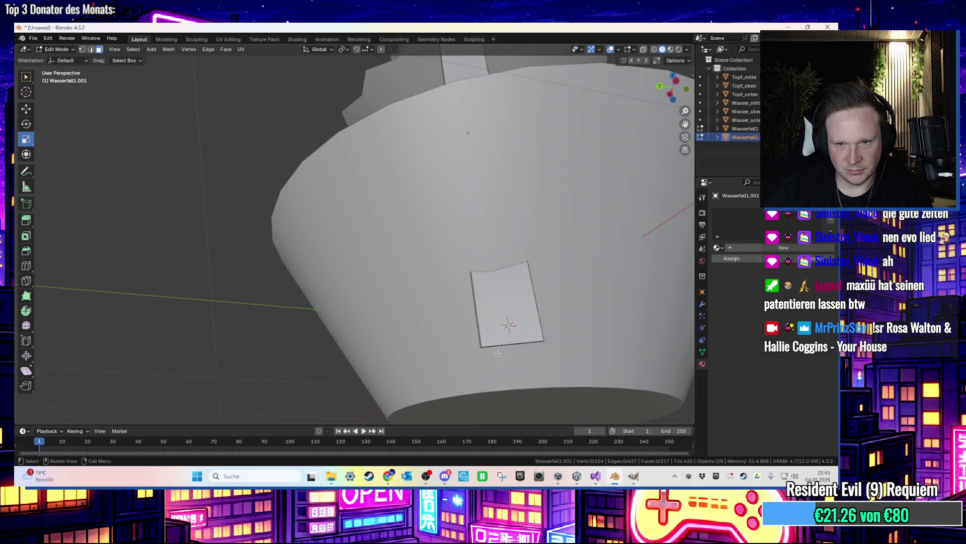
mouse_move(504, 347)
left_mouse_down()
mouse_move(512, 337)
mouse_move(556, 384)
left_mouse_up()
key("g")
key("z")
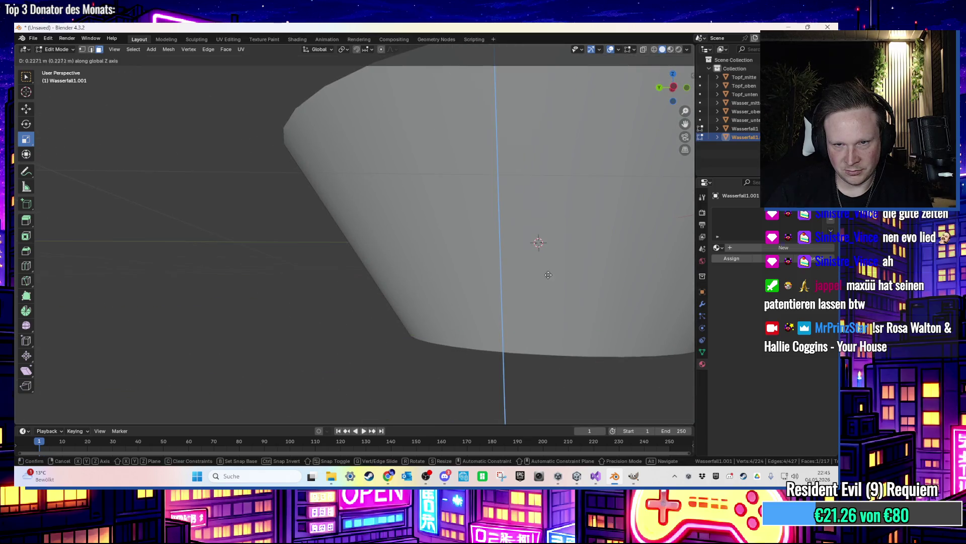
left_click(549, 293)
left_click_drag(550, 293, 536, 318)
scroll(536, 317, "down", 5)
mouse_move(446, 293)
left_mouse_down()
mouse_move(446, 352)
mouse_move(436, 358)
mouse_move(468, 321)
mouse_move(453, 302)
left_mouse_up()
scroll(468, 321, "up", 3)
scroll(453, 302, "up", 3)
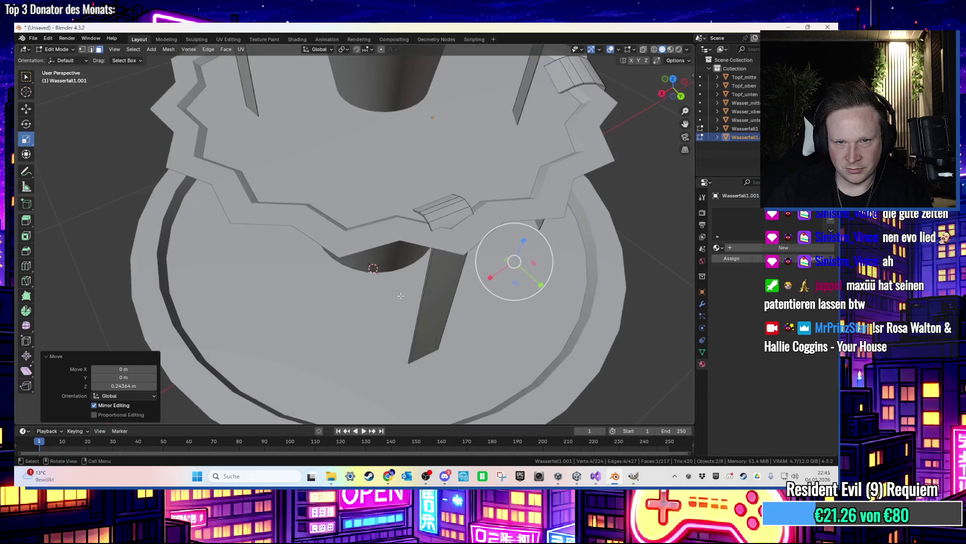
left_click(437, 286)
Rotate and enlarge the selected strip, turn it about 40°, and slide it along X over the rim
key("ctrl+l")
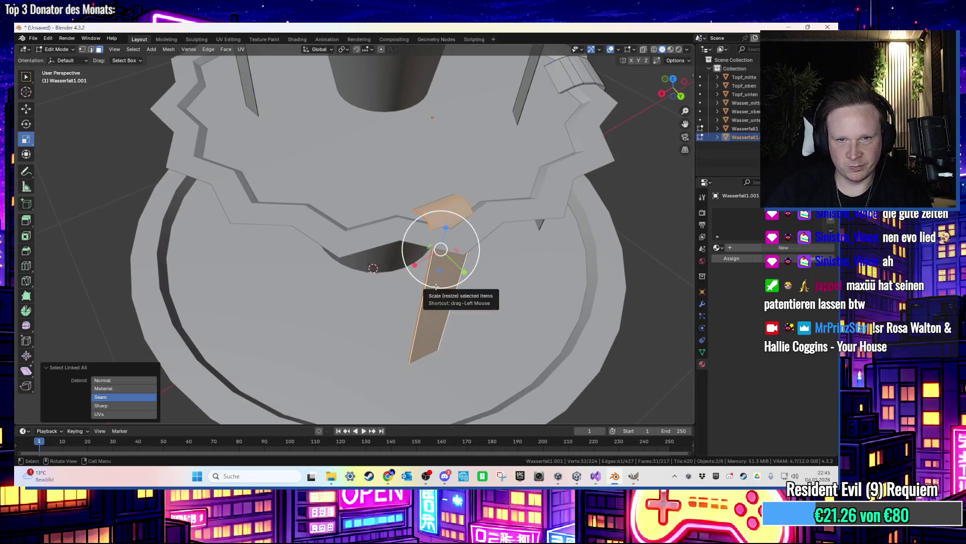
key("r")
left_click(473, 284)
key("s")
left_click(473, 285)
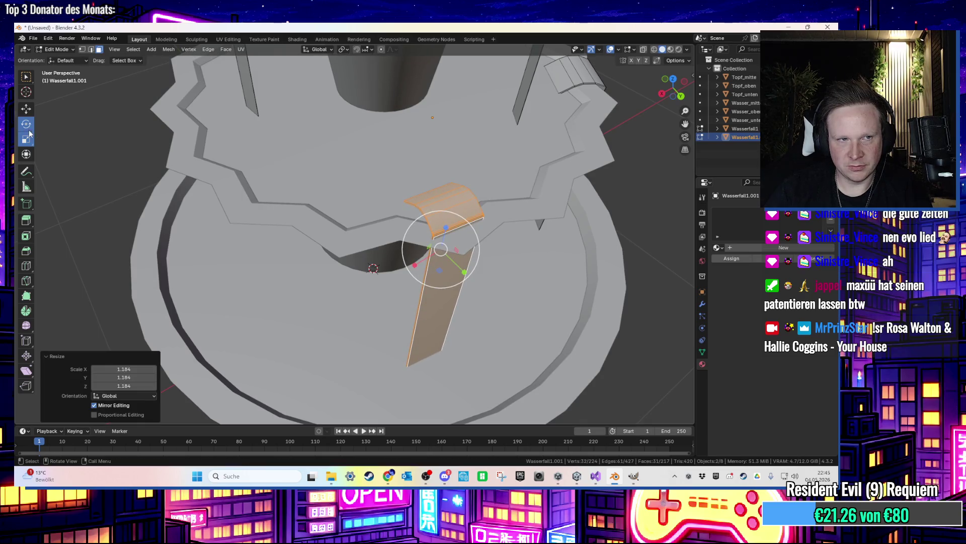
left_click_drag(435, 273, 412, 285)
key("g")
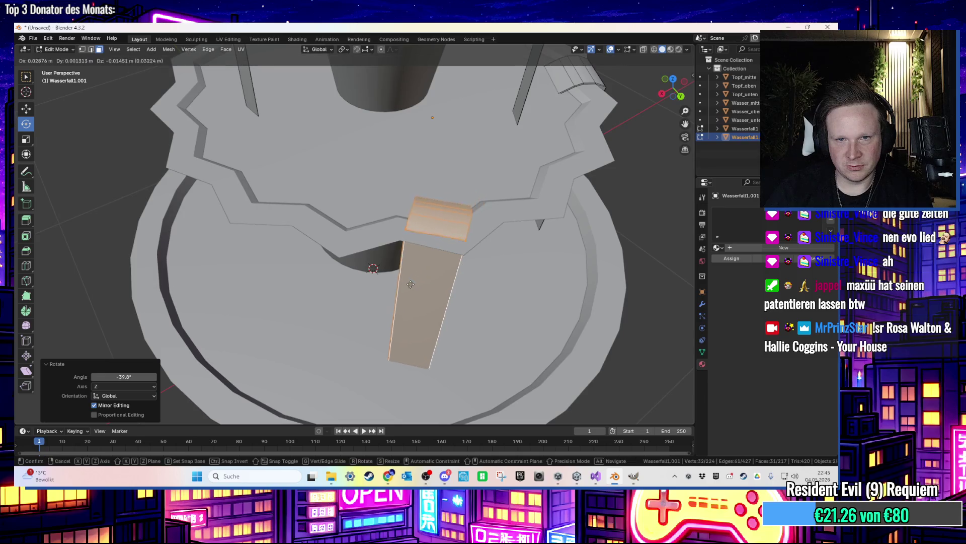
key("x")
left_click(405, 275)
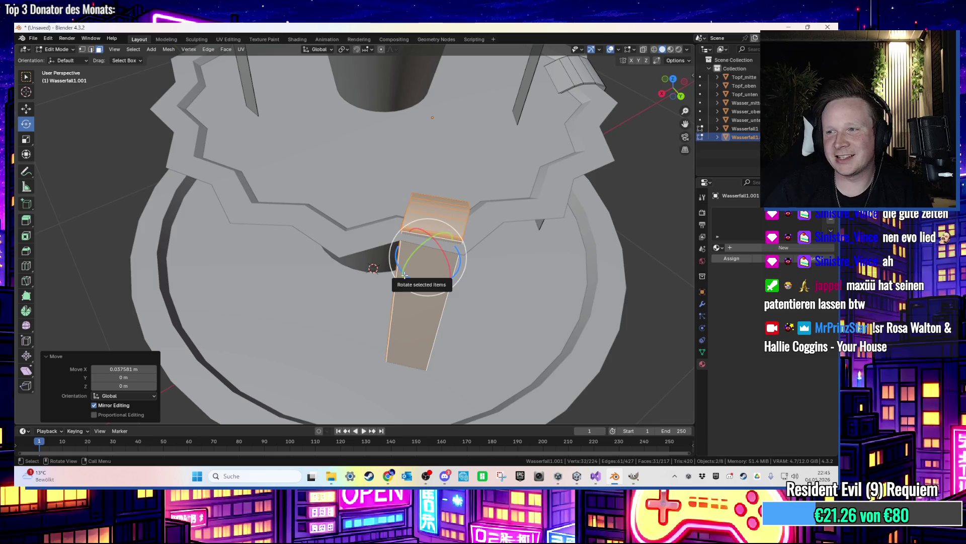
Move the long waterfall strip along X and freely until it sits snugly in its rim notch
left_click(405, 275)
scroll(422, 246, "up", 5)
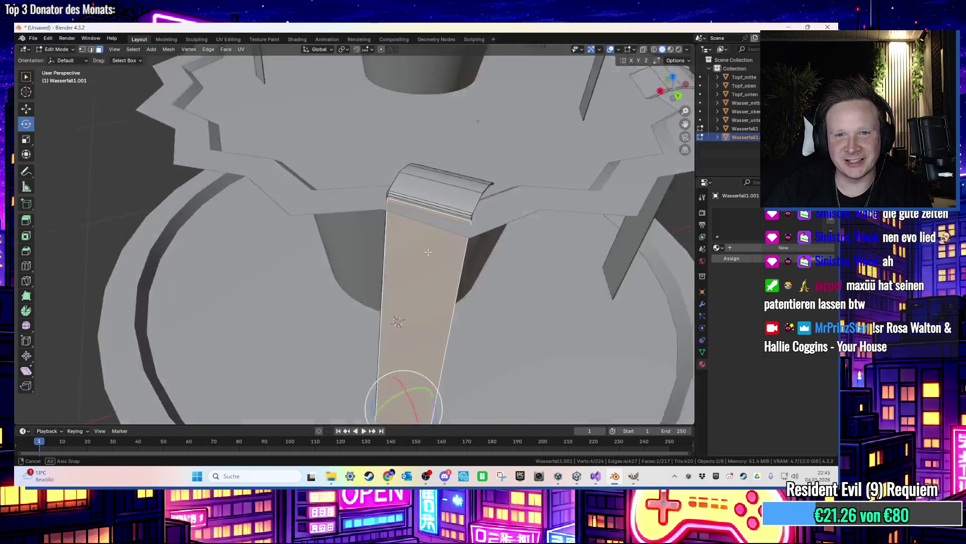
key("ctrl+l")
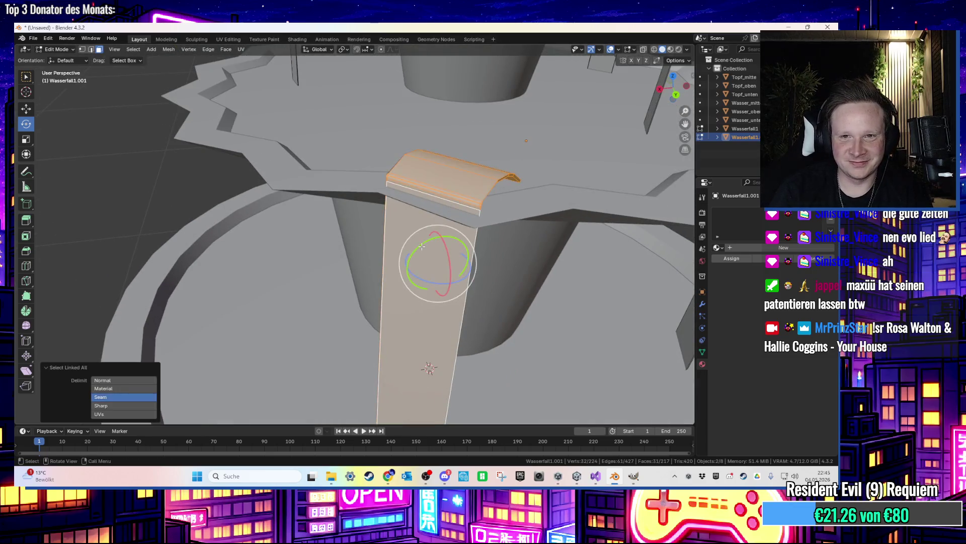
key("g")
key("x")
left_click(481, 228)
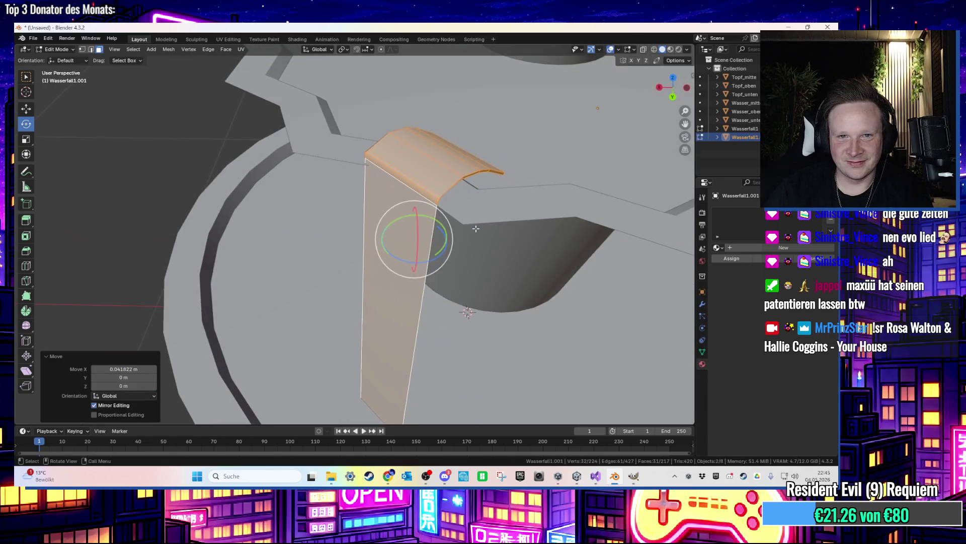
key("g")
key("x")
left_click(486, 239)
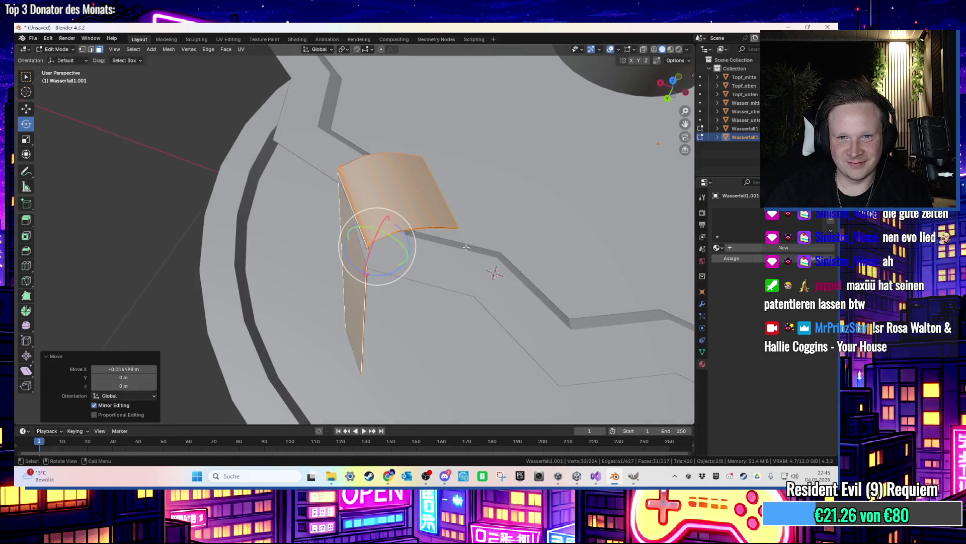
key("g")
left_click(460, 249)
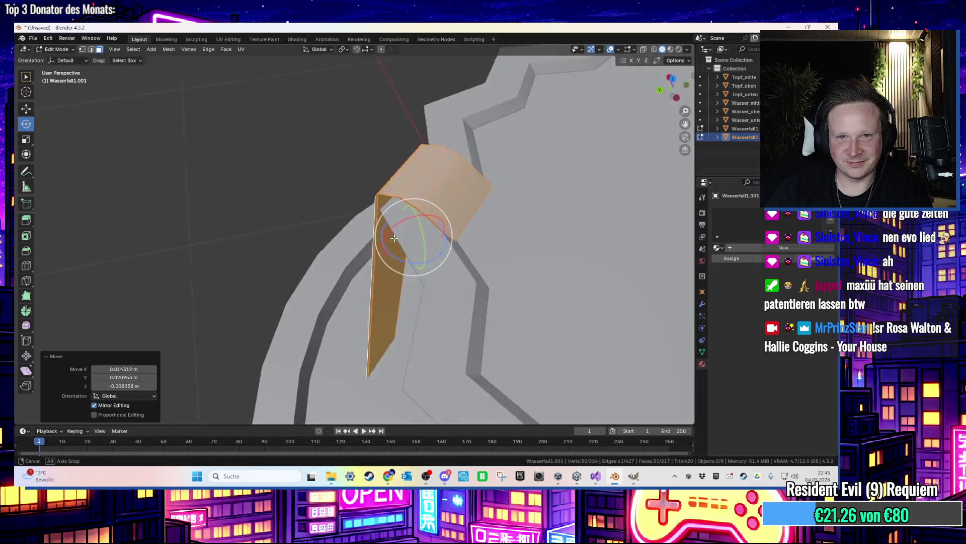
key("g")
left_click(394, 240)
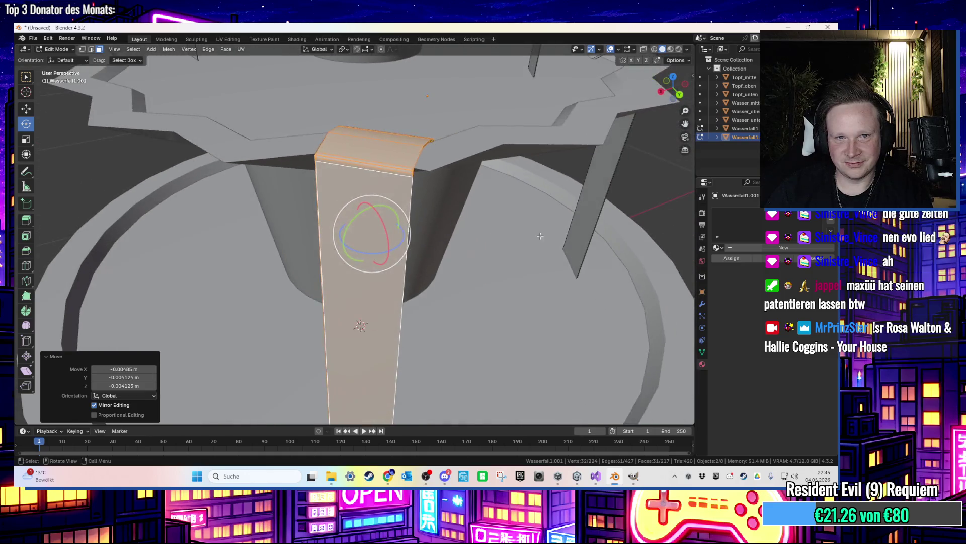
Deselect everything and frame the whole fountain with both tiers' waterfall strips
scroll(493, 226, "down", 5)
key("alt+a")
mouse_move(626, 279)
left_mouse_down()
mouse_move(496, 242)
mouse_move(567, 242)
mouse_move(518, 252)
mouse_move(571, 254)
left_mouse_up()
key("Home")
scroll(296, 213, "up", 4)
Export the fountain as BrunnenDach.fbx and rename the new strip Wasserfall2
left_click(31, 39)
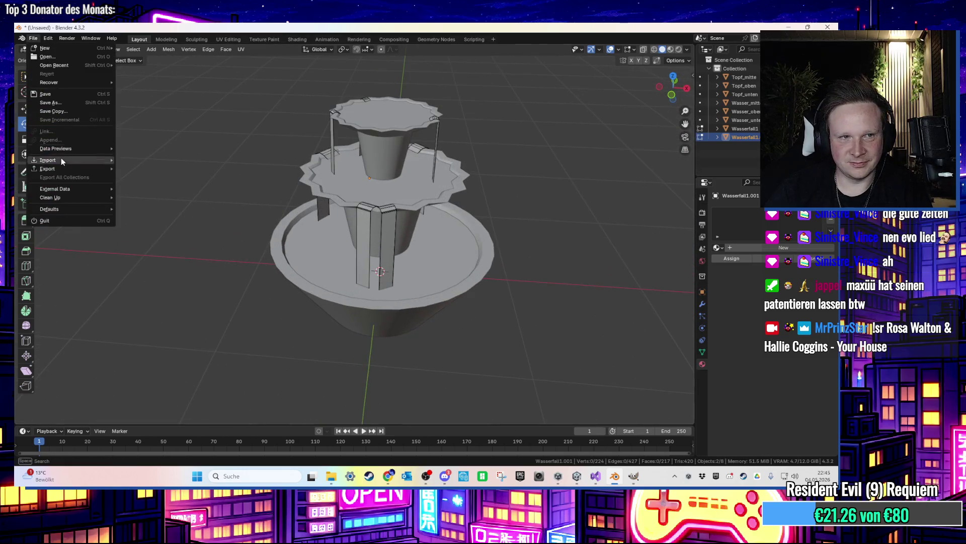
mouse_move(62, 170)
left_click(212, 252)
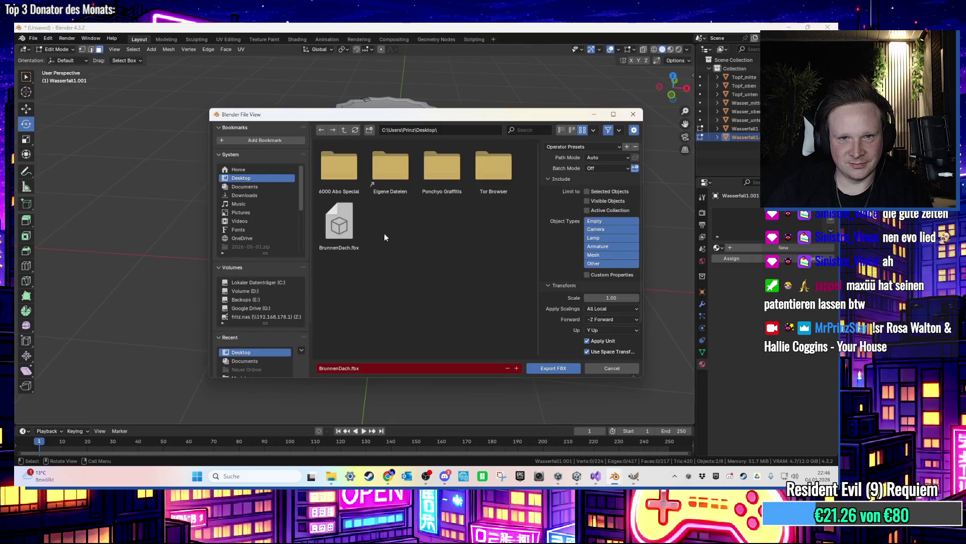
double_click(326, 218)
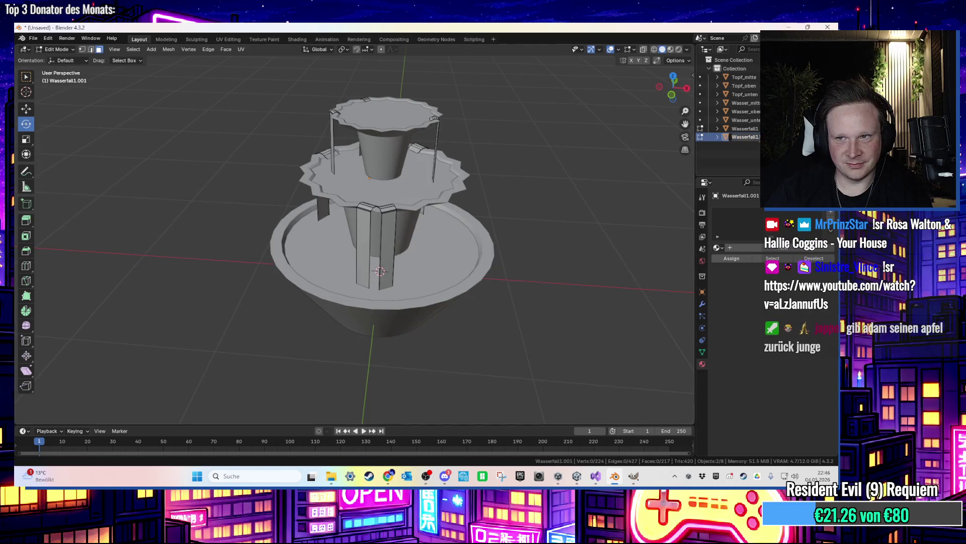
type("2")
key("Return")
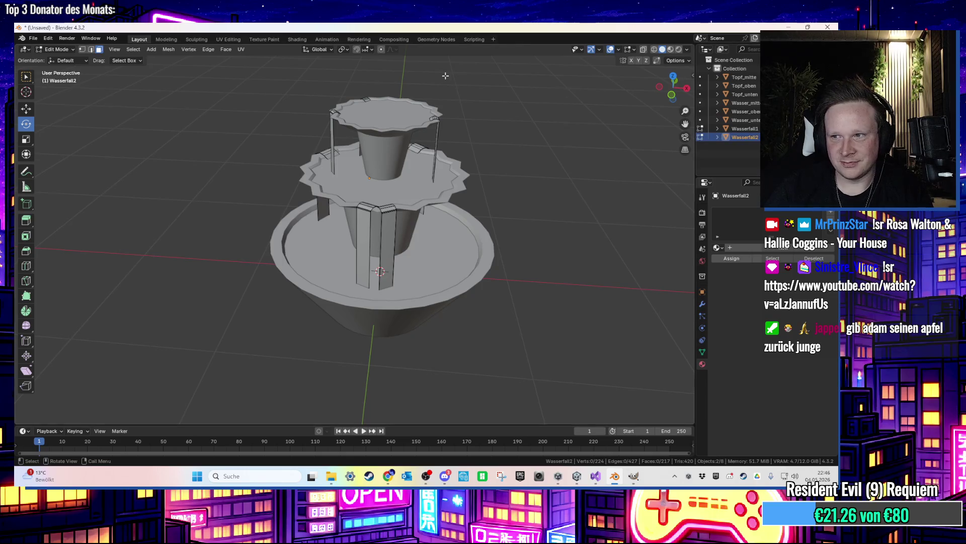
Re-export the fountain as FBX so it includes the renamed Wasserfall2 strip
left_click(31, 39)
left_click(42, 40)
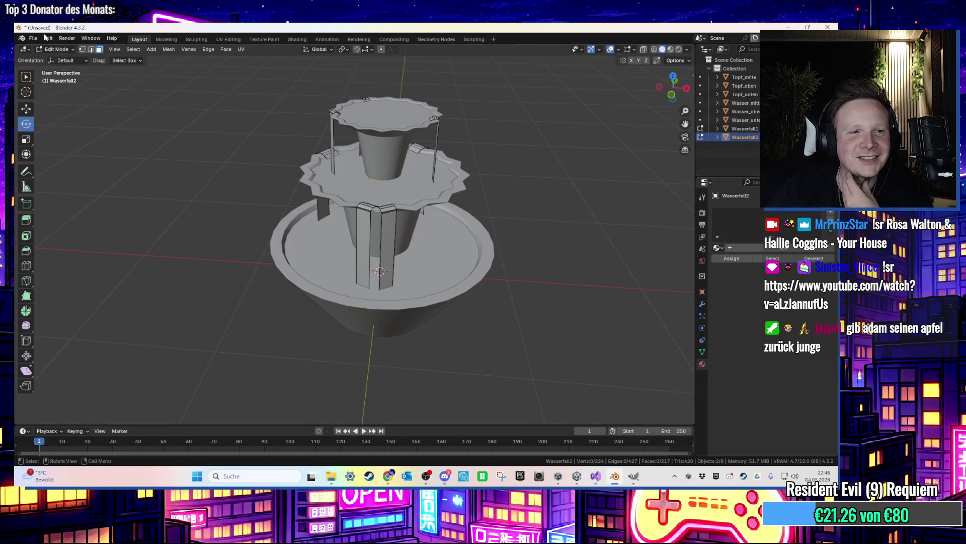
left_click(34, 40)
mouse_move(71, 169)
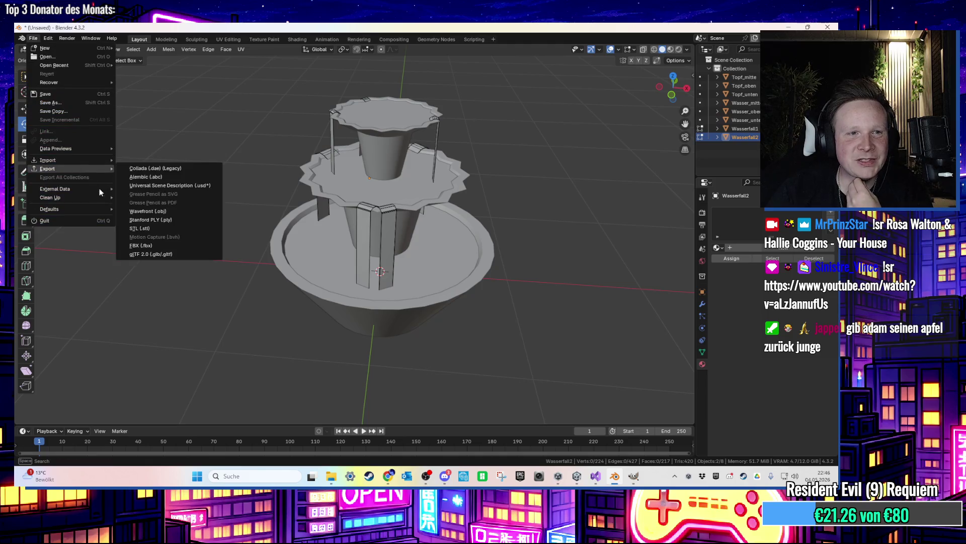
left_click(145, 246)
left_click(552, 368)
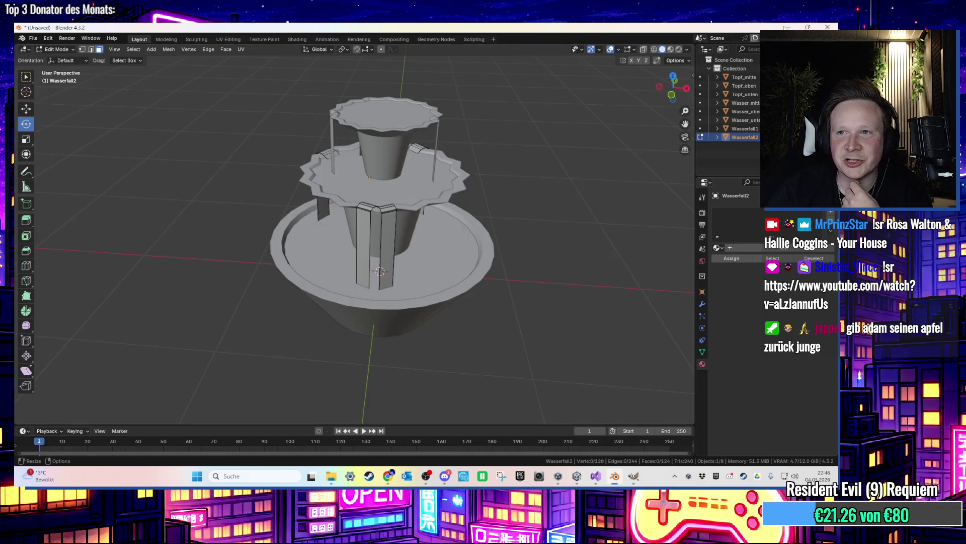
key("alt+Tab")
Expand BrunnenDach and apply the Easy Water ohne Tiefe material to Wasserfall1
mouse_move(332, 475)
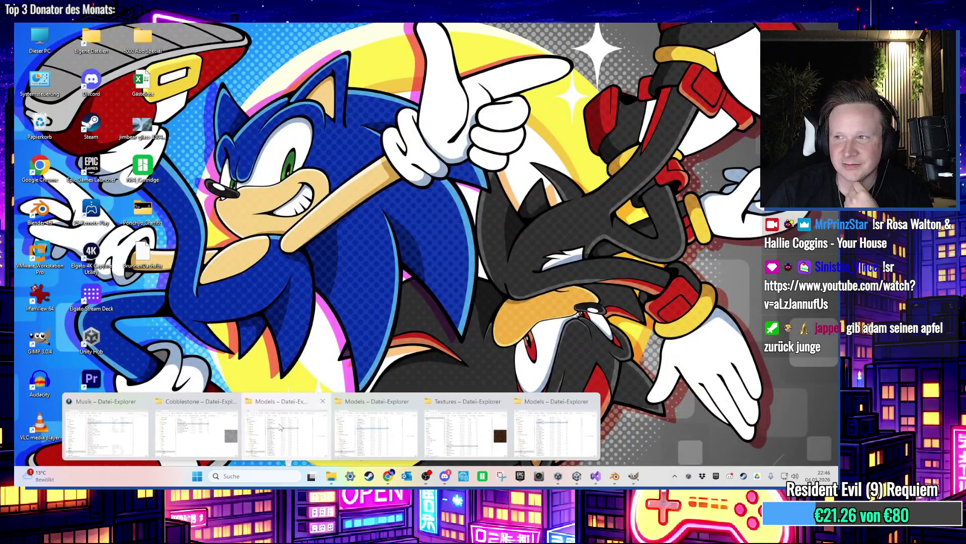
left_click(202, 420)
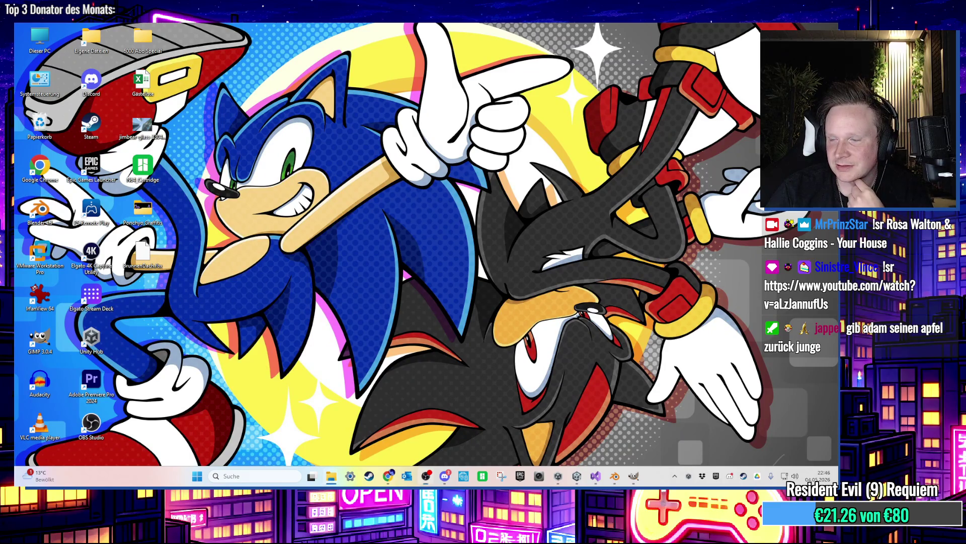
left_click(577, 476)
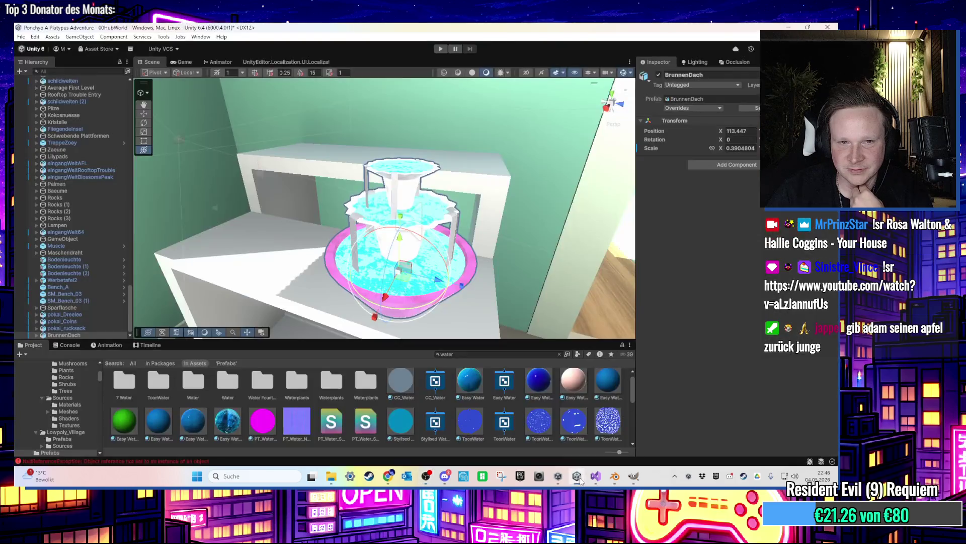
scroll(400, 274, "up", 5)
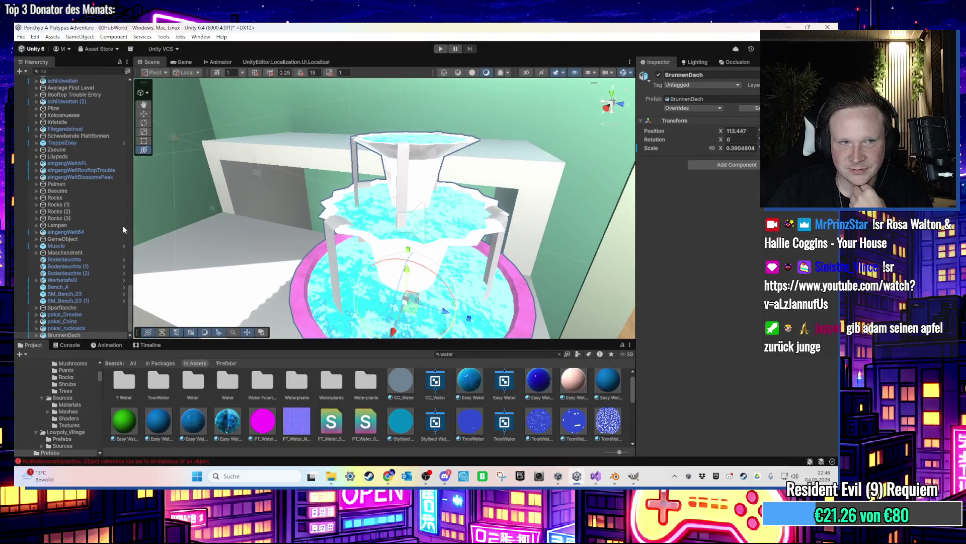
left_click(36, 334)
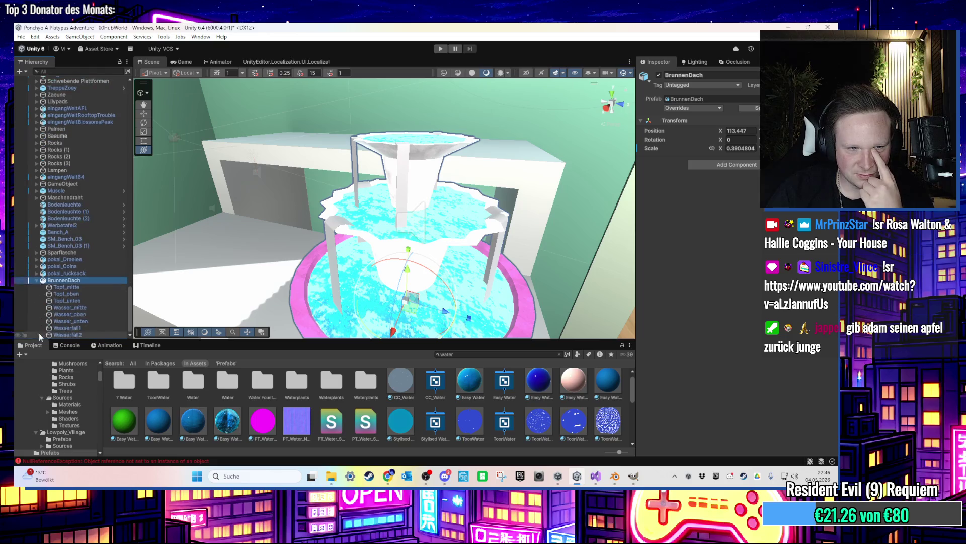
left_click(92, 328)
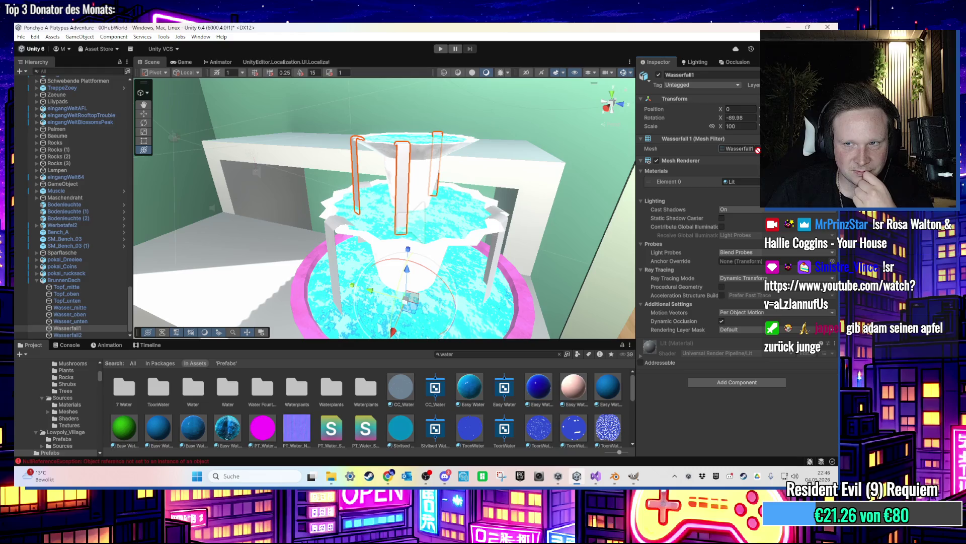
left_click_drag(750, 183, 750, 183)
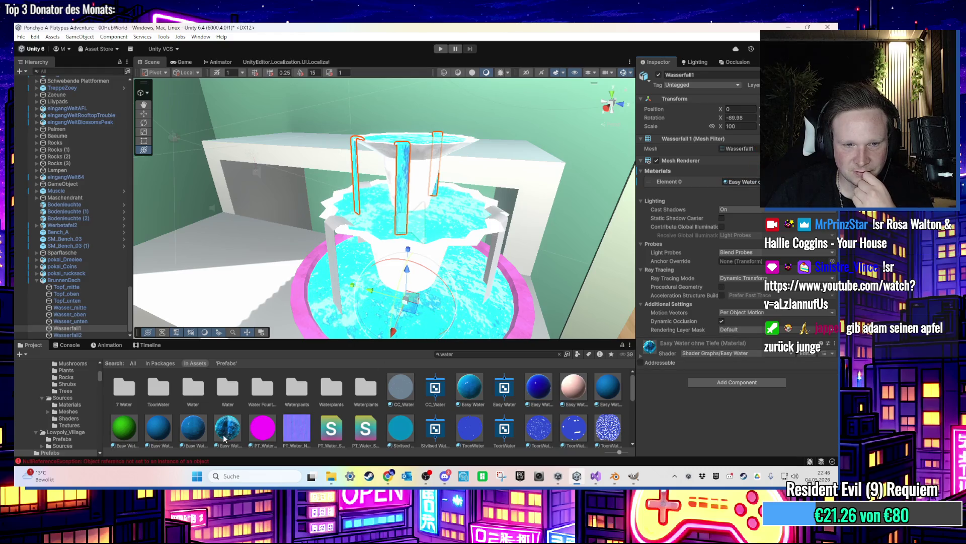
Apply the same Easy Water ohne Tiefe material to the Wasserfall2 strip
left_click(74, 334)
scroll(276, 440, "down", 1)
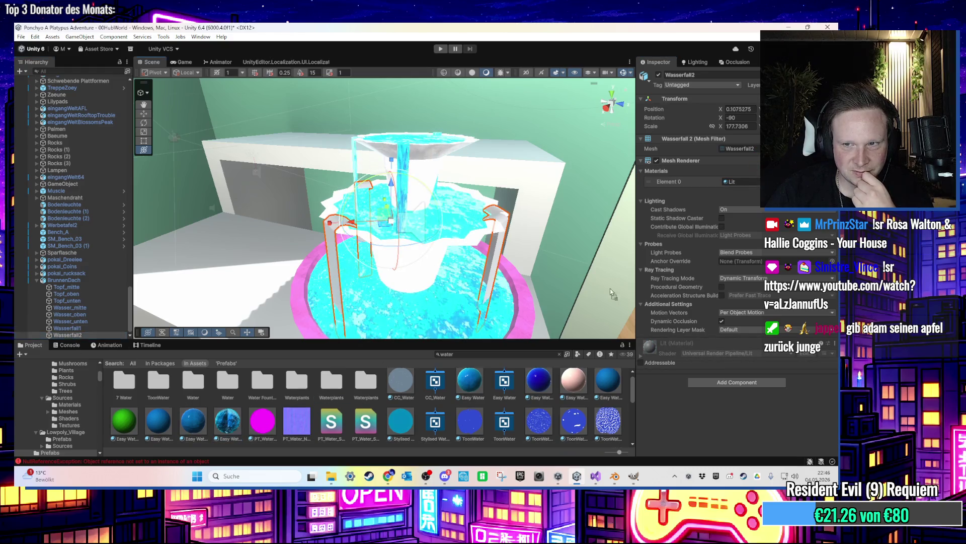
left_click_drag(750, 177, 744, 182)
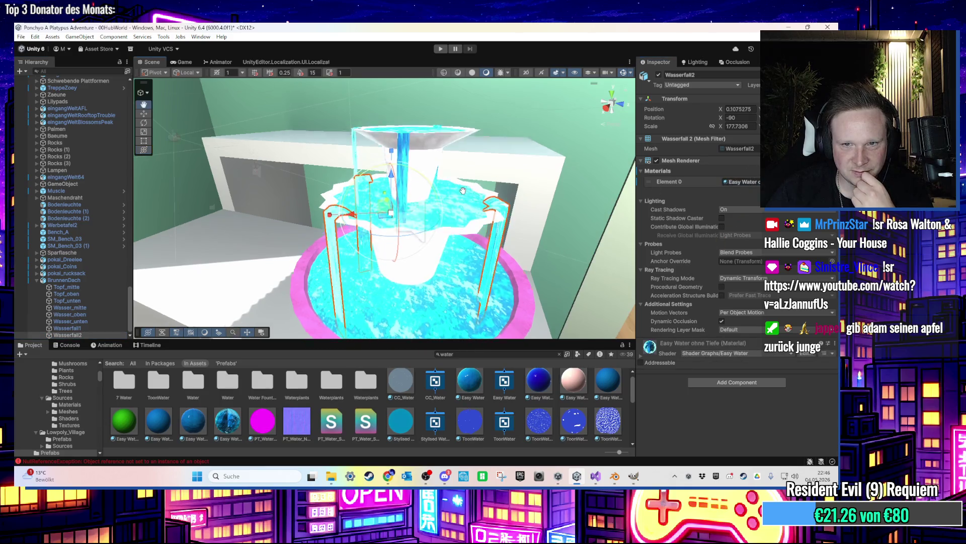
scroll(483, 145, "up", 3)
scroll(484, 145, "down", 3)
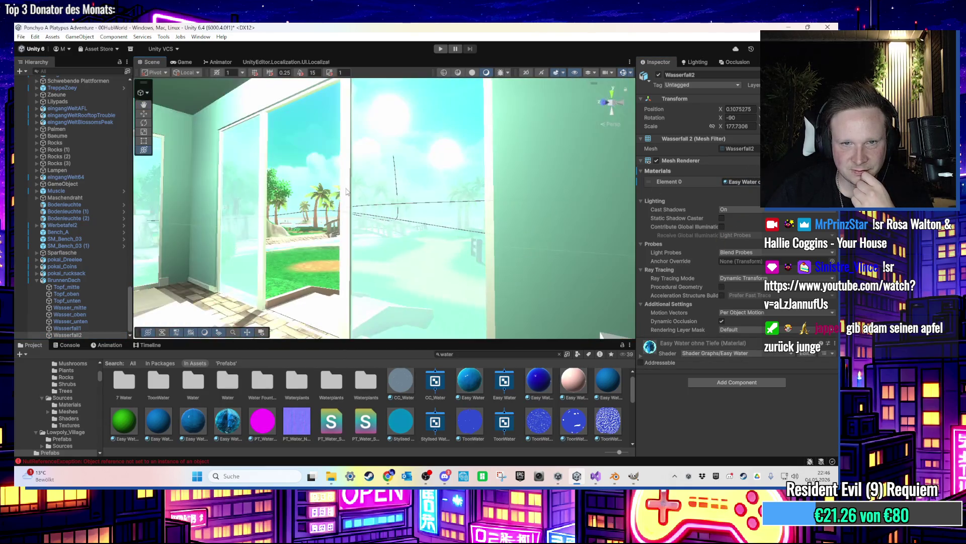
left_click(553, 201)
Orbit the Scene view in close to the fountain, then enter Play mode
mouse_move(478, 217)
left_mouse_down()
mouse_move(469, 242)
mouse_move(490, 275)
mouse_move(523, 224)
mouse_move(472, 261)
left_mouse_up()
mouse_move(525, 294)
left_mouse_down()
mouse_move(361, 217)
mouse_move(402, 222)
mouse_move(425, 263)
mouse_move(466, 201)
left_mouse_up()
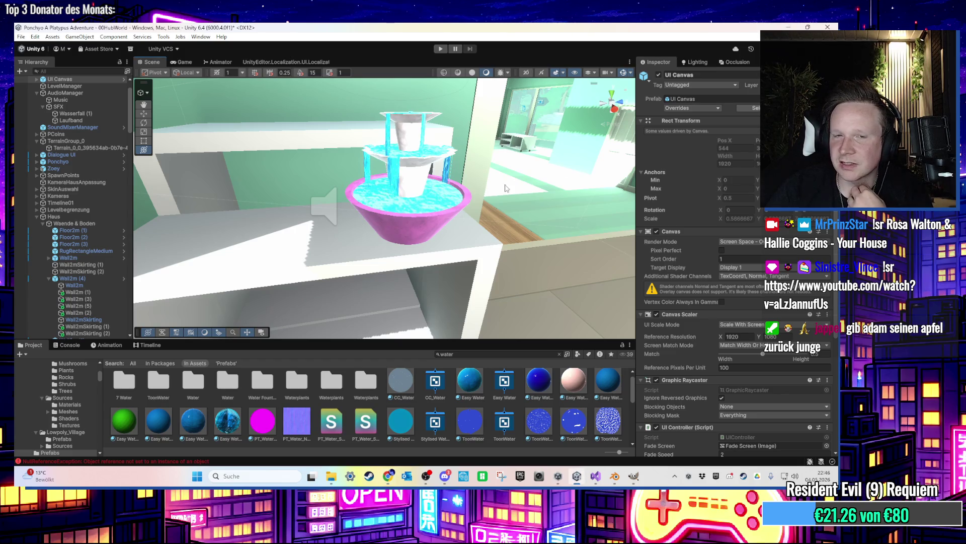
mouse_move(473, 201)
left_mouse_down()
mouse_move(477, 193)
mouse_move(425, 148)
left_mouse_up()
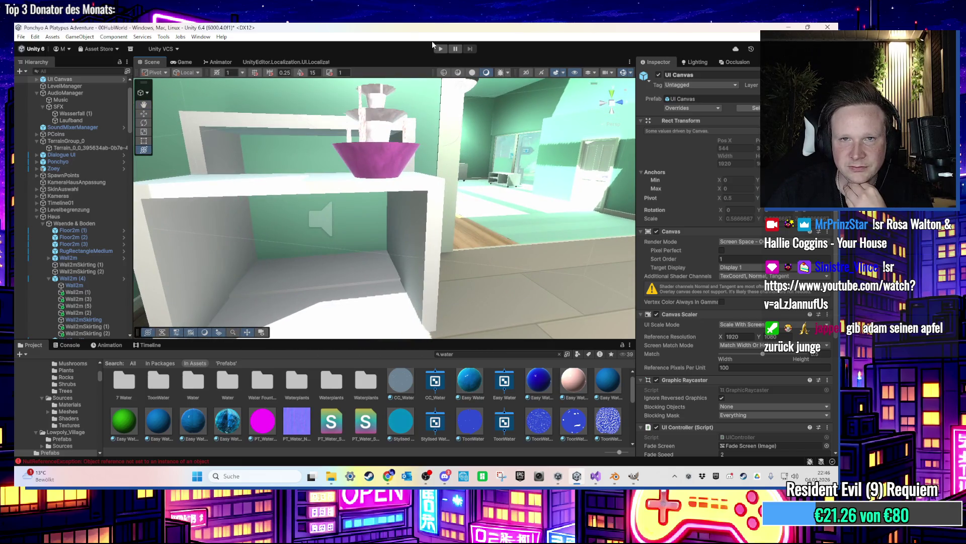
left_click(439, 49)
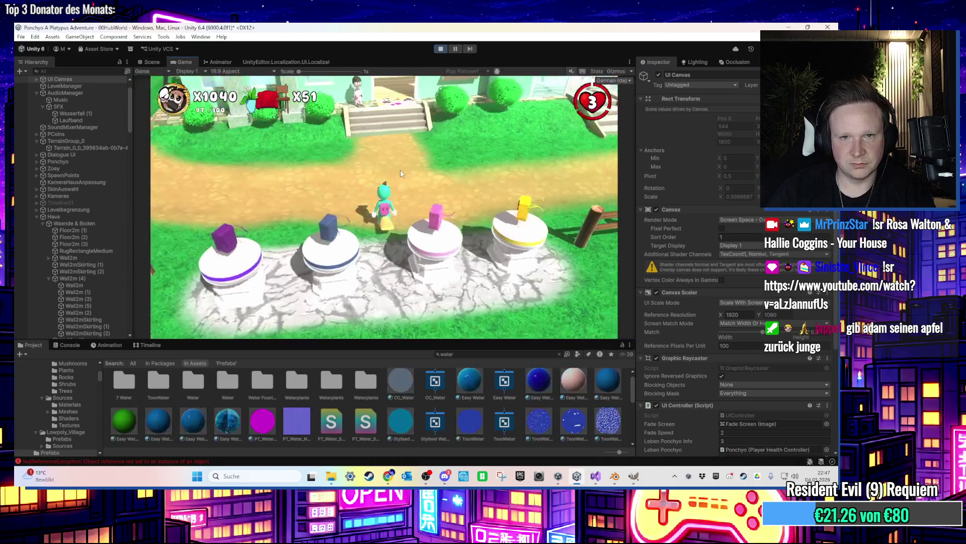
Walk the character past the fountain on the counter and on into the bathtub area
key("w")
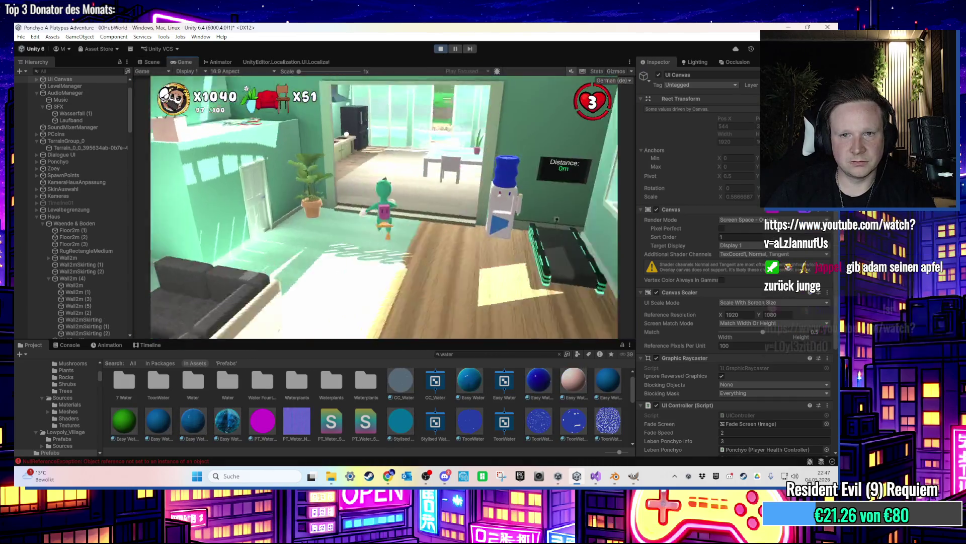
key("w")
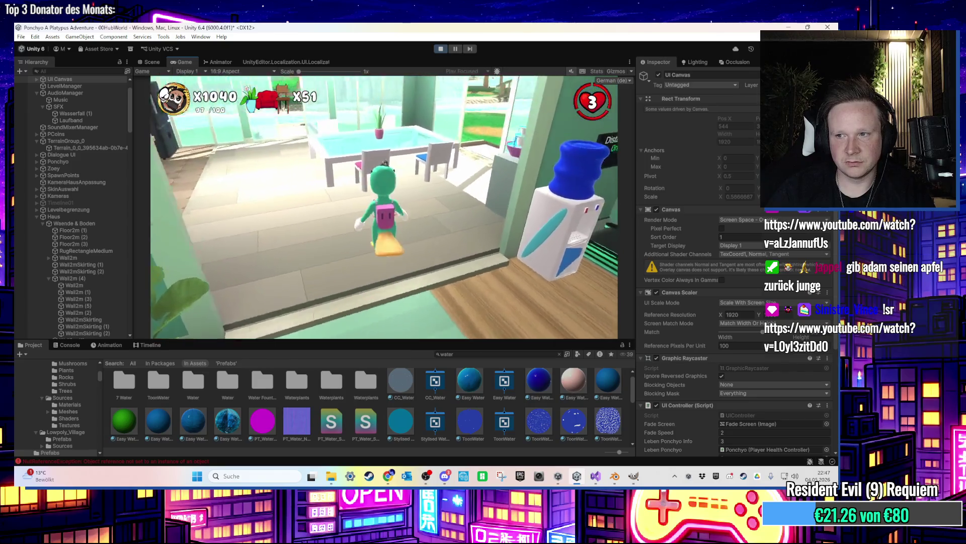
key("w")
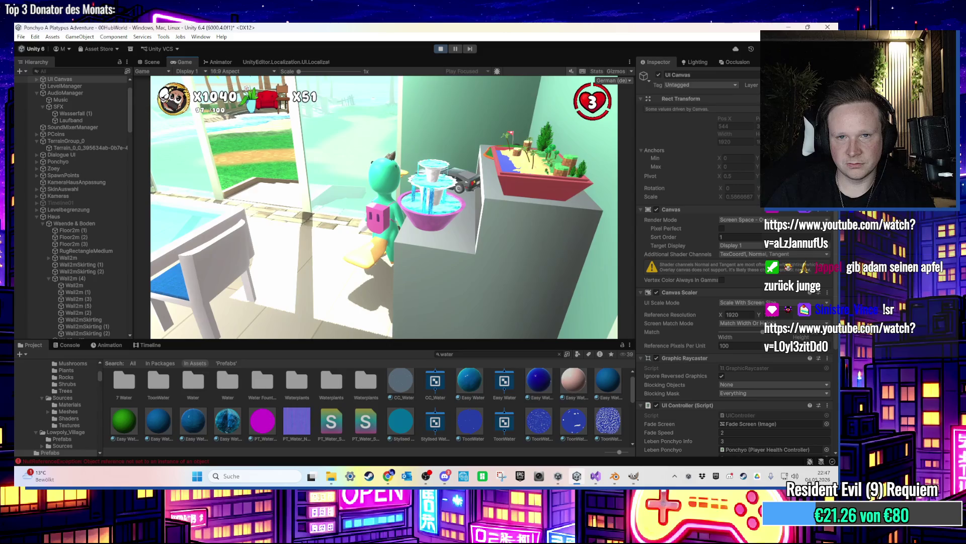
key("w")
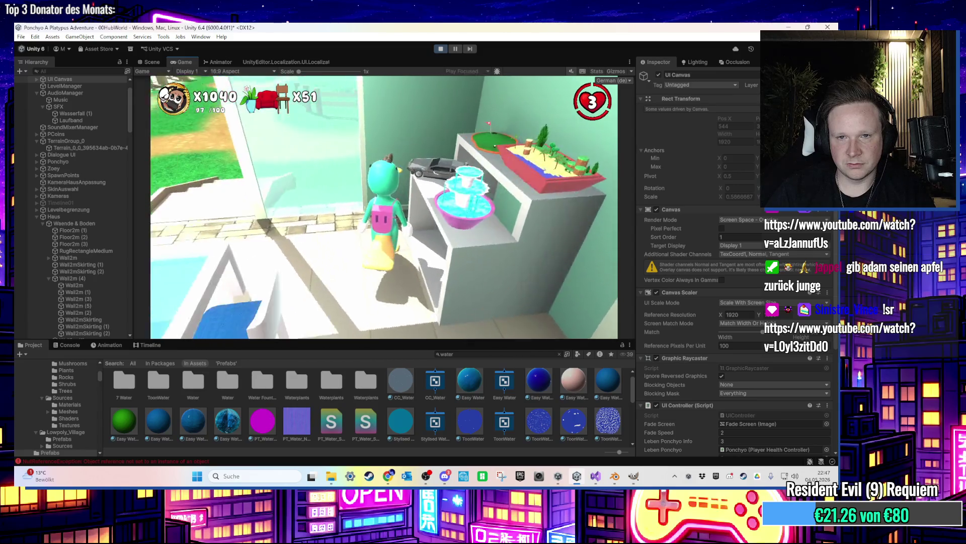
key("w")
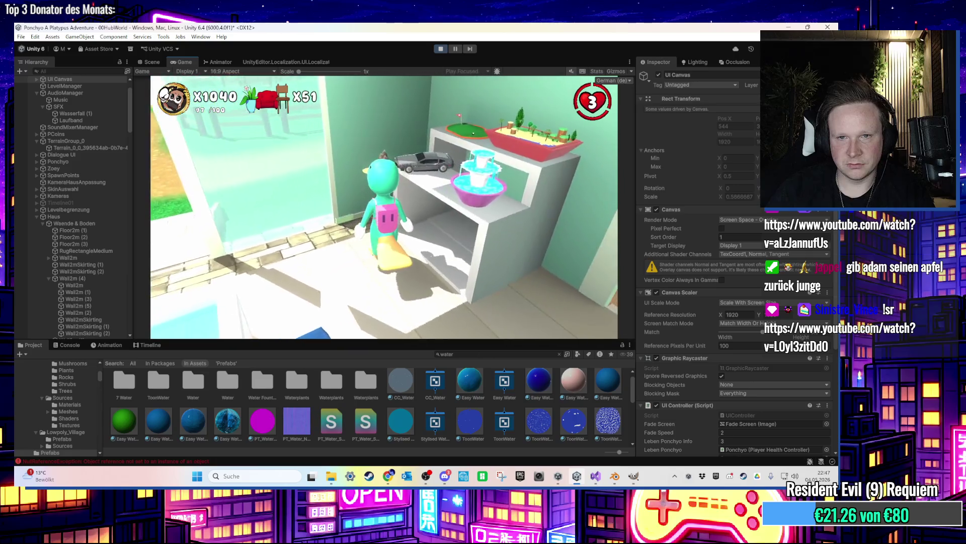
key("w")
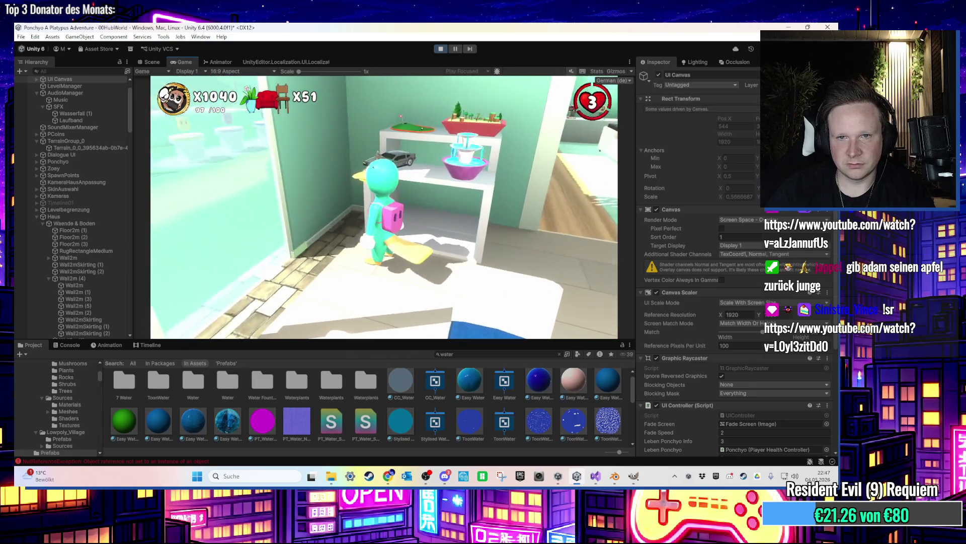
key("w")
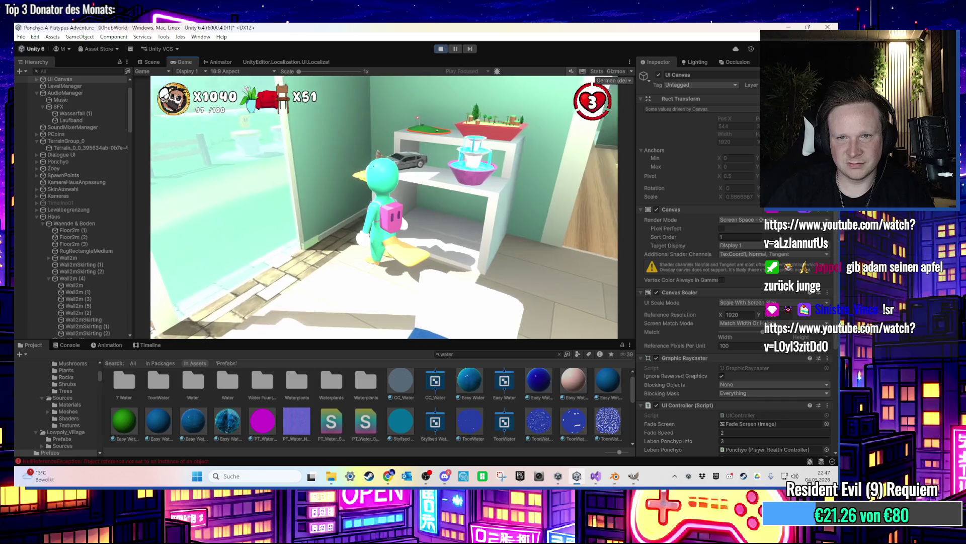
key("w")
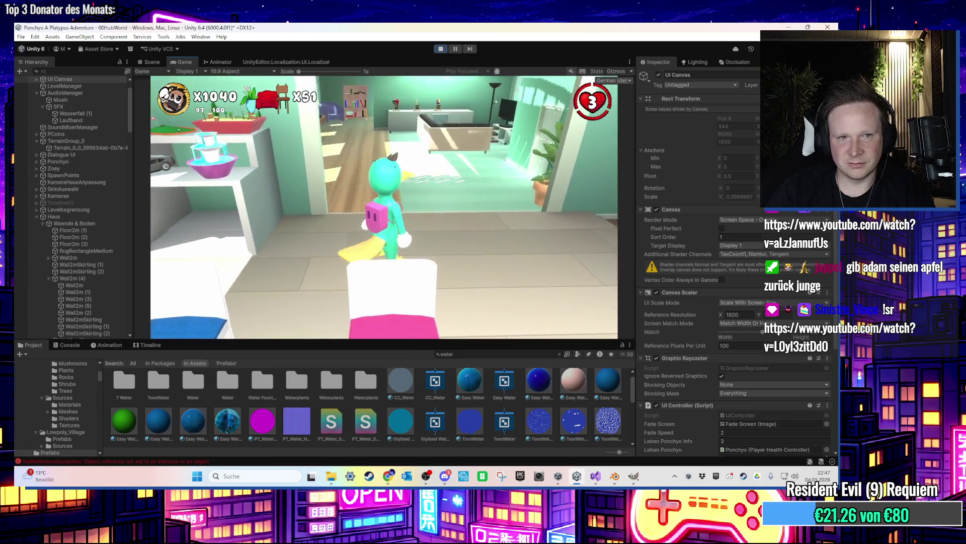
key("w")
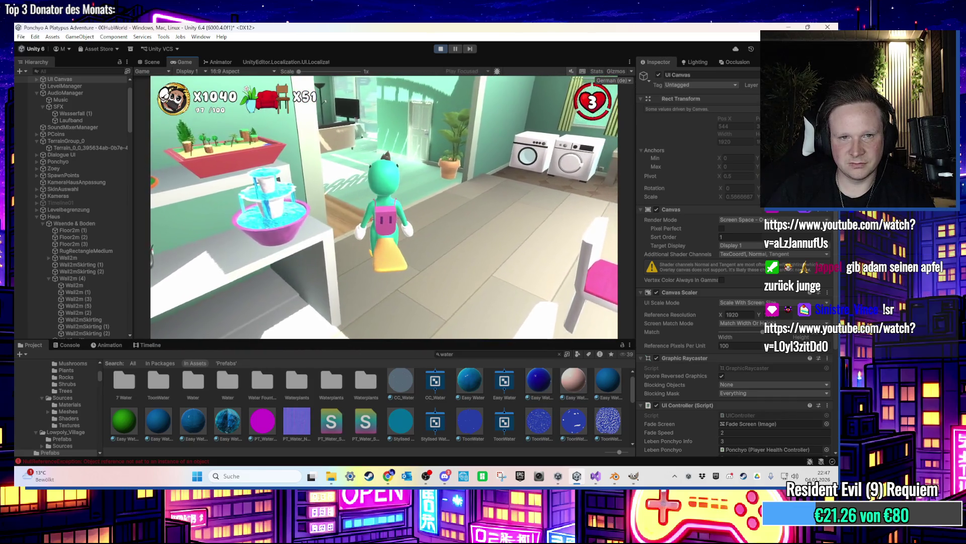
key("w")
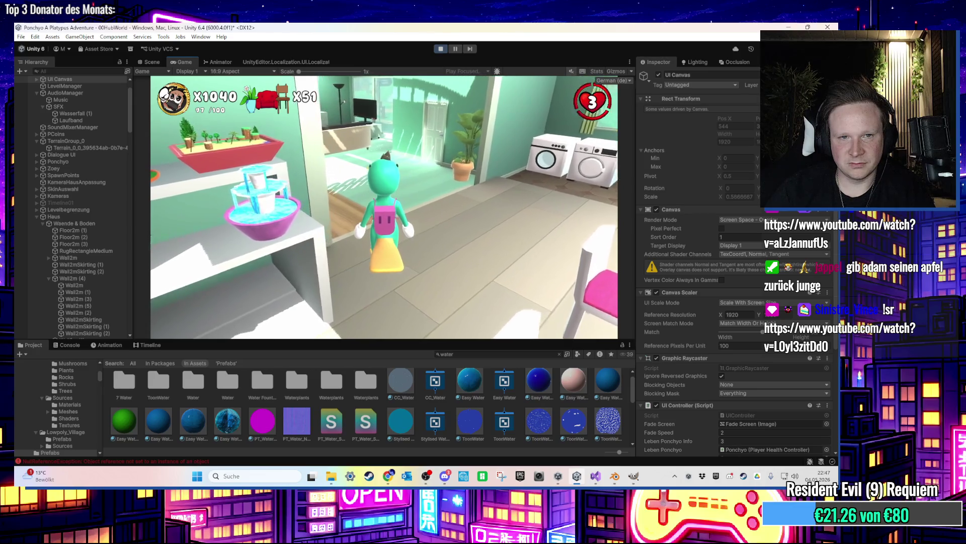
key("s")
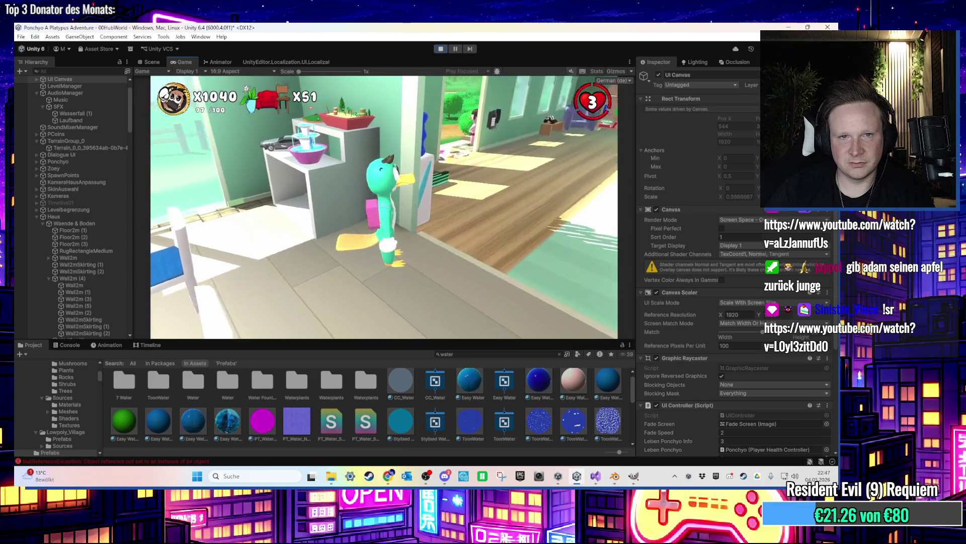
key("s")
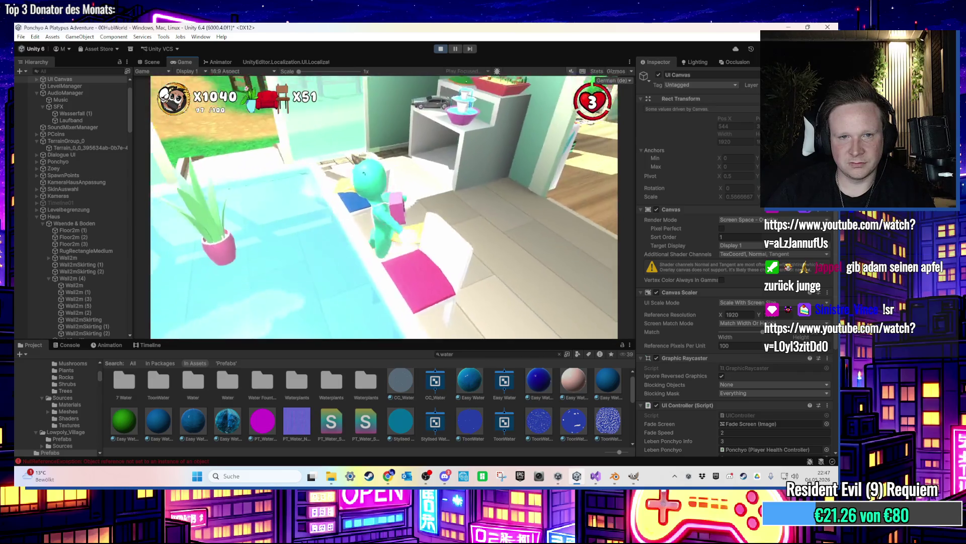
key("w")
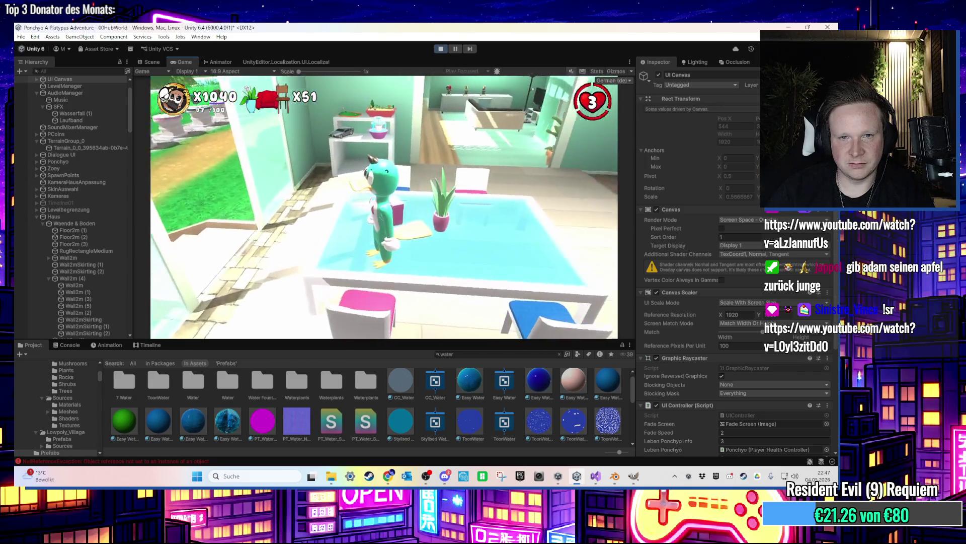
key("super")
Stop the game and find the Glastisch table by searching the Hierarchy for 'glas'
left_click(441, 49)
scroll(306, 144, "down", 2)
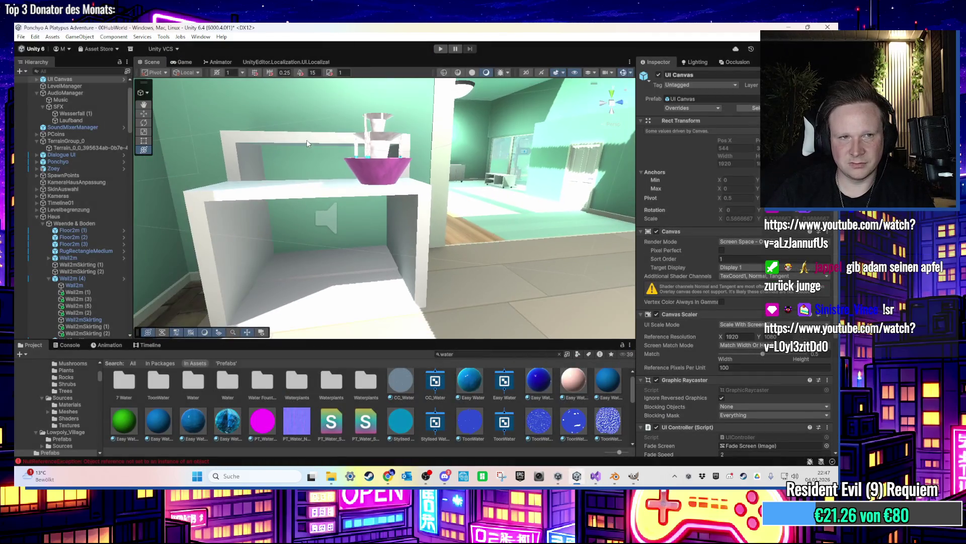
left_click(92, 72)
type("glas")
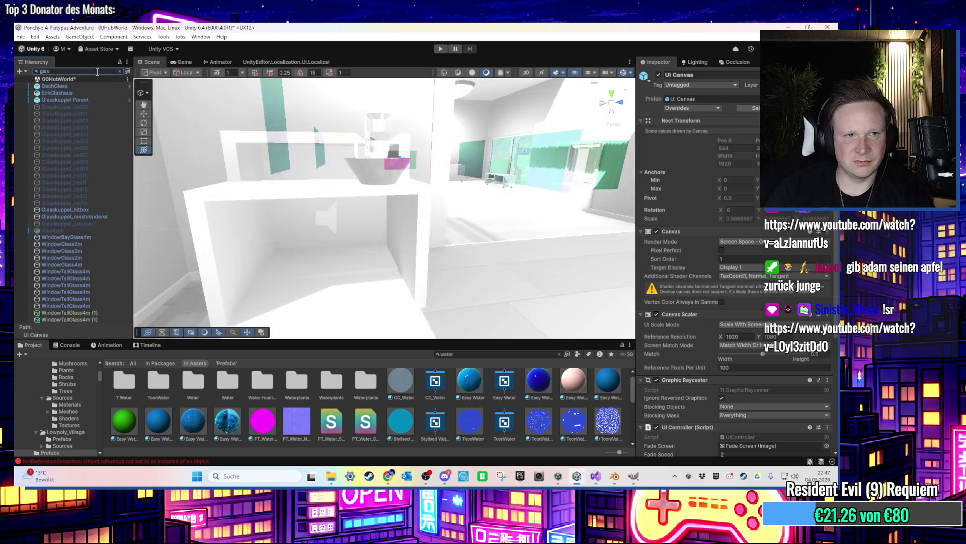
left_click(84, 101)
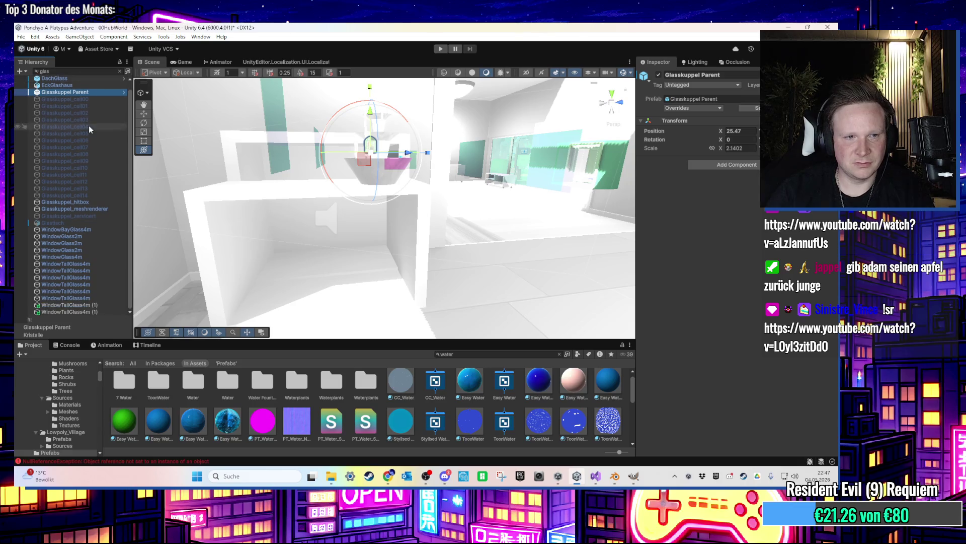
left_click(68, 231)
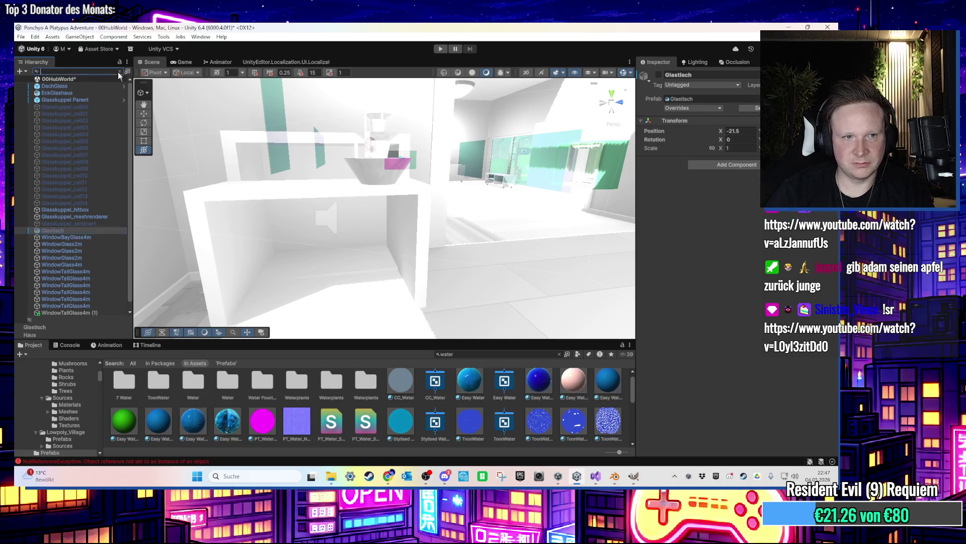
Select Glastisch together with its child objects and set their tag to Breakable
left_click(119, 71)
left_click(42, 235)
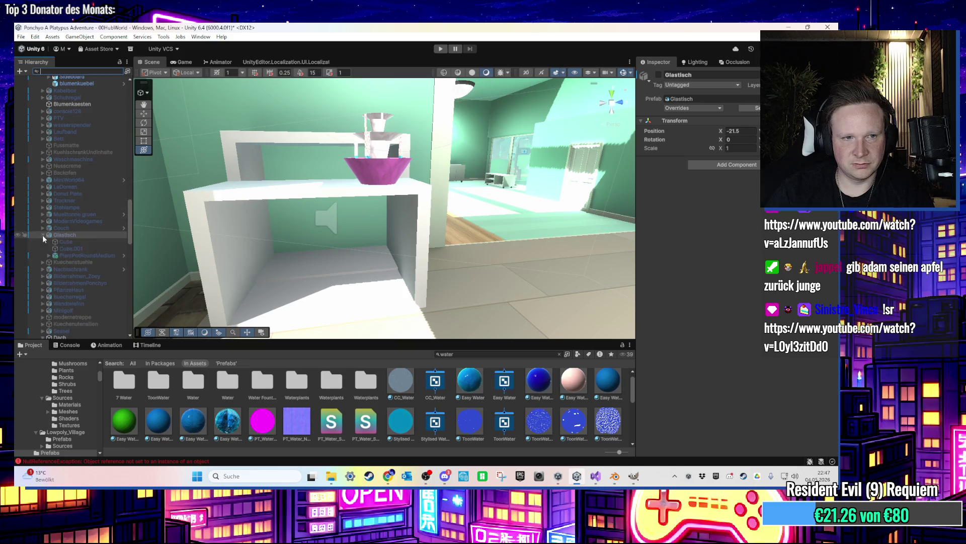
left_click(76, 255, "shift")
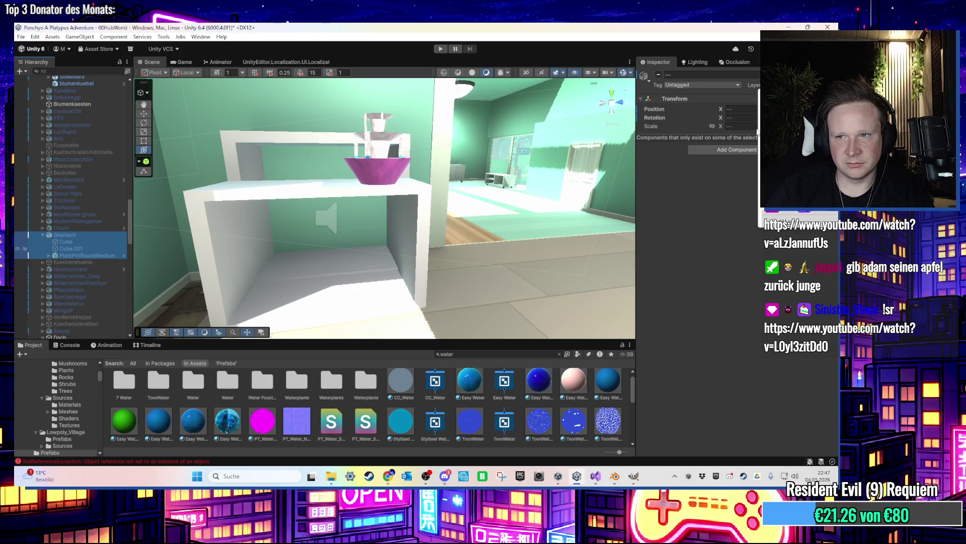
left_click(715, 85)
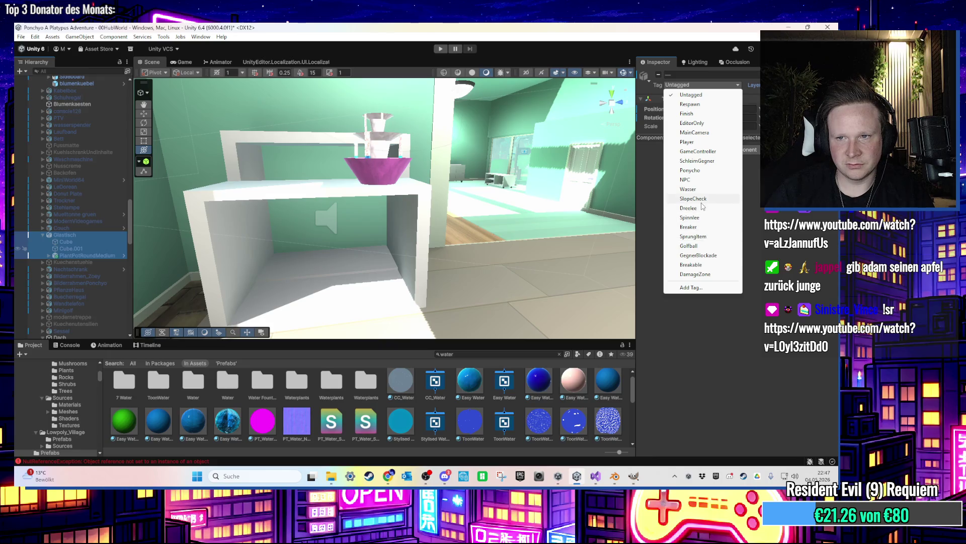
left_click(709, 264)
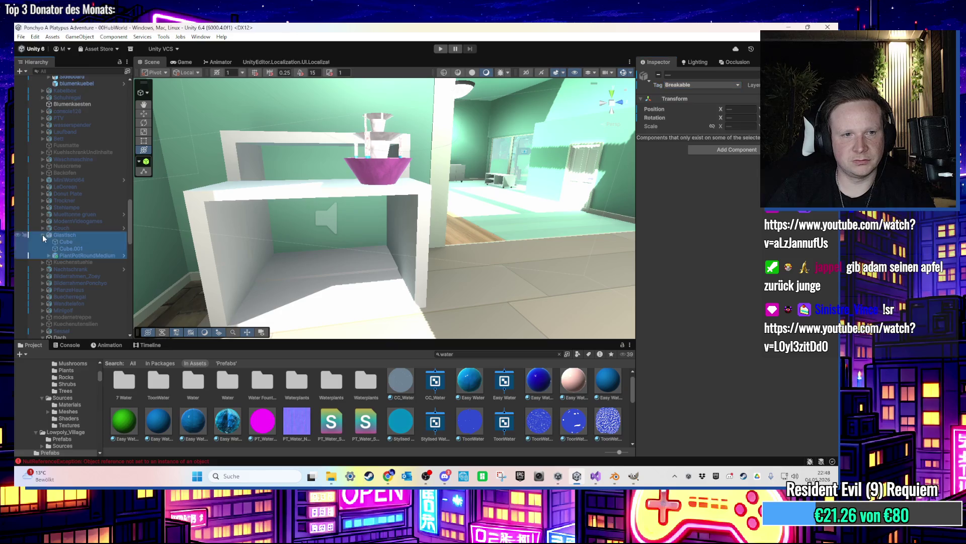
left_click(42, 235)
mouse_move(303, 186)
left_mouse_down()
mouse_move(302, 204)
mouse_move(381, 230)
left_mouse_up()
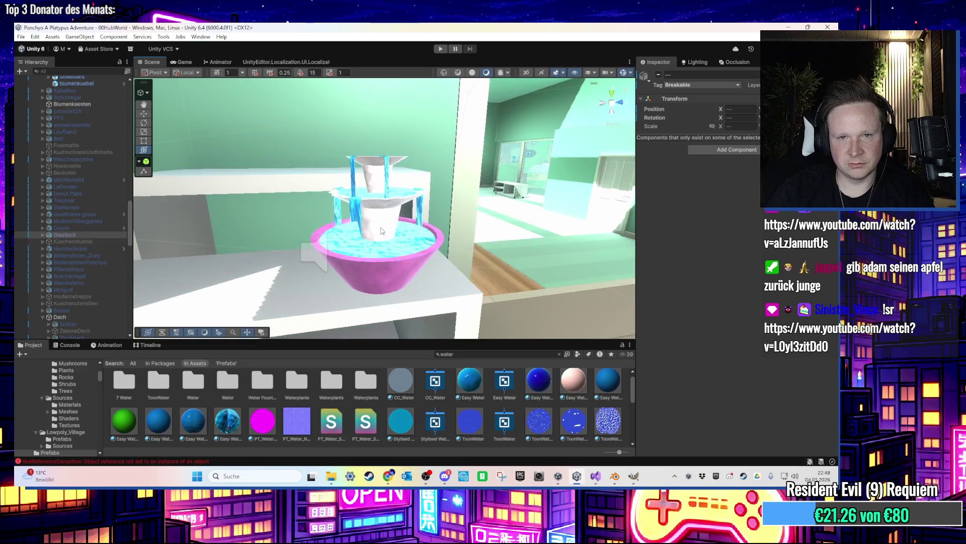
Frame the fountain and rename BrunnenDach to Brunnen in the Hierarchy
left_click(381, 230)
key("f")
right_click(80, 333)
left_click(123, 153)
key("End")
key("Return")
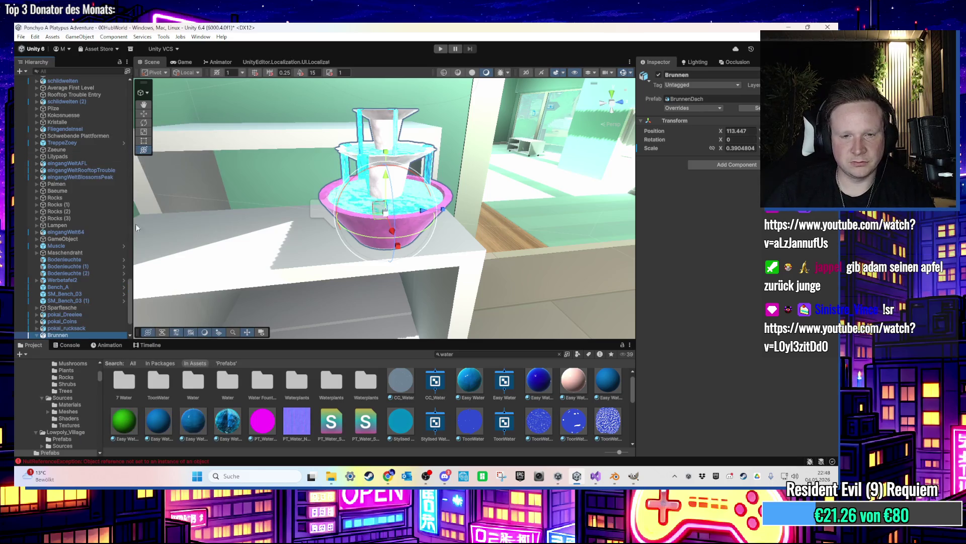
Select LevelManager and, in Visual Studio, select the muelltonne if-block in HubWorldDekoCheck
scroll(125, 219, "up", 10)
left_click_drag(131, 281, 137, 276)
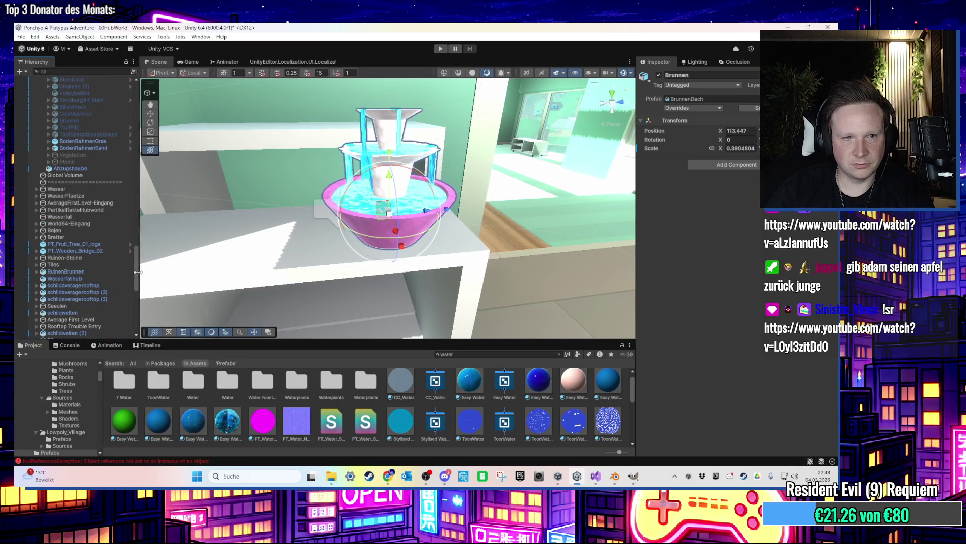
scroll(132, 160, "up", 10)
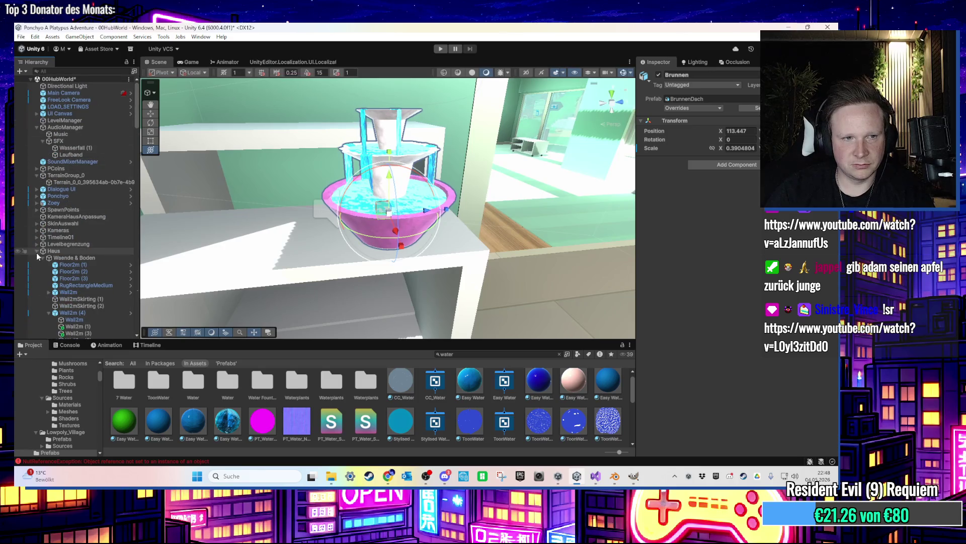
left_click(37, 252)
left_click(64, 120)
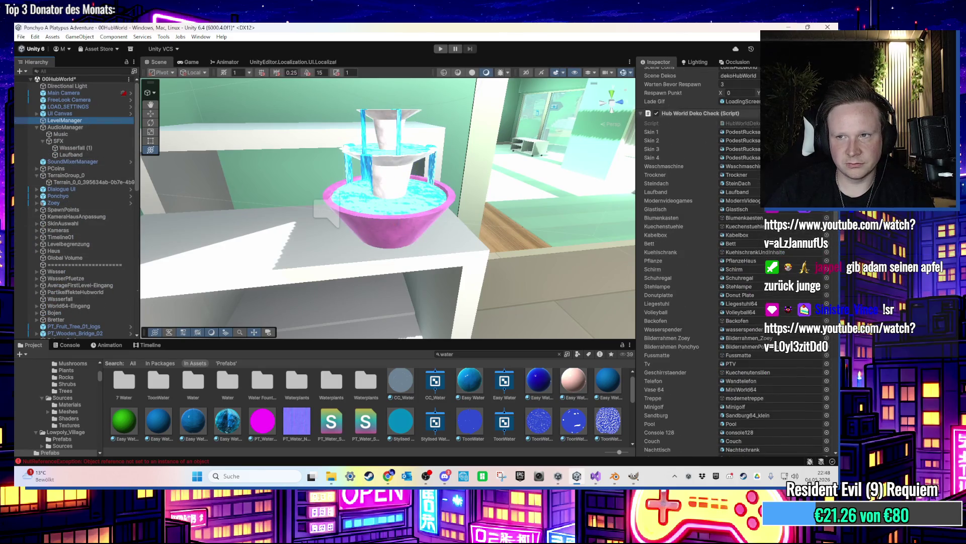
key("alt+Tab")
mouse_move(207, 266)
left_mouse_down()
mouse_move(56, 258)
mouse_move(55, 245)
left_mouse_up()
key("ctrl+c")
left_click(157, 276)
Duplicate the muelltonne if-block, change it to brunnenID and brunnen, and save
key("Return")
key("Return")
key("ctrl+v")
double_click(213, 290)
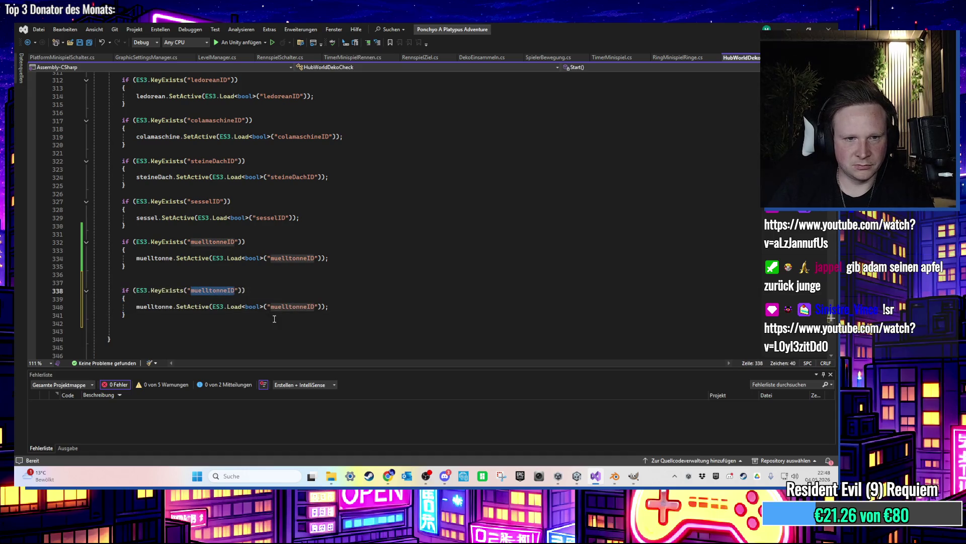
type("brun")
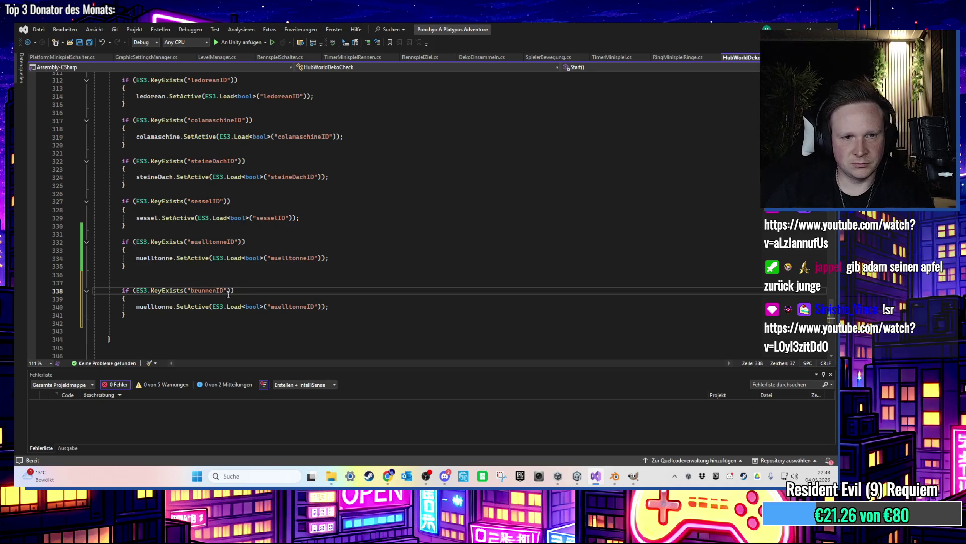
double_click(210, 290)
key("ctrl+c")
double_click(293, 306)
key("ctrl+v")
left_click(150, 301)
double_click(150, 306)
type("brunnen")
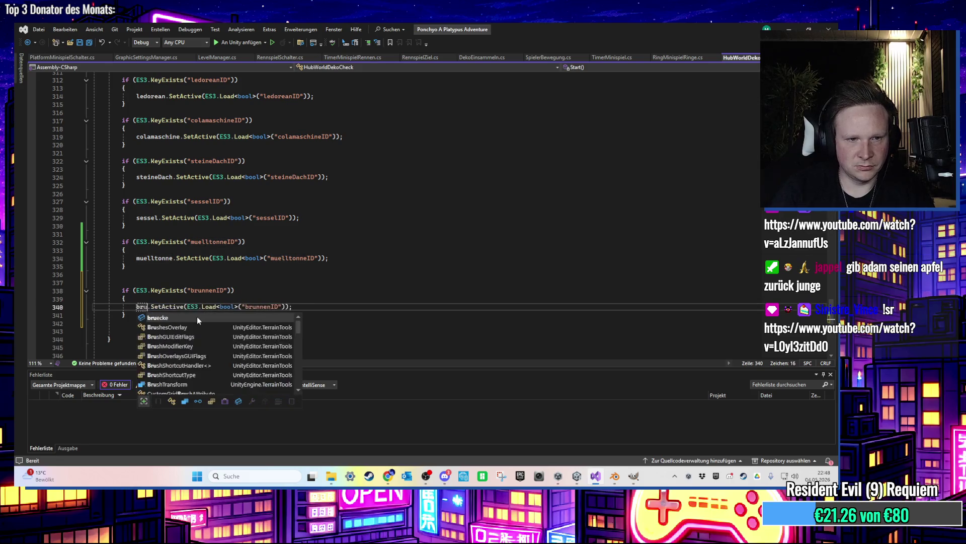
key("ctrl+s")
Declare 'public GameObject brunnen;' below the muelltonne field
scroll(282, 280, "up", 20)
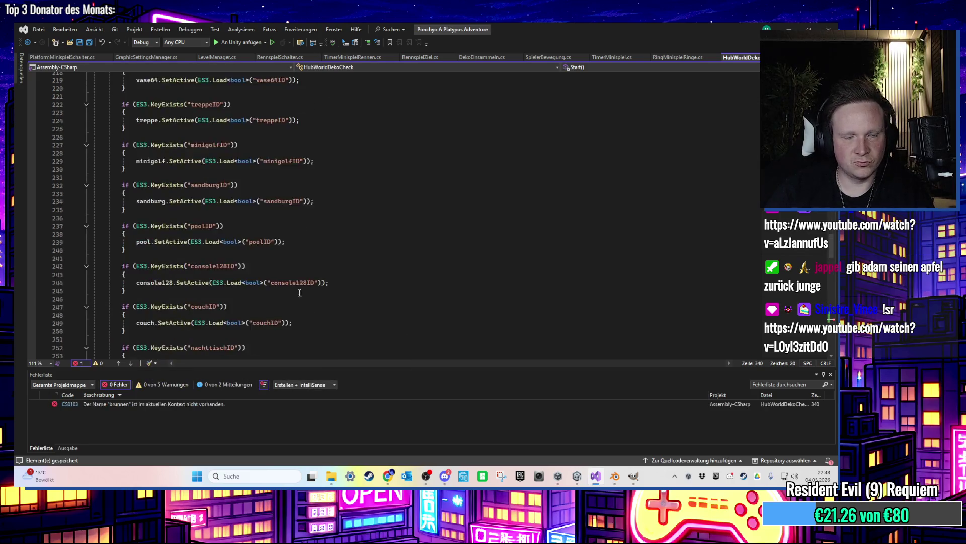
scroll(283, 280, "up", 20)
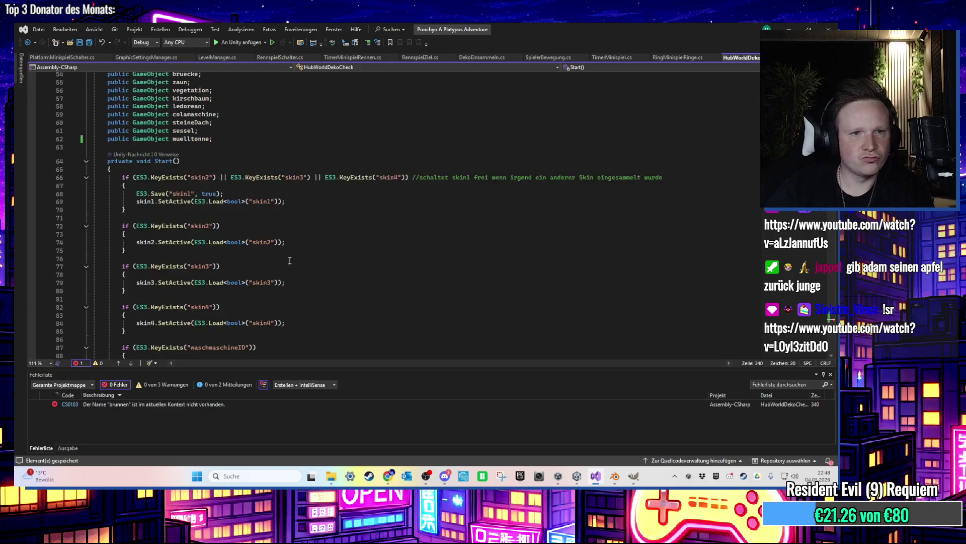
scroll(217, 291, "up", 1)
left_click(221, 260)
key("Return")
type("public GameObject brunnen;")
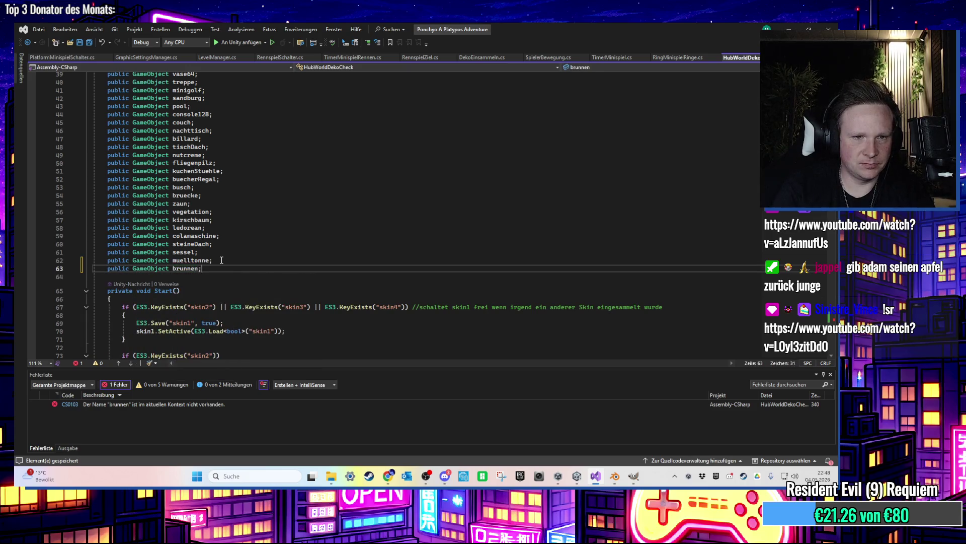
scroll(378, 241, "down", 14)
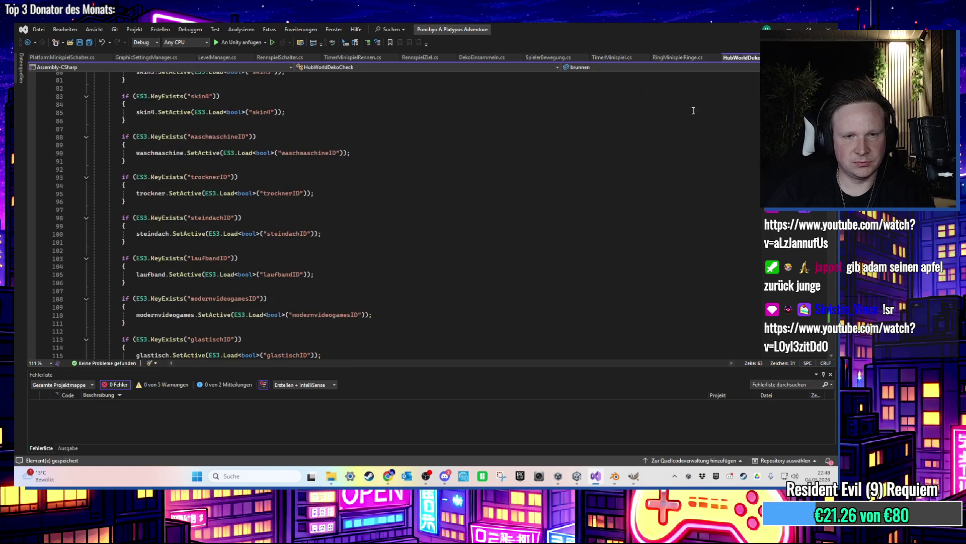
key("alt+Tab")
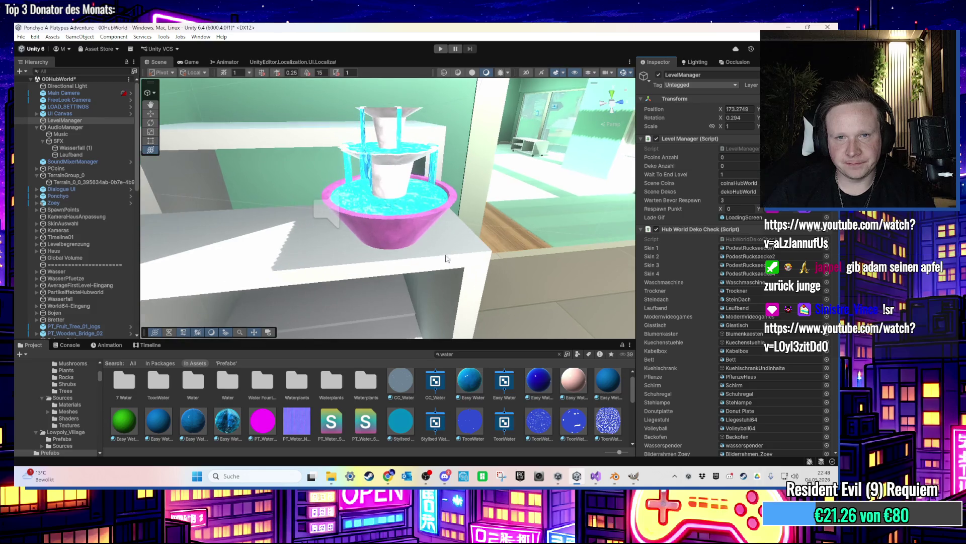
Reparent Brunnen into the Haus group and toggle it off, then back to active
left_click(426, 234)
scroll(66, 282, "down", 3)
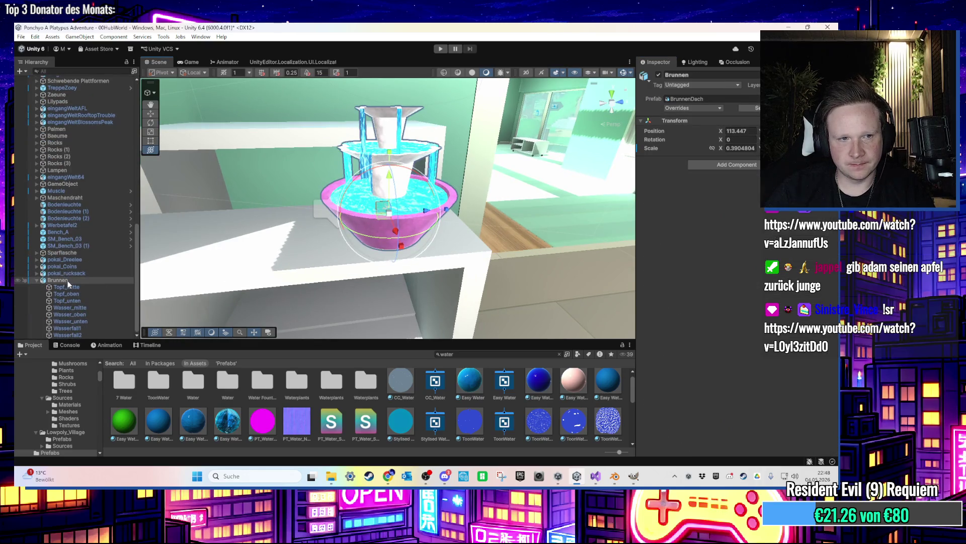
mouse_move(41, 280)
left_mouse_down()
mouse_move(56, 287)
mouse_move(76, 328)
mouse_move(96, 249)
mouse_move(103, 72)
mouse_move(109, 79)
mouse_move(79, 250)
mouse_move(95, 278)
left_mouse_up()
scroll(80, 281, "down", 1)
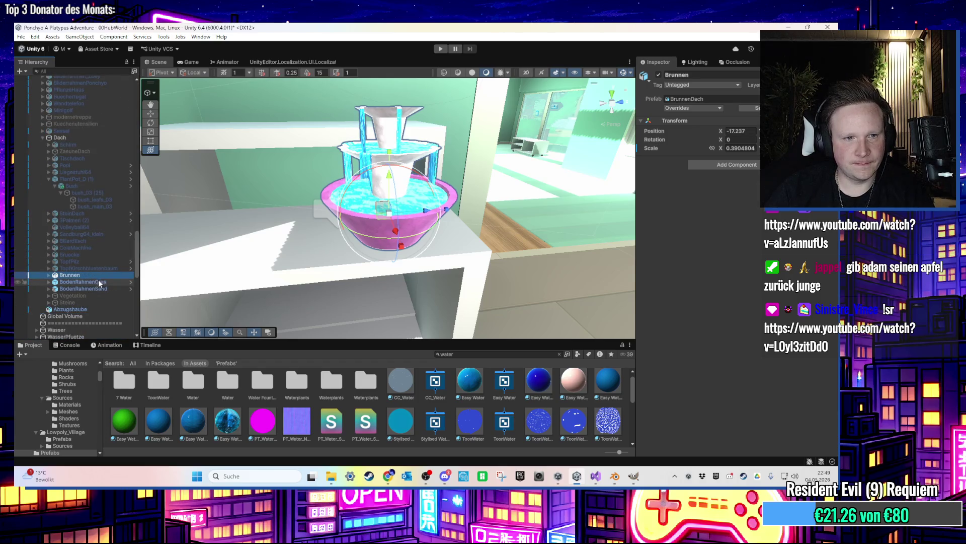
left_click(658, 75)
scroll(52, 164, "up", 3)
scroll(52, 163, "down", 2)
key("ctrl+z")
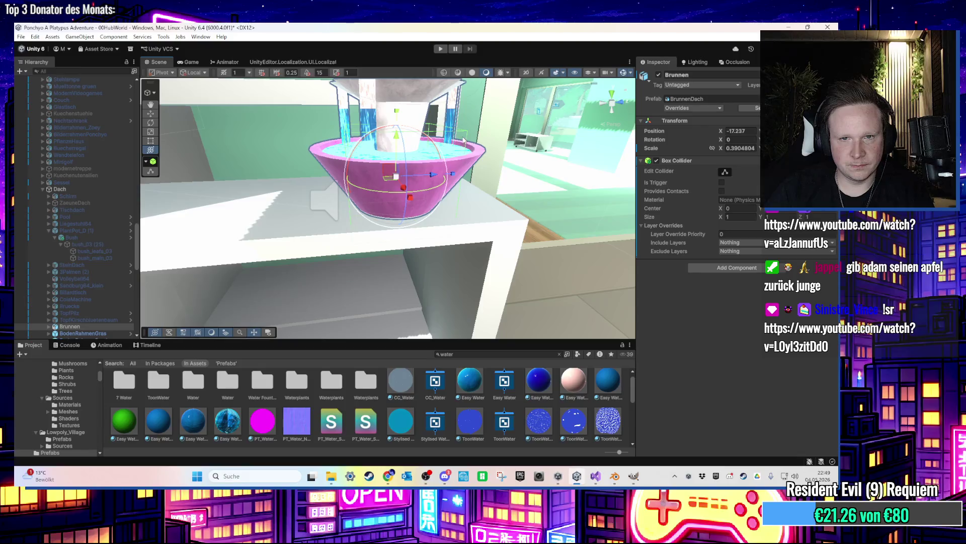
From a straight side view, widen the Brunnen box collider across the basin's depth
mouse_move(468, 169)
left_mouse_down()
mouse_move(564, 124)
mouse_move(534, 123)
left_mouse_up()
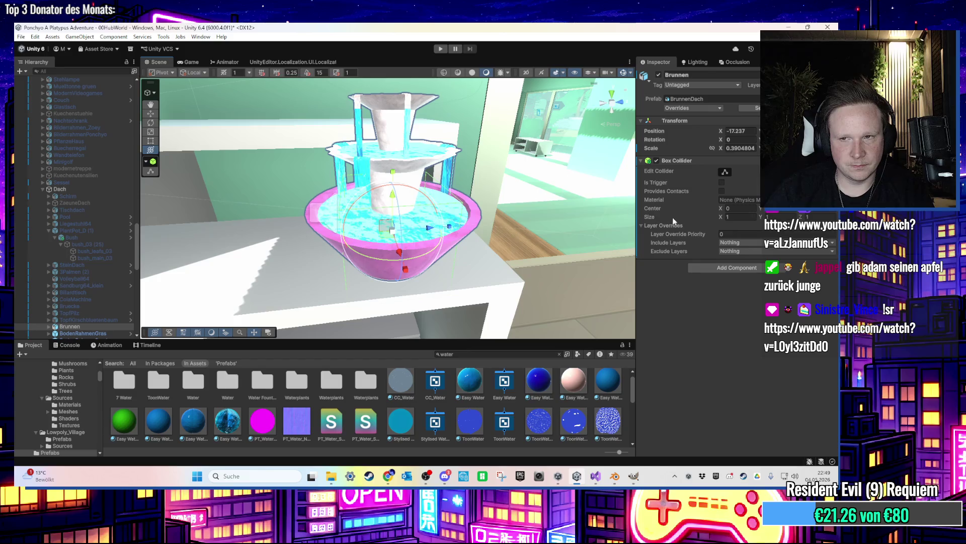
scroll(408, 195, "up", 1)
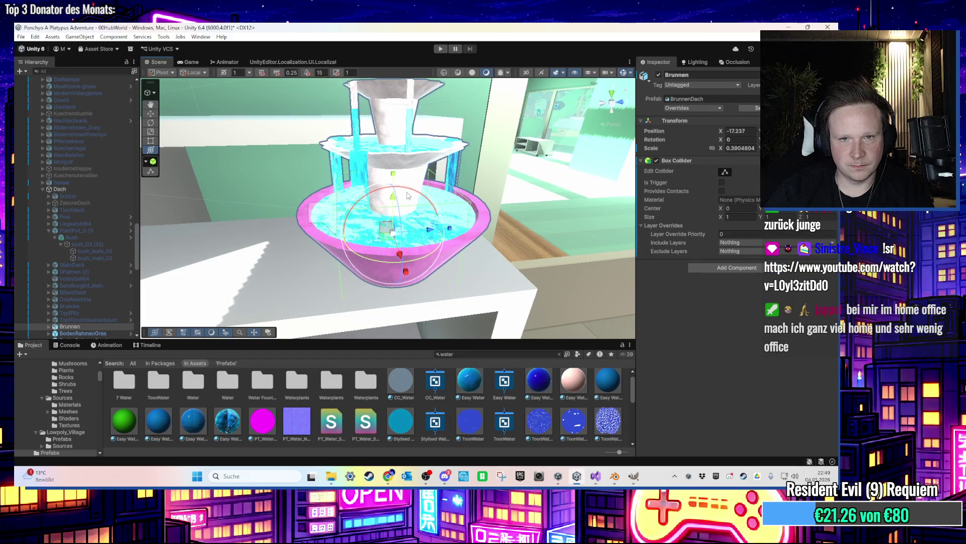
left_click_drag(407, 195, 387, 145)
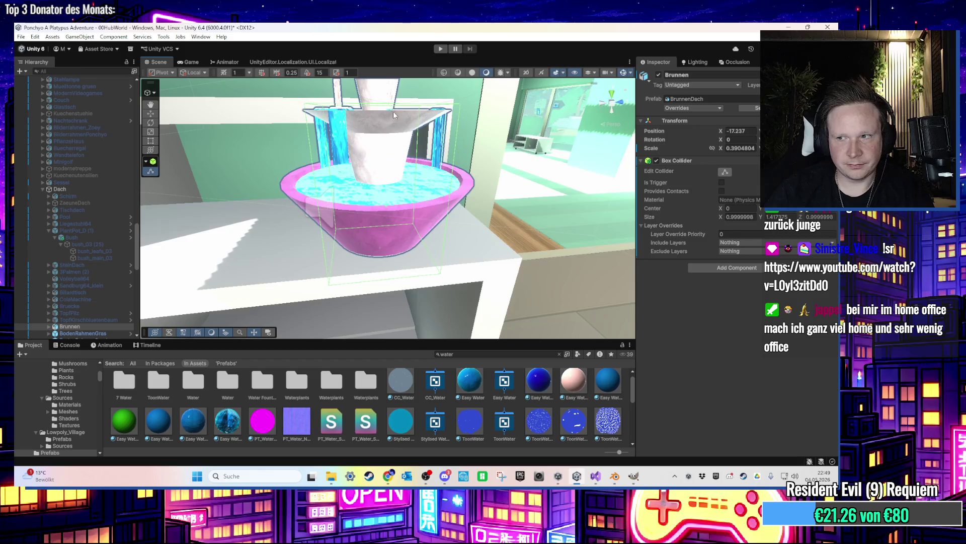
key("f")
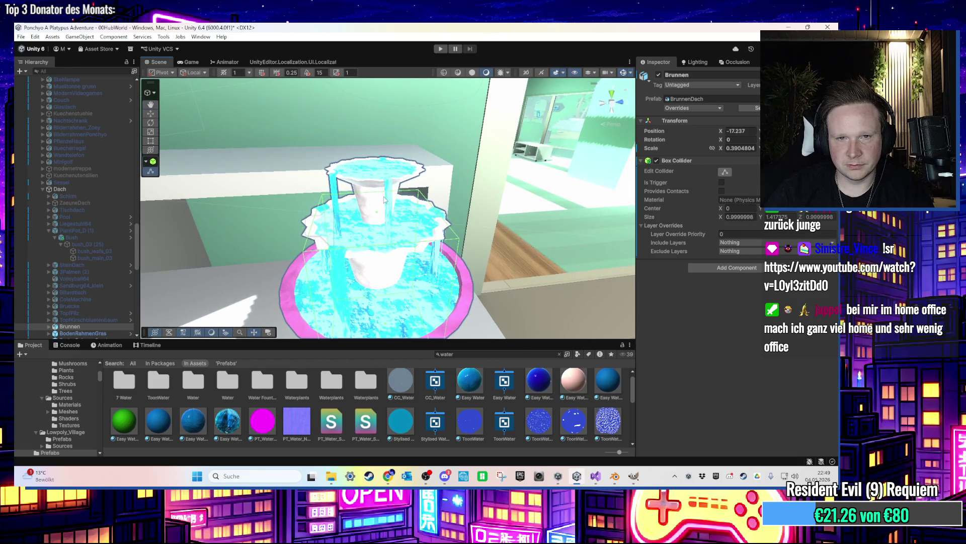
mouse_move(380, 208)
left_mouse_down()
mouse_move(358, 127)
mouse_move(391, 151)
mouse_move(392, 134)
mouse_move(451, 227)
mouse_move(413, 208)
mouse_move(417, 128)
mouse_move(443, 121)
left_mouse_up()
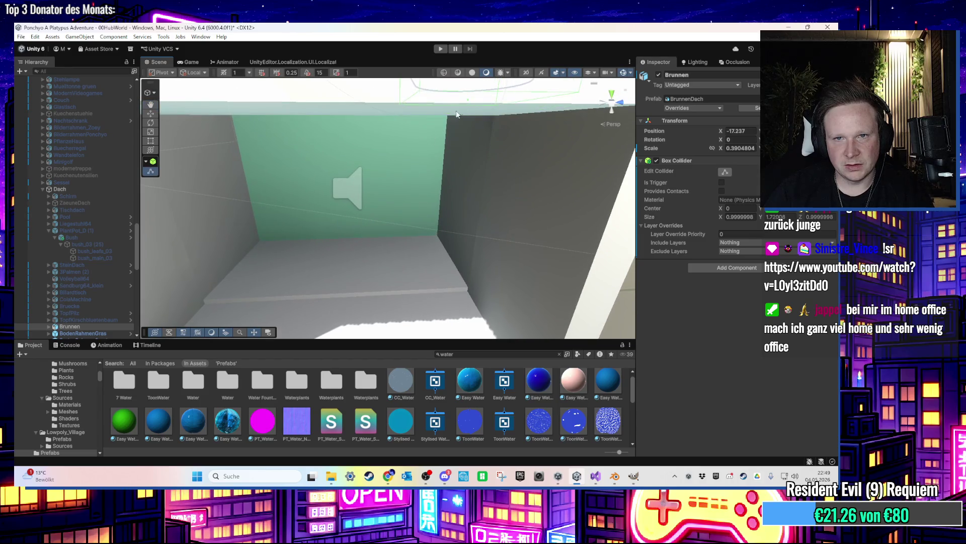
scroll(457, 112, "down", 3)
mouse_move(415, 122)
left_mouse_down()
mouse_move(438, 177)
mouse_move(437, 254)
left_mouse_up()
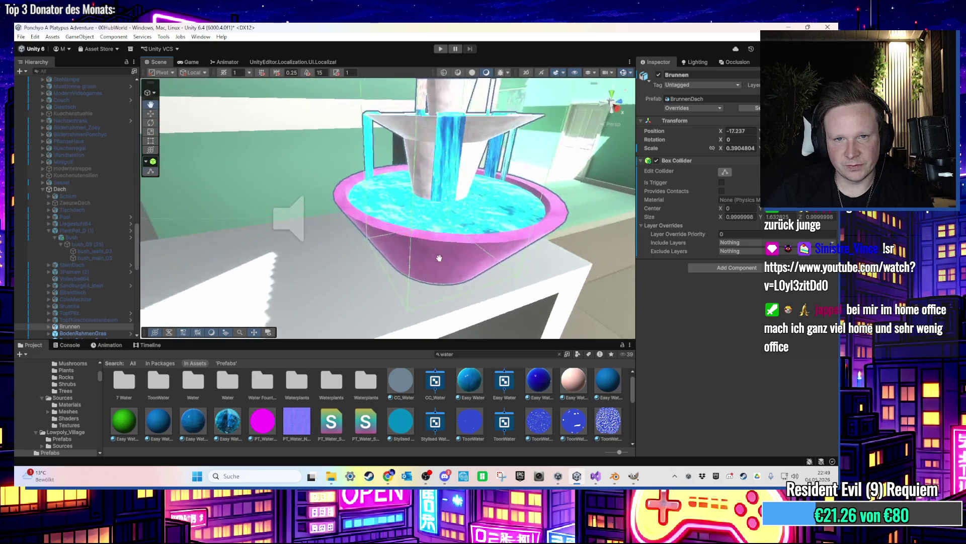
scroll(444, 201, "up", 5)
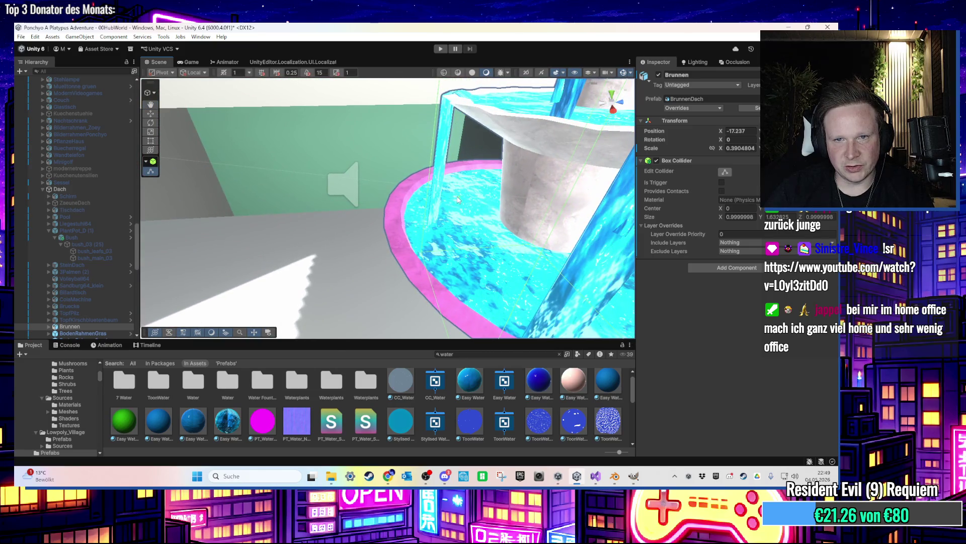
mouse_move(457, 200)
left_mouse_down()
mouse_move(375, 181)
mouse_move(420, 183)
left_mouse_up()
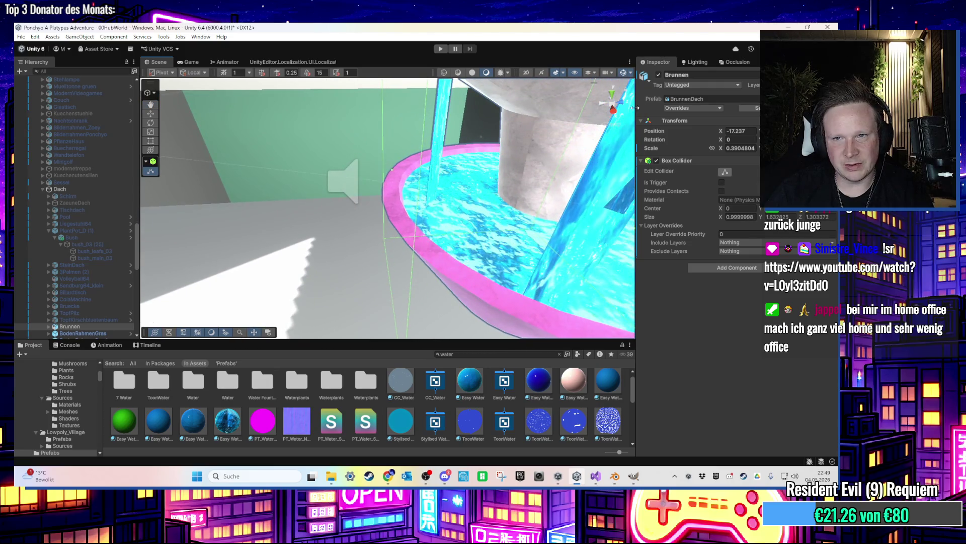
left_click(614, 107)
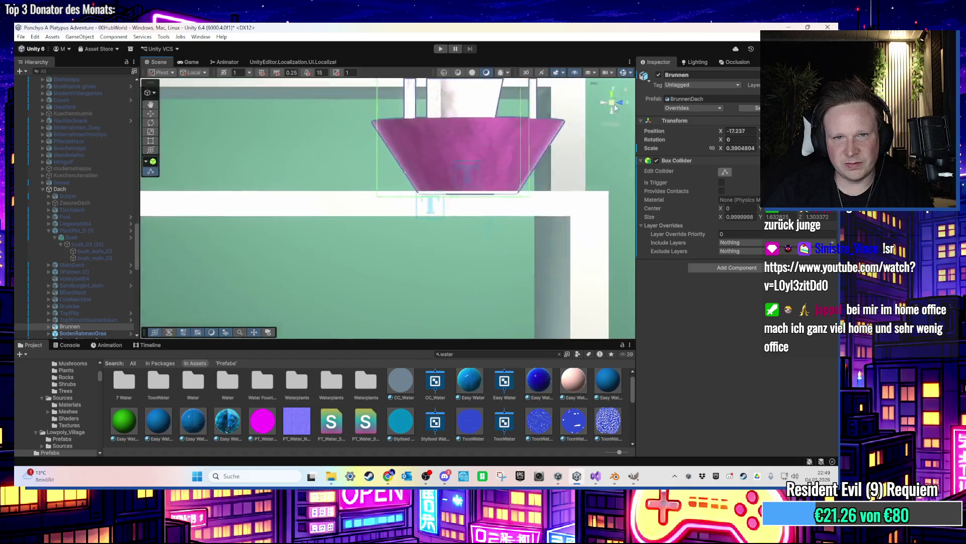
left_click_drag(353, 171, 351, 172)
left_click_drag(500, 171, 539, 178)
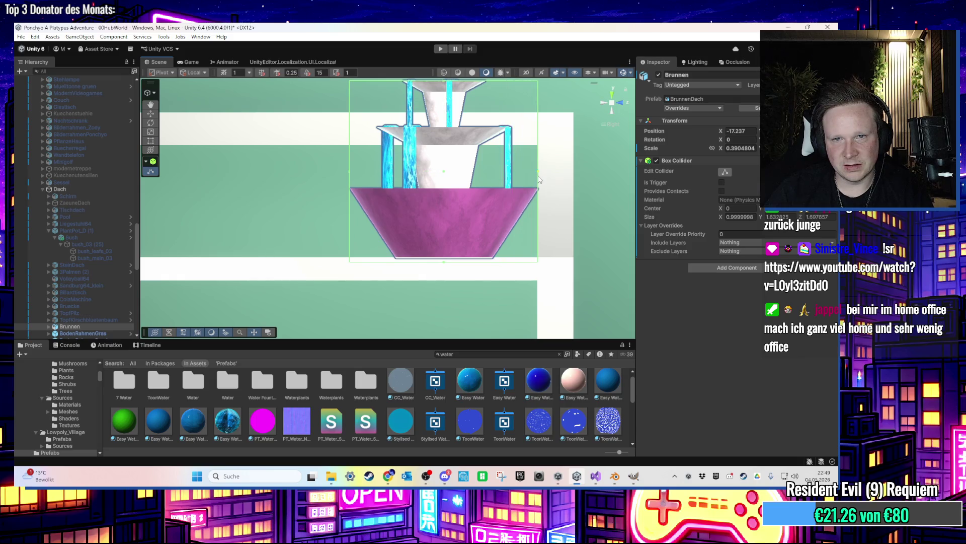
In front view, extend the collider's left and right sides to the basin, about 1.7 wide
left_click(620, 104)
key("f")
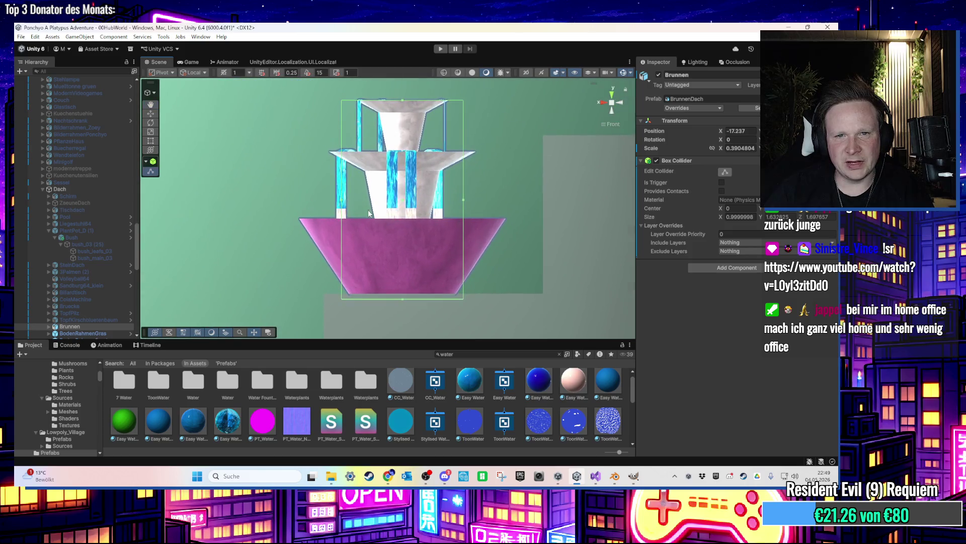
left_click_drag(343, 200, 298, 205)
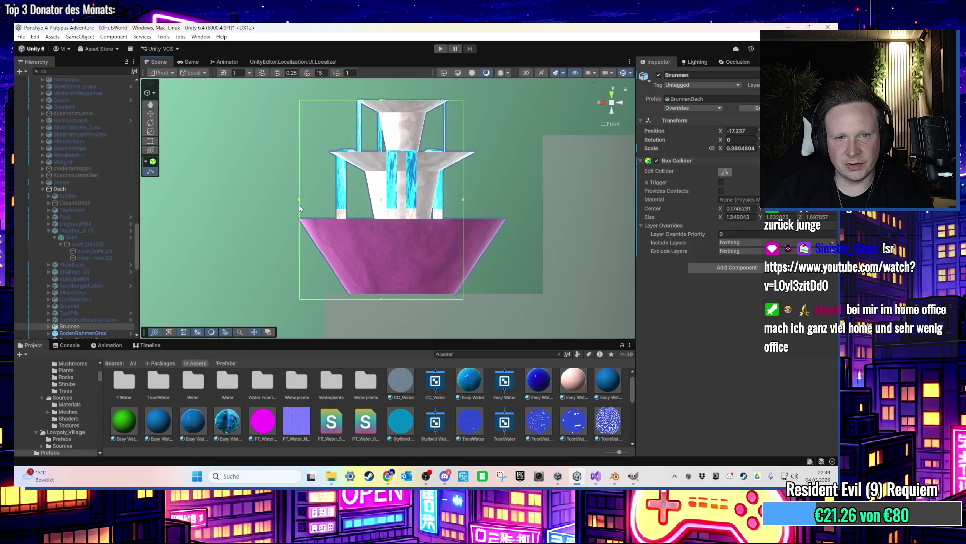
left_click_drag(463, 200, 507, 204)
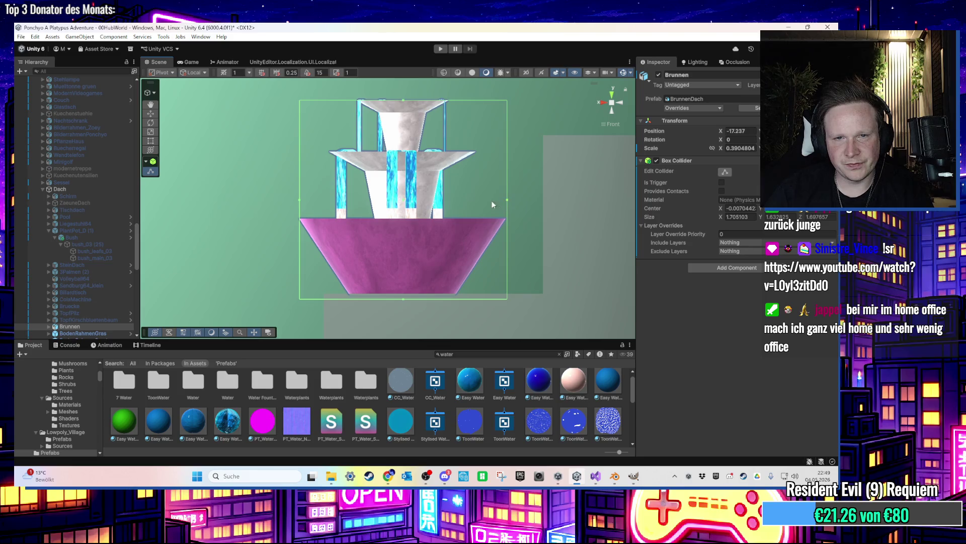
left_click_drag(441, 185, 499, 232)
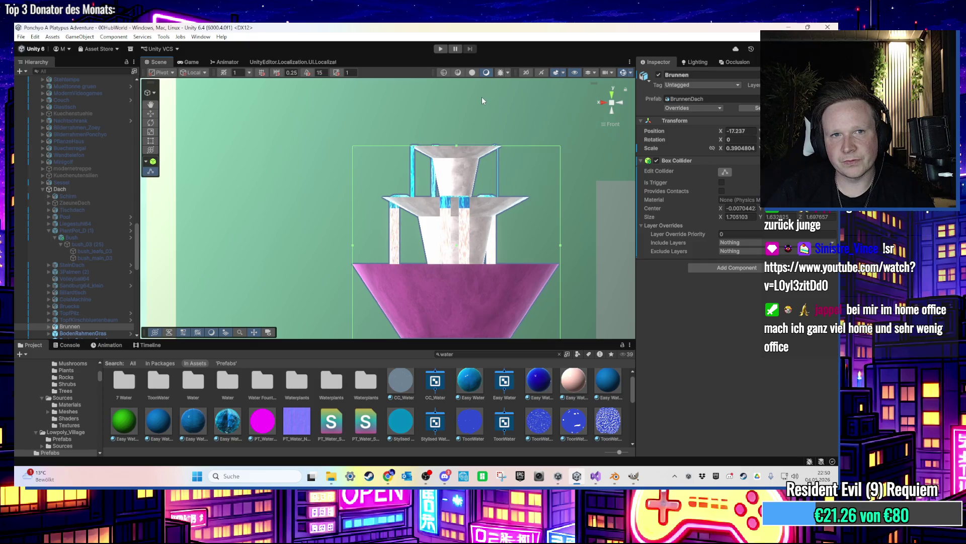
Reselect and frame the Brunnen fountain with F, then enter Play mode
left_click_drag(589, 96, 429, 188)
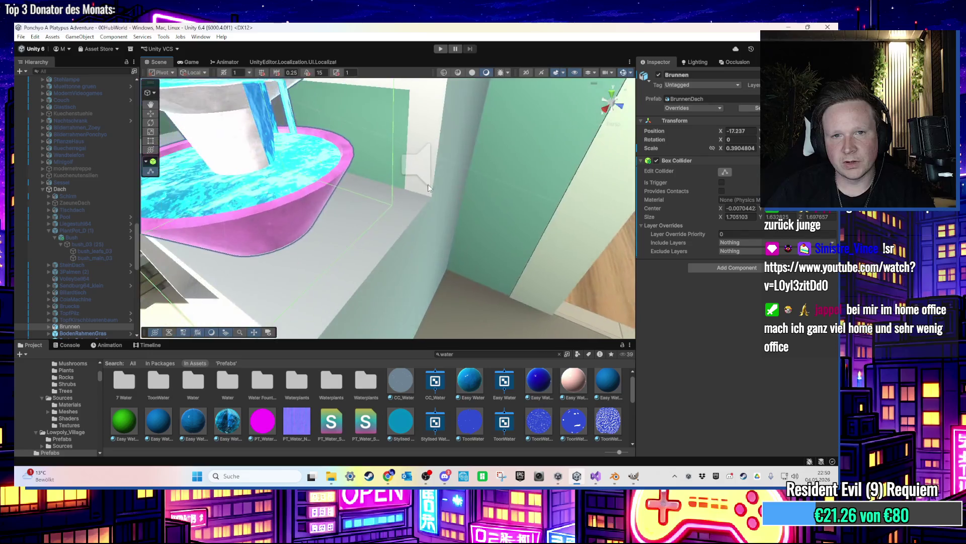
key("f")
mouse_move(321, 238)
left_mouse_down()
mouse_move(378, 231)
mouse_move(420, 198)
mouse_move(367, 198)
mouse_move(369, 223)
mouse_move(383, 211)
mouse_move(365, 229)
mouse_move(440, 174)
mouse_move(484, 166)
mouse_move(423, 249)
mouse_move(507, 180)
left_mouse_up()
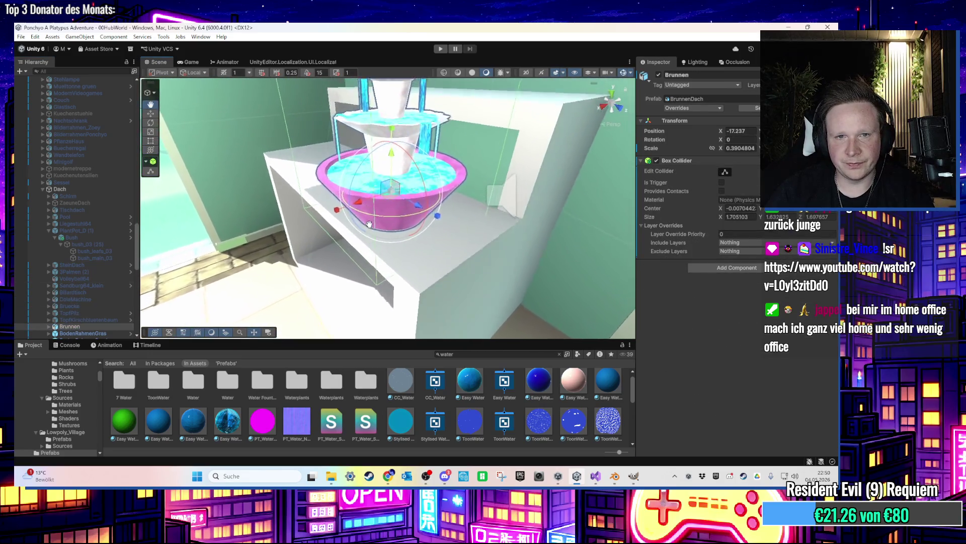
left_click(524, 159)
left_click(422, 236)
key("f")
left_click_drag(417, 187, 437, 167)
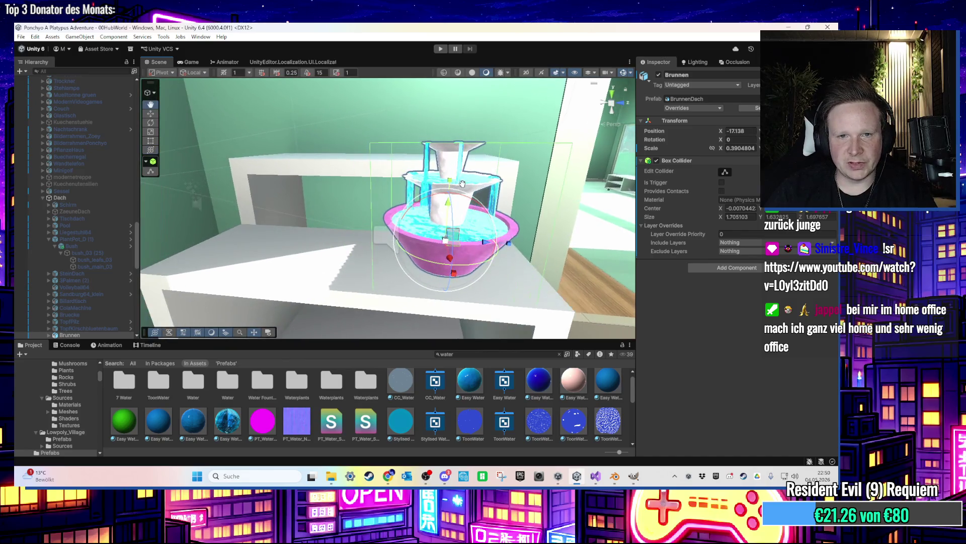
left_click(441, 48)
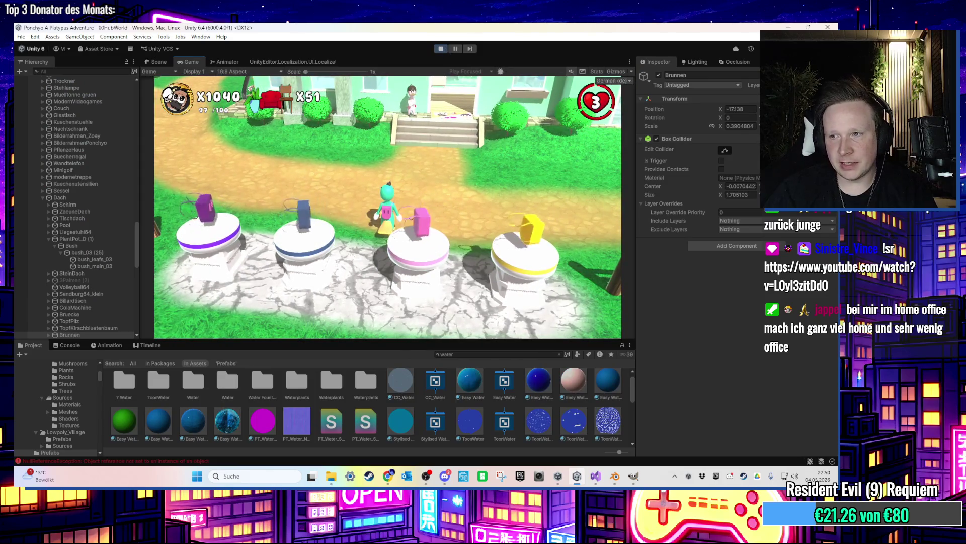
Run the character up the steps, through the house and pool room, out the window to the beach
key("w")
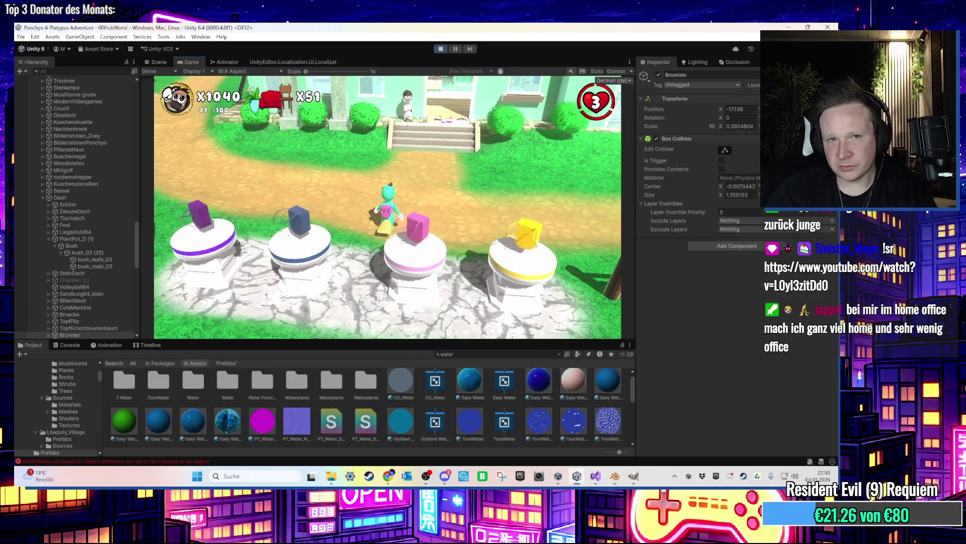
key("w")
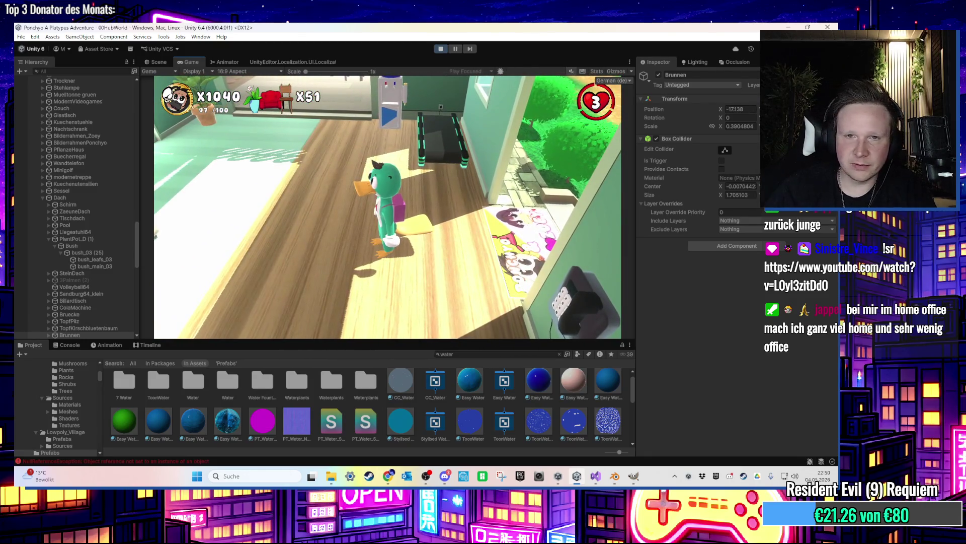
key("w")
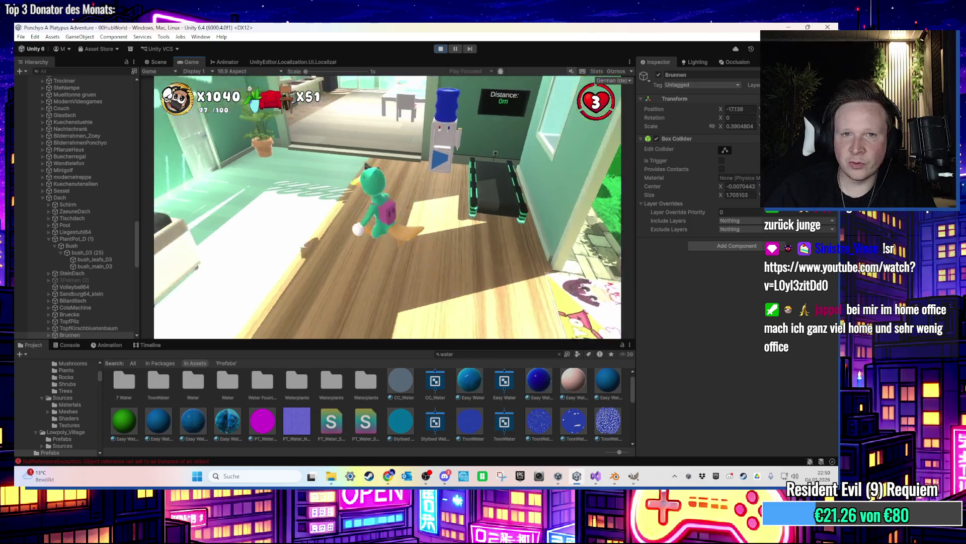
key("w")
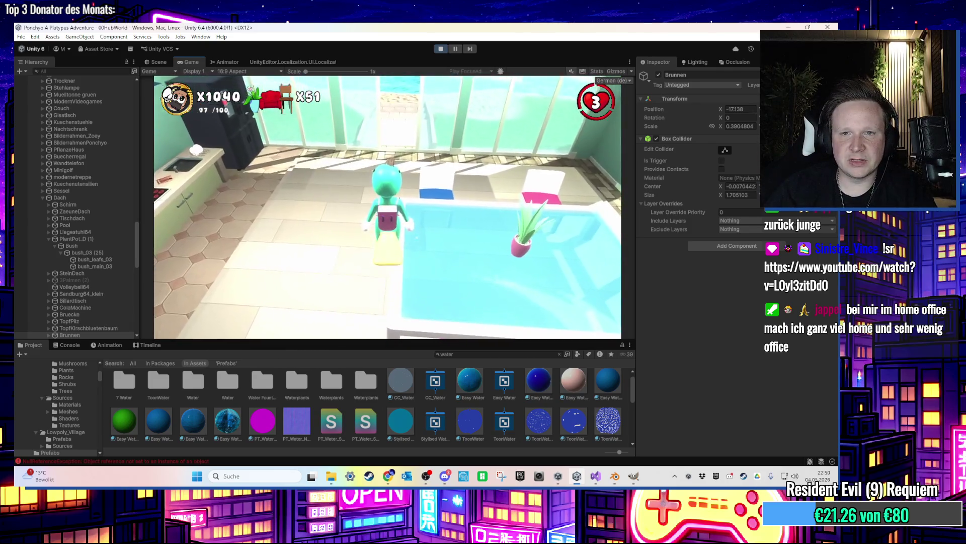
key("w")
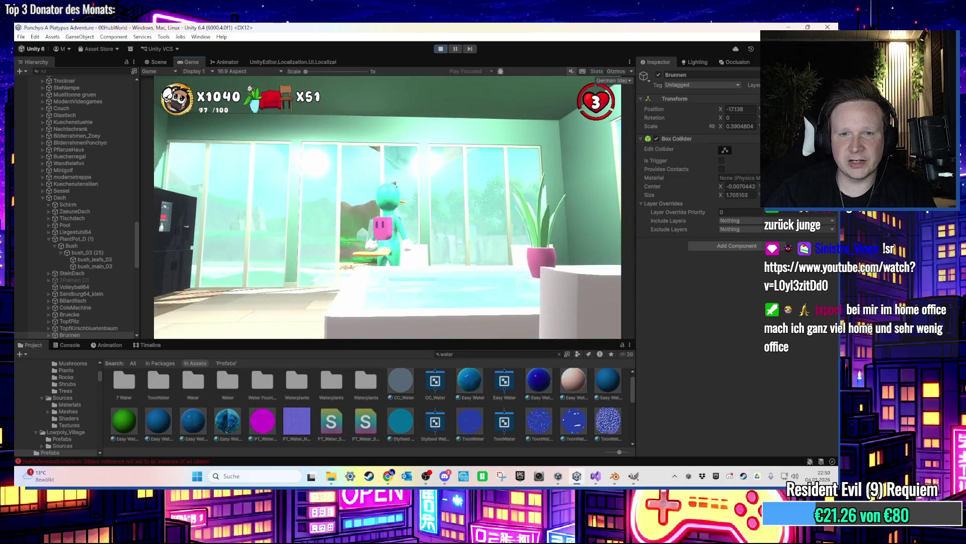
key("w")
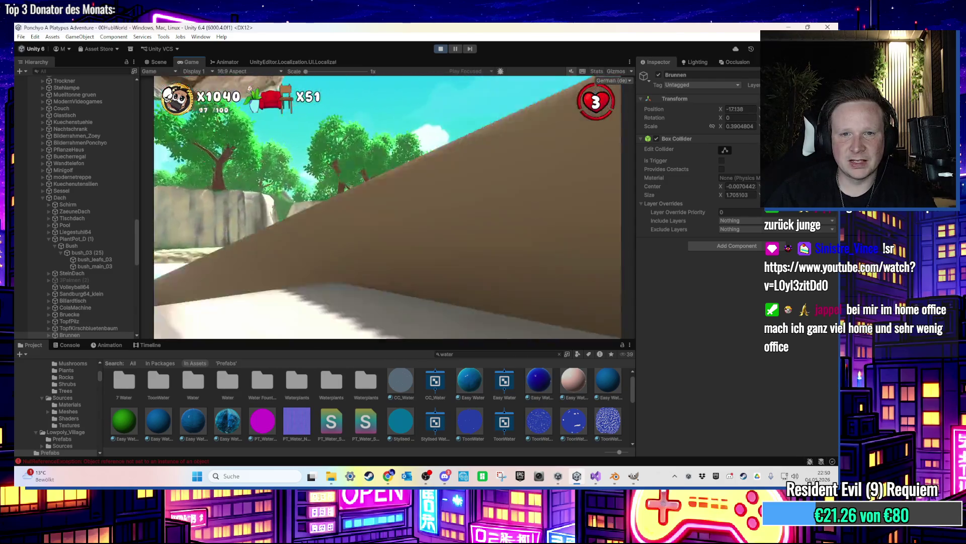
key("w")
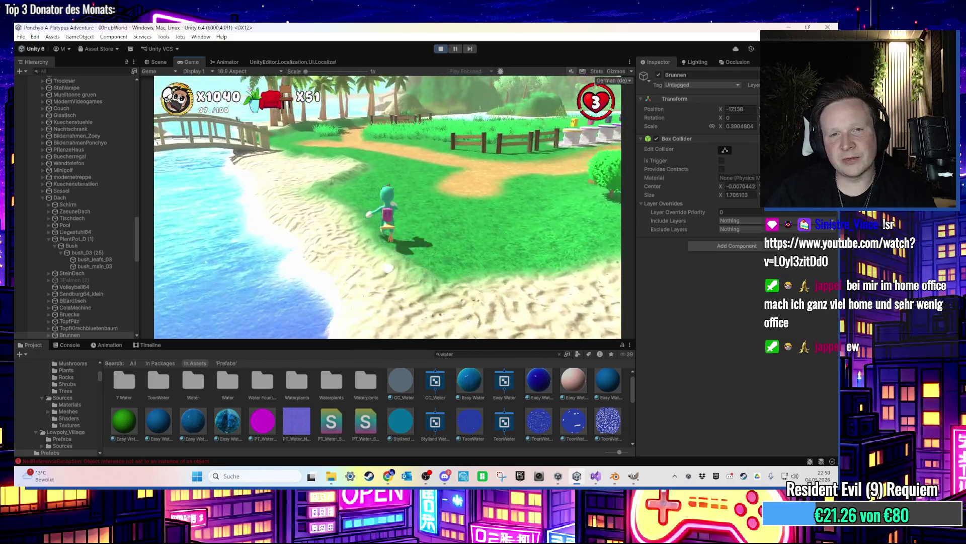
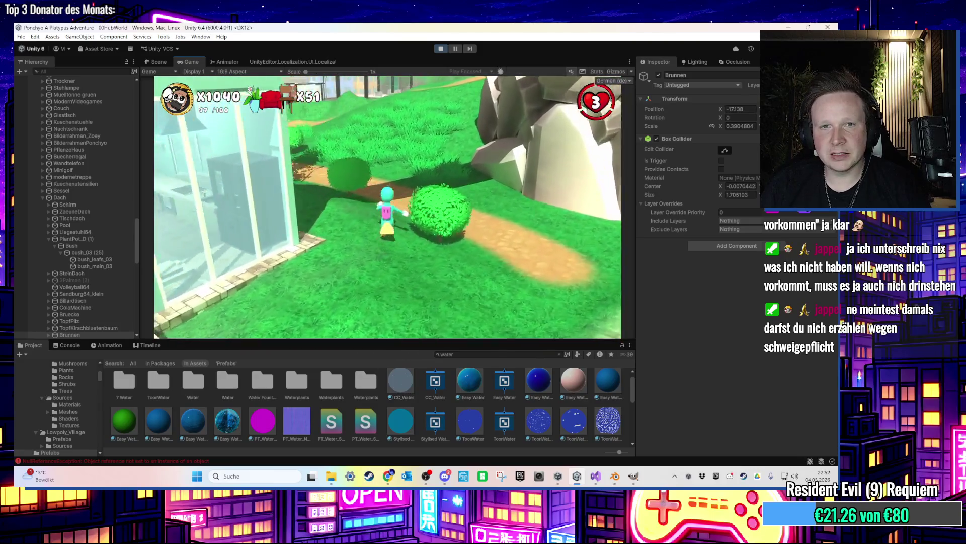
Stop the playtest and deactivate the Brunnen fountain in the hub world
key("super")
left_click(441, 49)
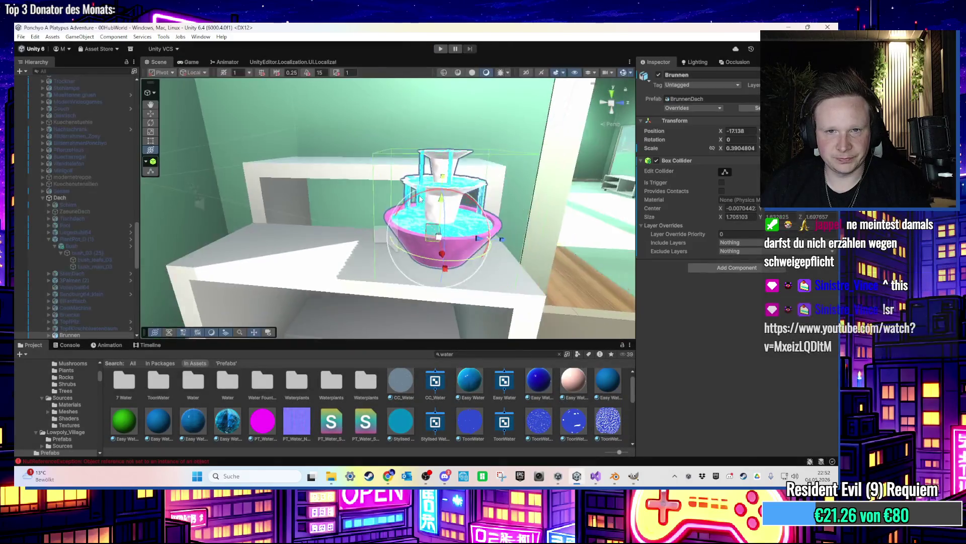
scroll(420, 199, "down", 5)
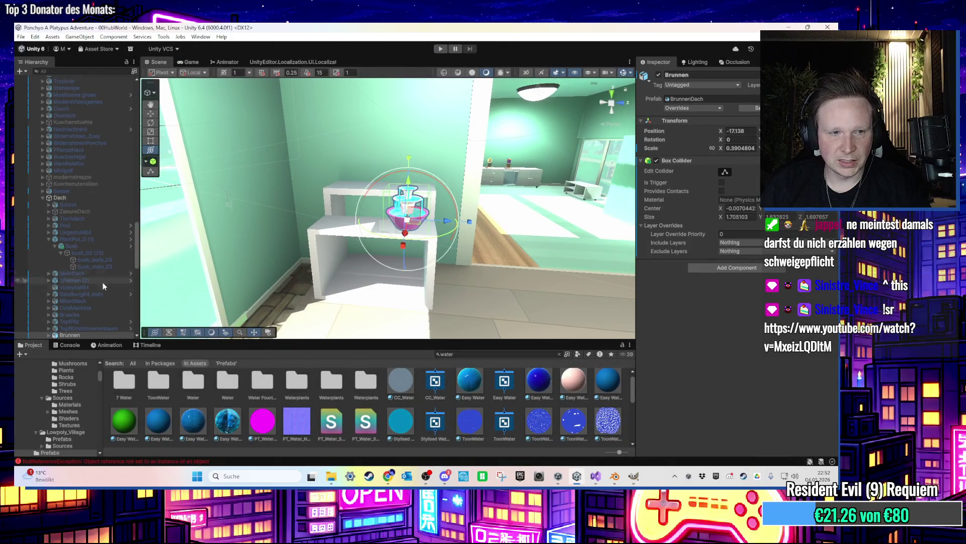
scroll(50, 307, "down", 5)
left_click(658, 74)
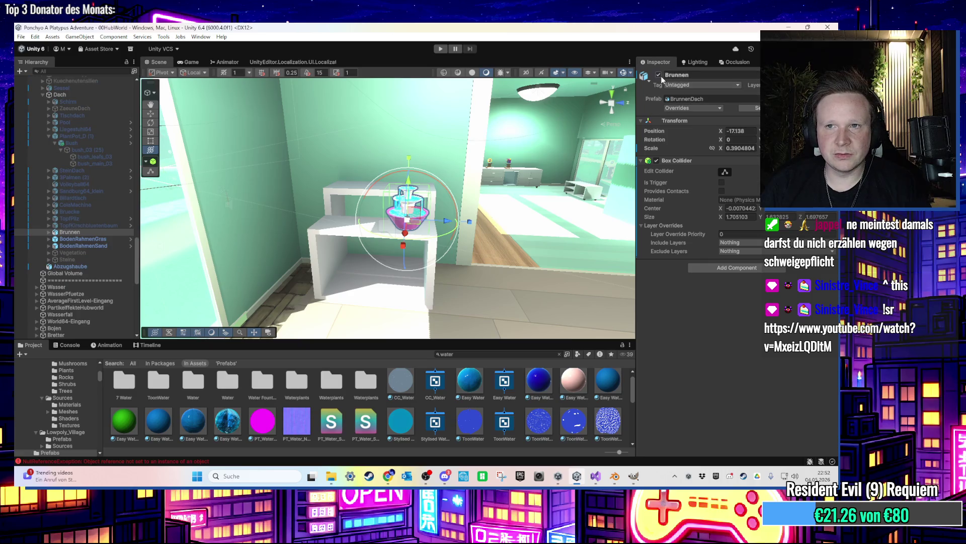
Collapse the bush entries, select Brunnen in the Hierarchy and copy it
scroll(60, 246, "up", 4)
left_click(53, 219)
left_click(49, 215)
key("f")
mouse_move(306, 215)
left_mouse_down()
mouse_move(430, 160)
mouse_move(435, 234)
mouse_move(424, 291)
mouse_move(481, 280)
mouse_move(313, 259)
mouse_move(429, 260)
mouse_move(303, 248)
mouse_move(416, 285)
left_mouse_up()
left_click(430, 160)
Switch the terrain to the Paint Trees tool with the shrub prototype chosen
left_click(418, 286)
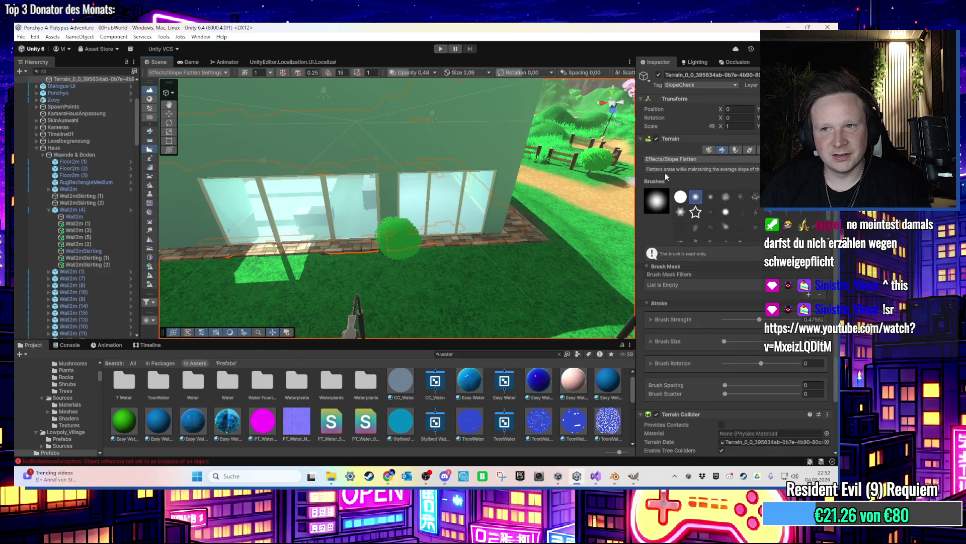
left_click(716, 149)
left_click(734, 151)
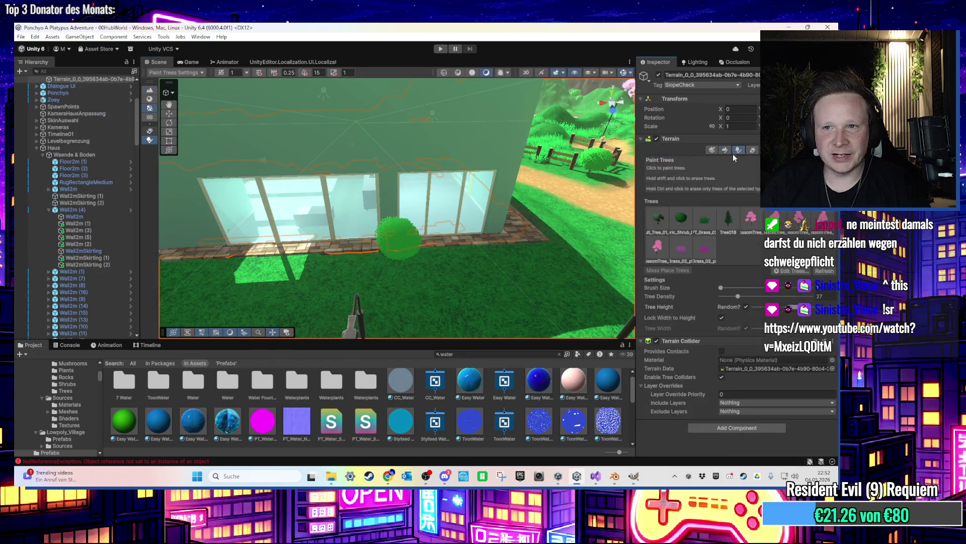
left_click(681, 218)
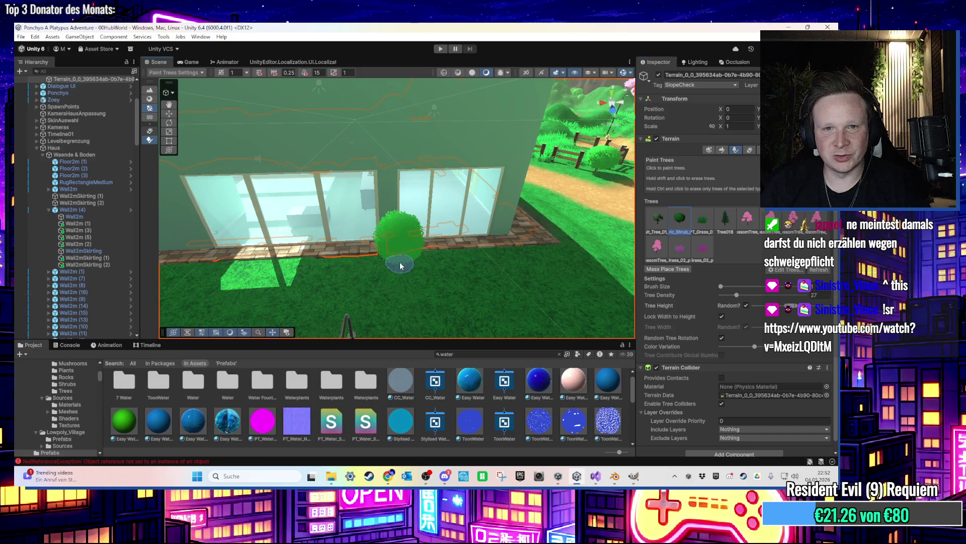
Paint two shrubs on the lawn beside the house's glass wall
mouse_move(397, 258)
left_mouse_down()
mouse_move(388, 216)
mouse_move(442, 241)
mouse_move(402, 238)
left_mouse_up()
left_click(402, 237)
left_click(500, 256)
mouse_move(500, 255)
left_mouse_down()
mouse_move(442, 247)
mouse_move(558, 237)
mouse_move(438, 232)
mouse_move(393, 210)
mouse_move(353, 159)
left_mouse_up()
scroll(353, 159, "down", 5)
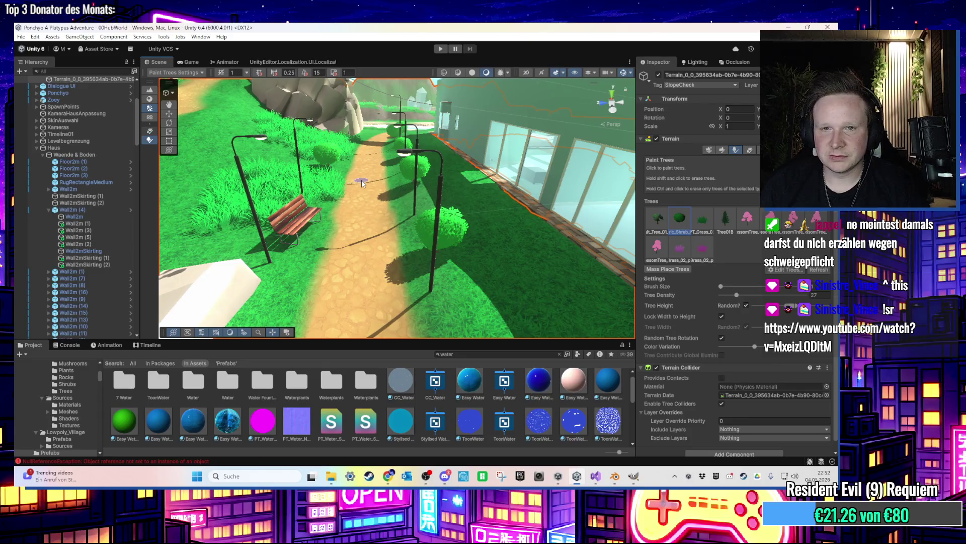
mouse_move(362, 183)
left_mouse_down()
mouse_move(354, 98)
mouse_move(328, 160)
left_mouse_up()
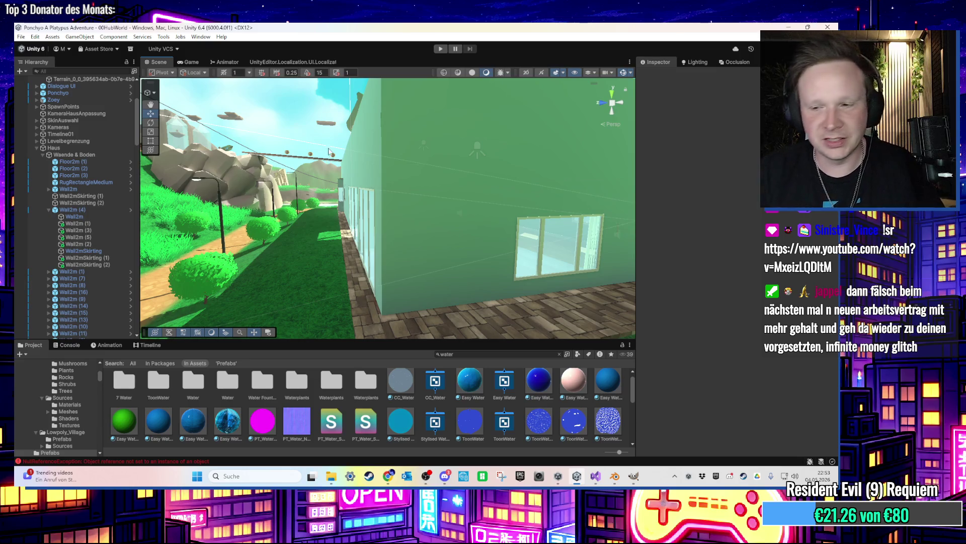
Search the Hierarchy for 'brunnen', select it, clear the search and show Favorites > Scenes
scroll(381, 184, "down", 5)
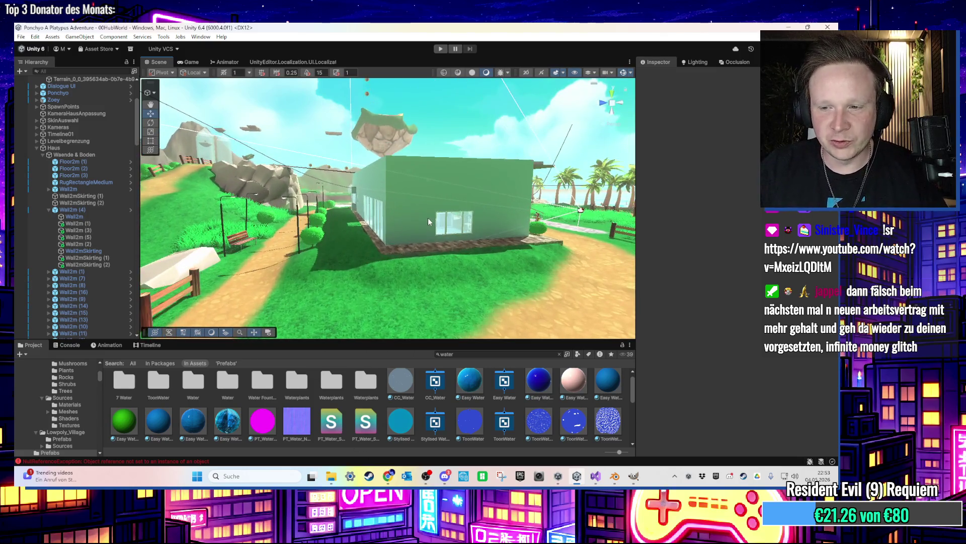
mouse_move(427, 217)
left_mouse_down()
mouse_move(470, 260)
mouse_move(324, 157)
mouse_move(401, 201)
mouse_move(353, 150)
mouse_move(322, 151)
left_mouse_up()
left_click(75, 72)
type("brunnen")
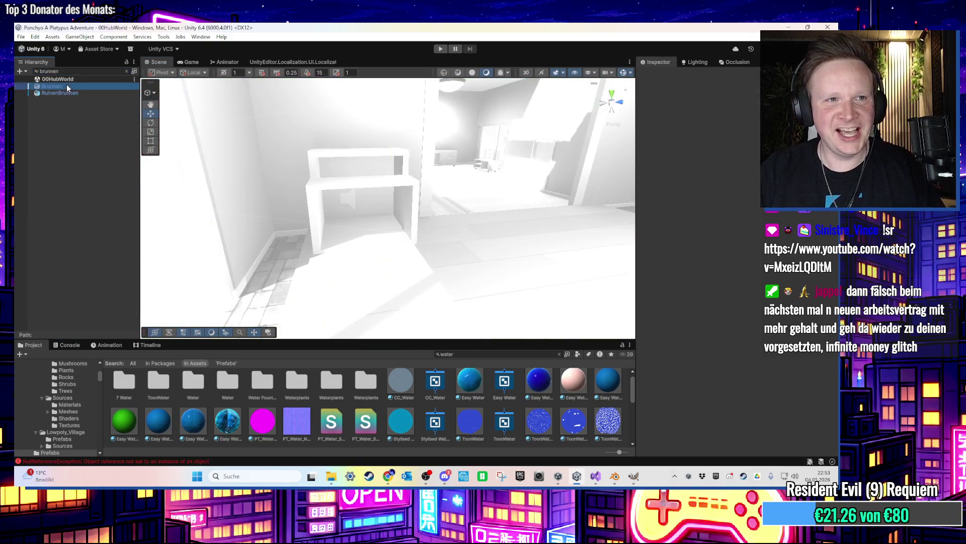
left_click(66, 85)
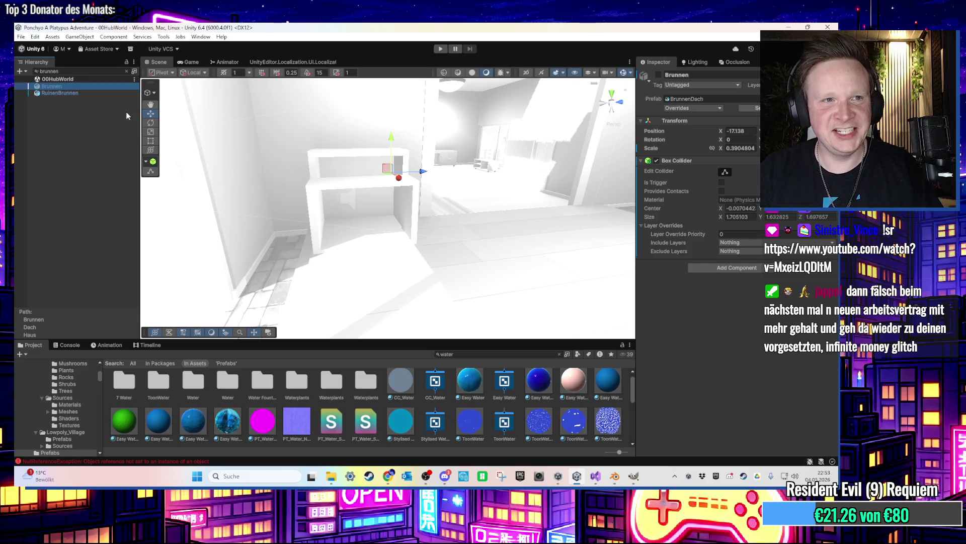
left_click(120, 71)
left_click(127, 71)
scroll(95, 384, "up", 5)
left_click(65, 375)
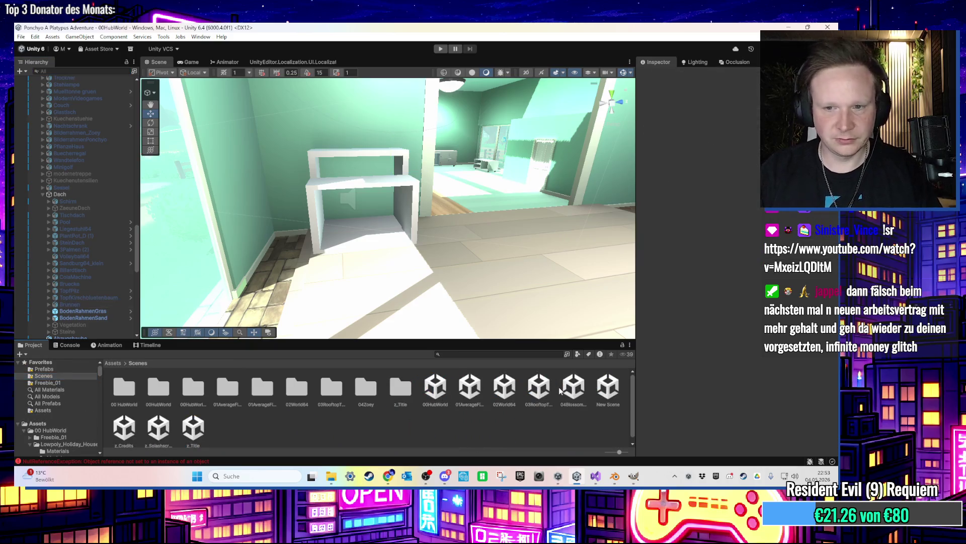
Open 04BlossomPeak and paste the Brunnen fountain into the Belohnungen group
double_click(573, 387)
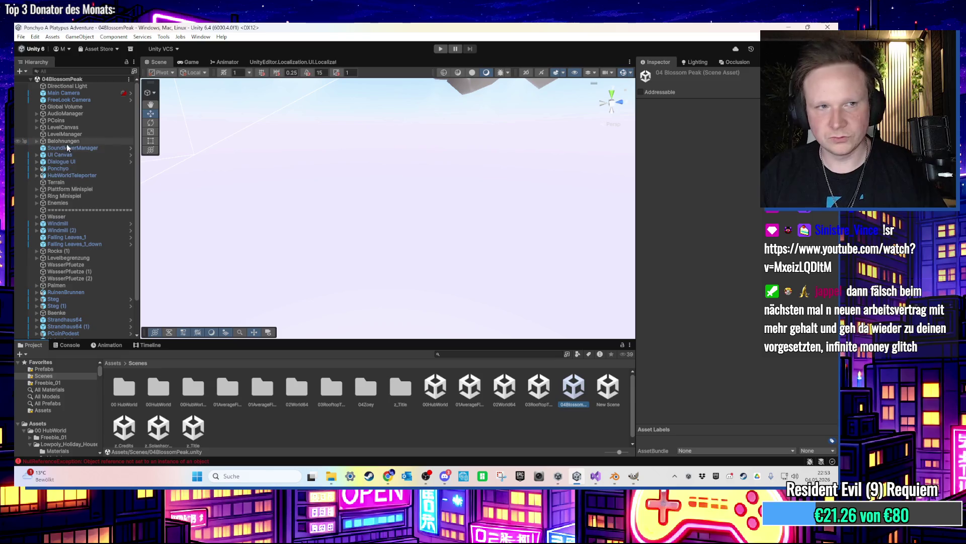
left_click(67, 141)
left_click(37, 141)
key("ctrl+v")
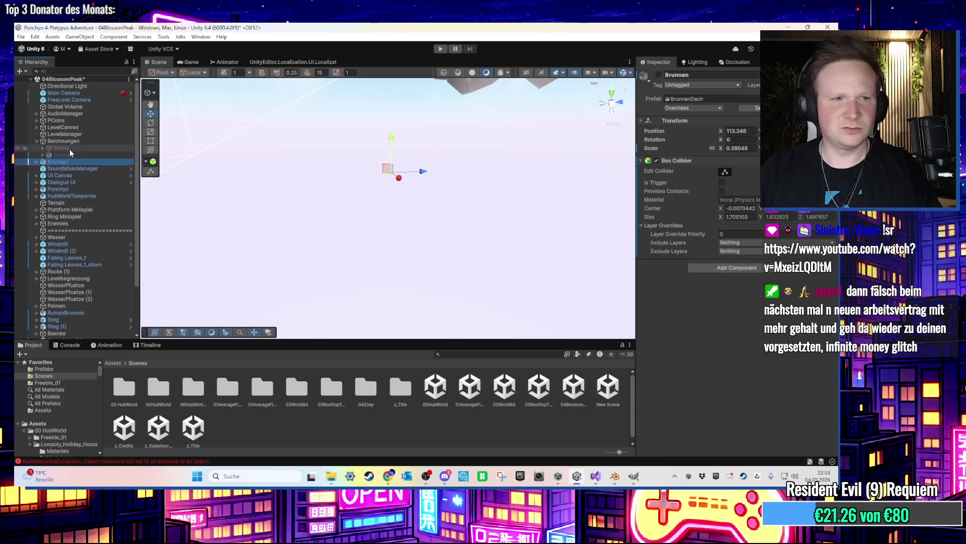
left_click_drag(76, 145, 70, 156)
key("f")
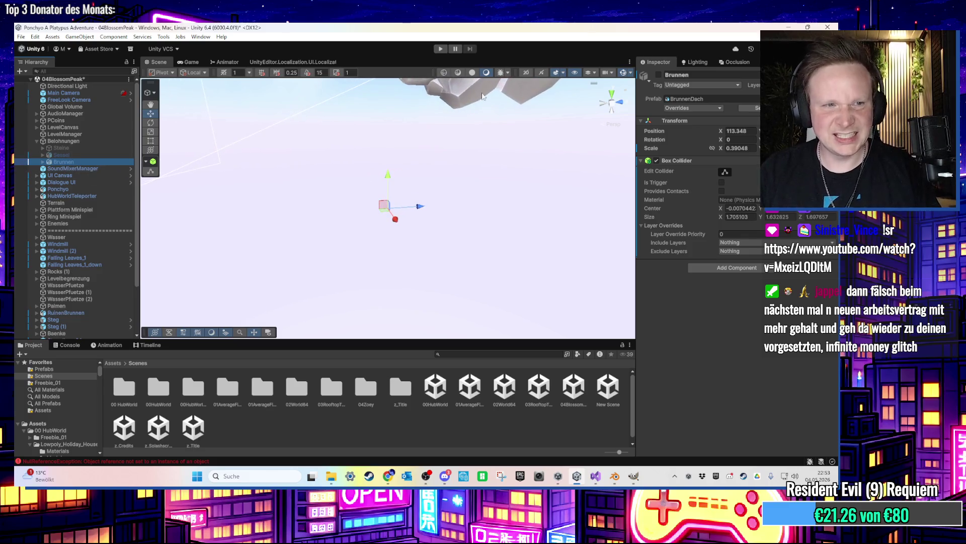
Move the Brunnen fountain up the path onto the white pillar
scroll(432, 241, "down", 10)
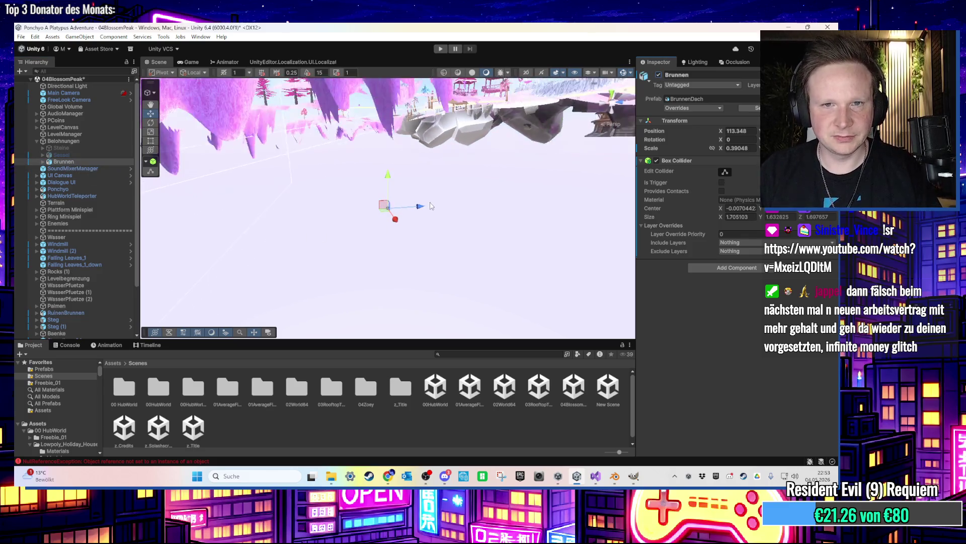
scroll(432, 241, "up", 3)
scroll(393, 257, "up", 4)
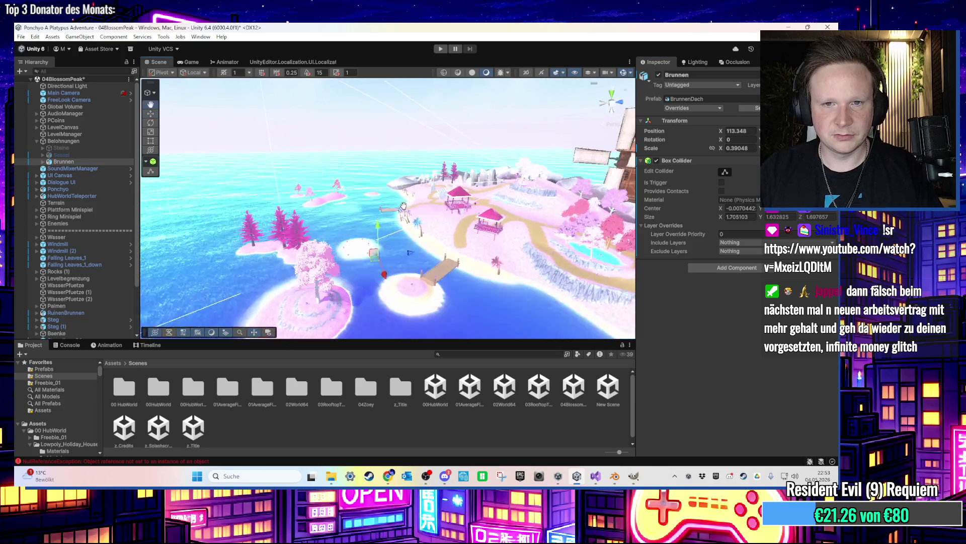
left_click_drag(381, 276, 282, 279)
key("f")
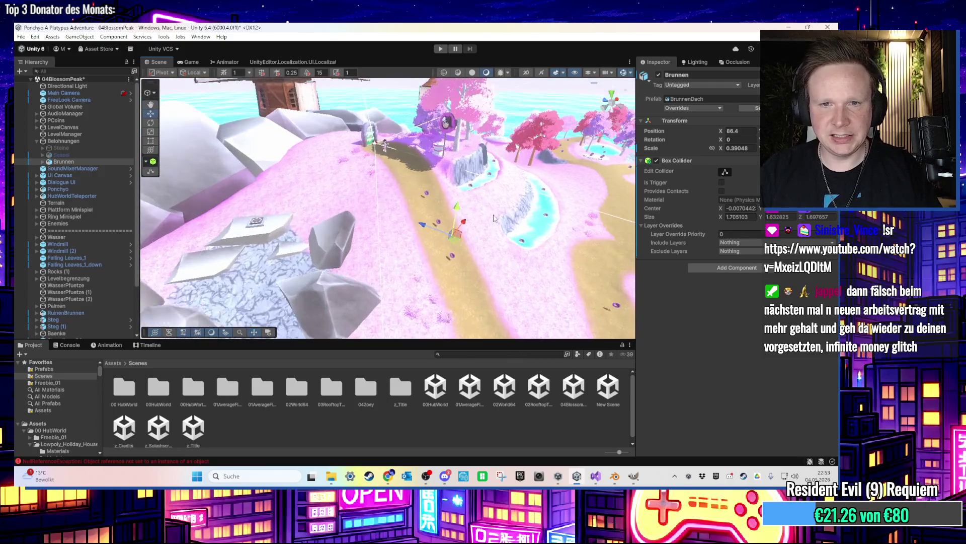
mouse_move(456, 245)
left_mouse_down()
mouse_move(429, 180)
mouse_move(443, 130)
mouse_move(445, 156)
left_mouse_up()
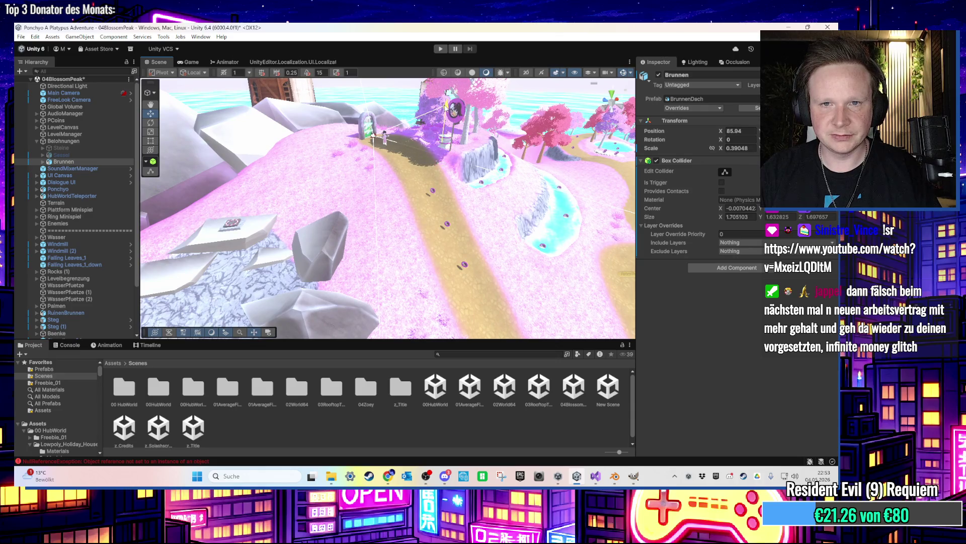
key("f")
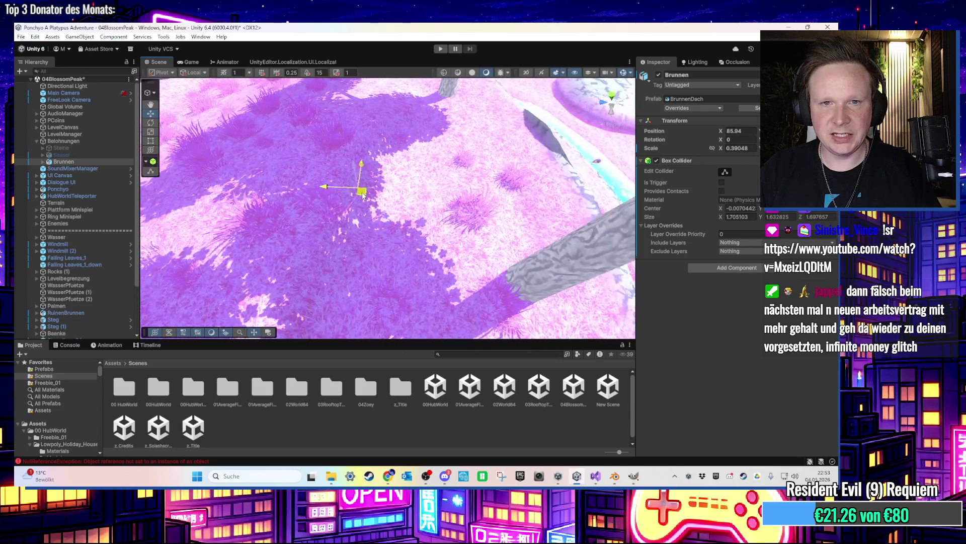
left_click_drag(362, 196, 534, 246)
key("f")
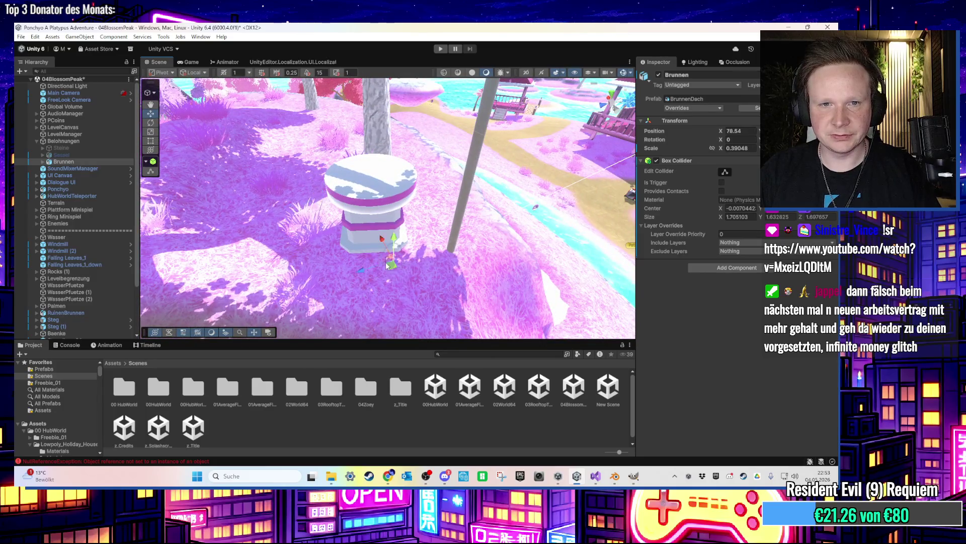
key("f")
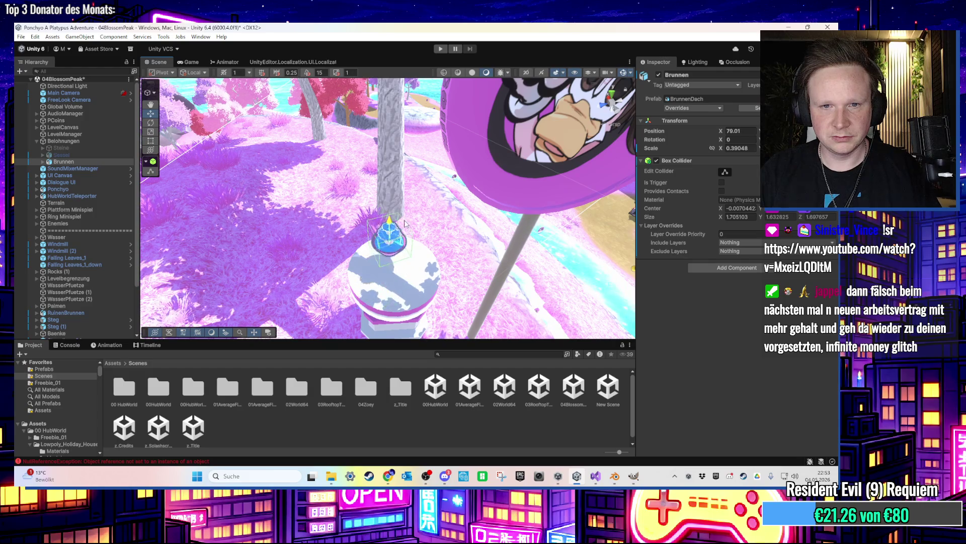
left_click_drag(403, 250, 406, 249)
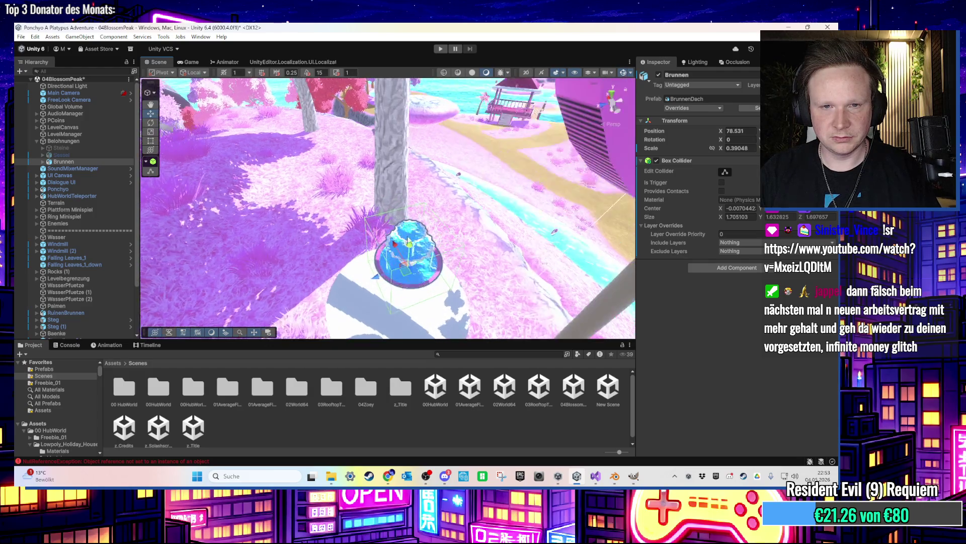
key("f")
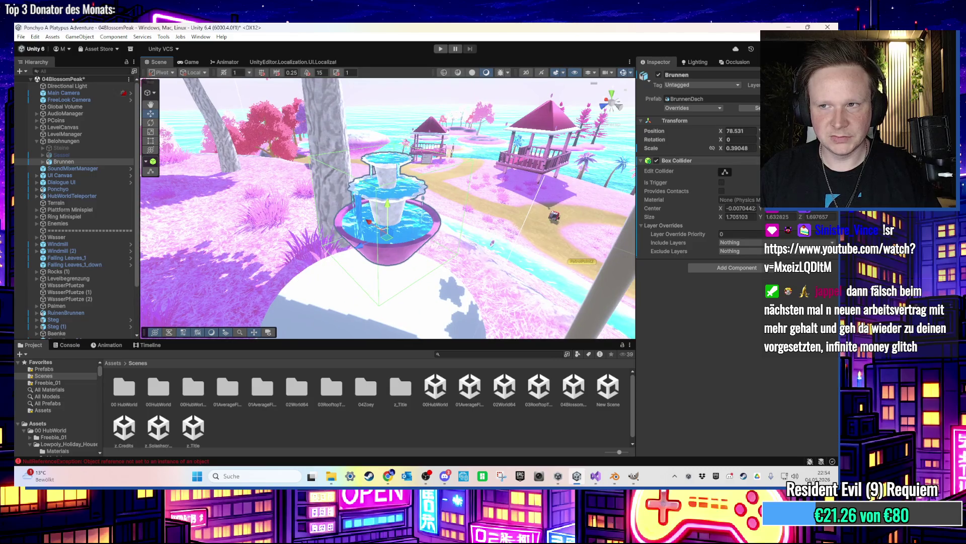
Remove the fountain's Box Collider and settle it on the pillar at X 78.718
left_click(830, 160)
left_click(762, 224)
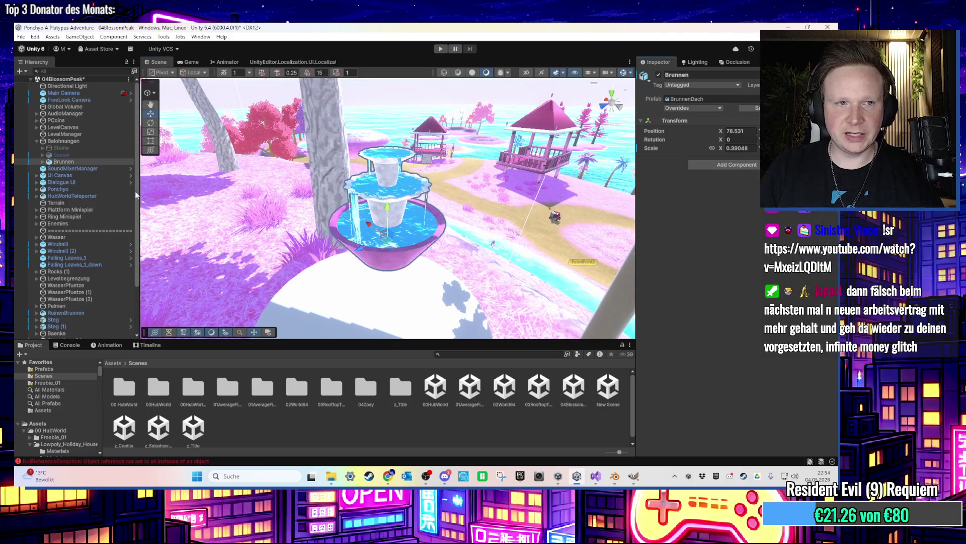
left_click_drag(372, 171, 375, 206)
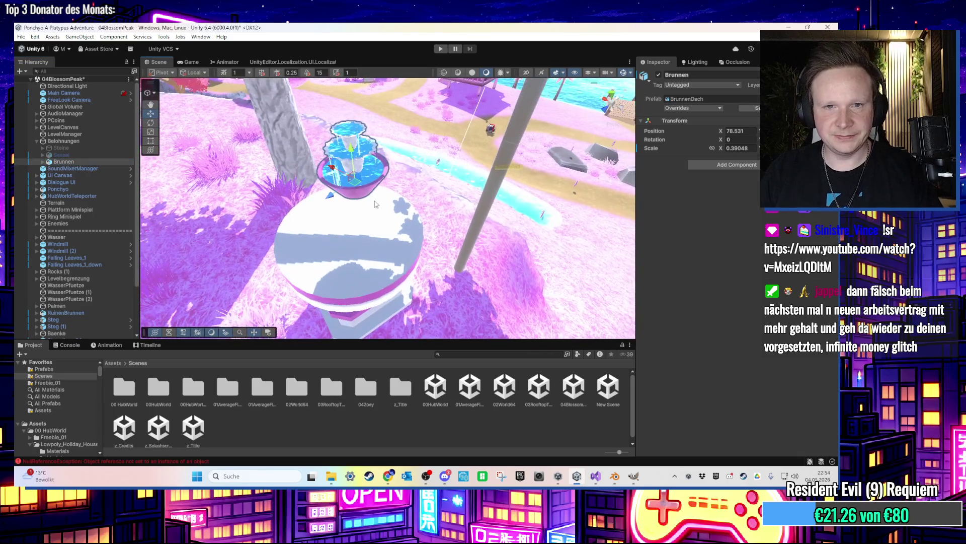
key("f")
left_click_drag(435, 193, 366, 287)
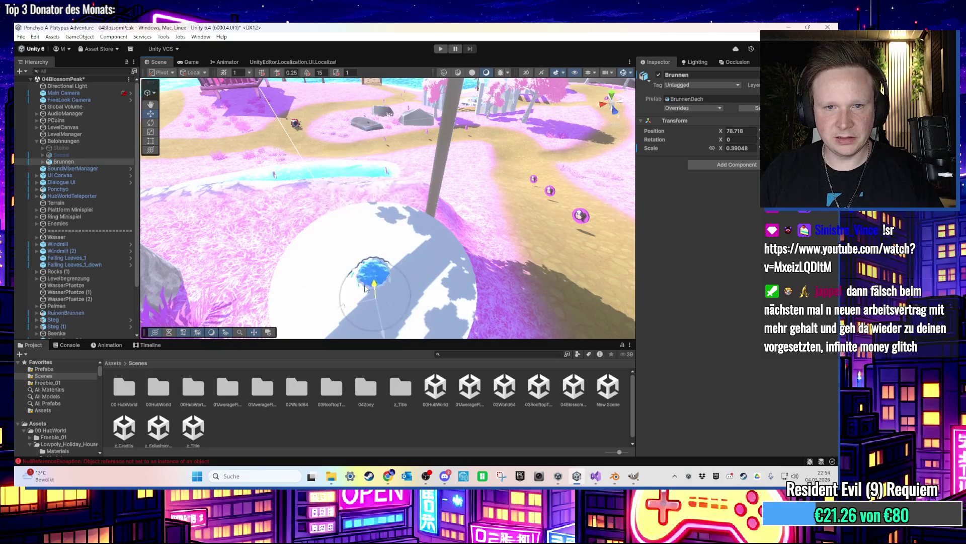
key("f")
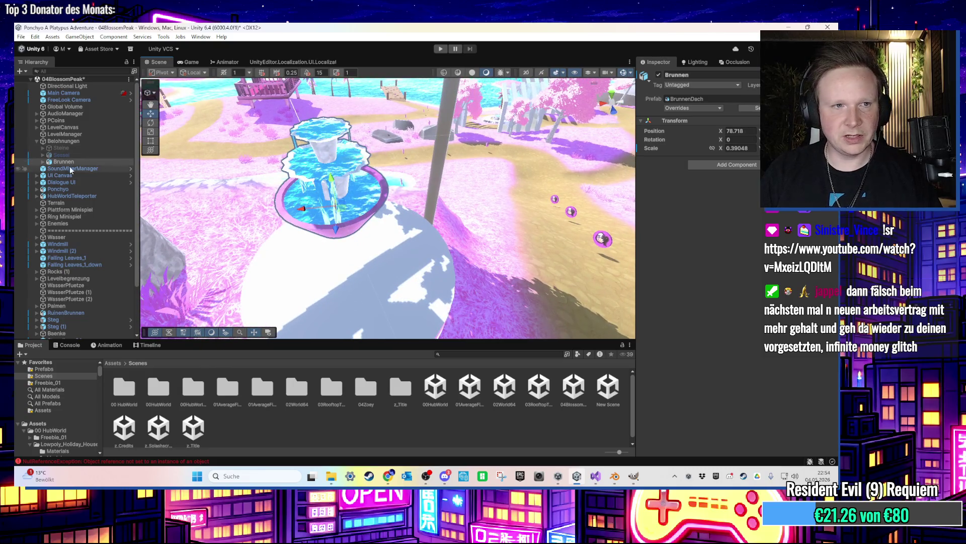
left_click(448, 145)
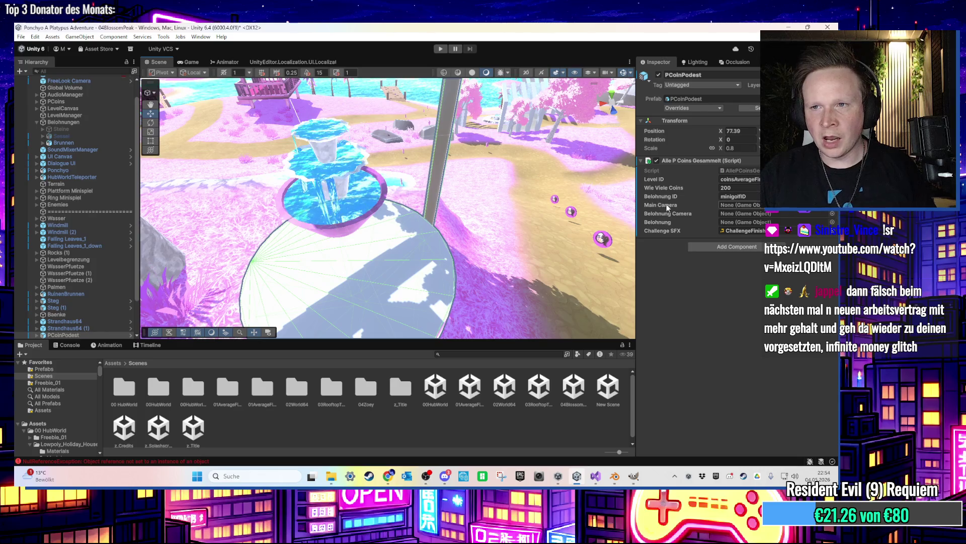
Look up the Scene Coins ID on LevelManager for the 04BlossomPeak scene
scroll(111, 131, "up", 1)
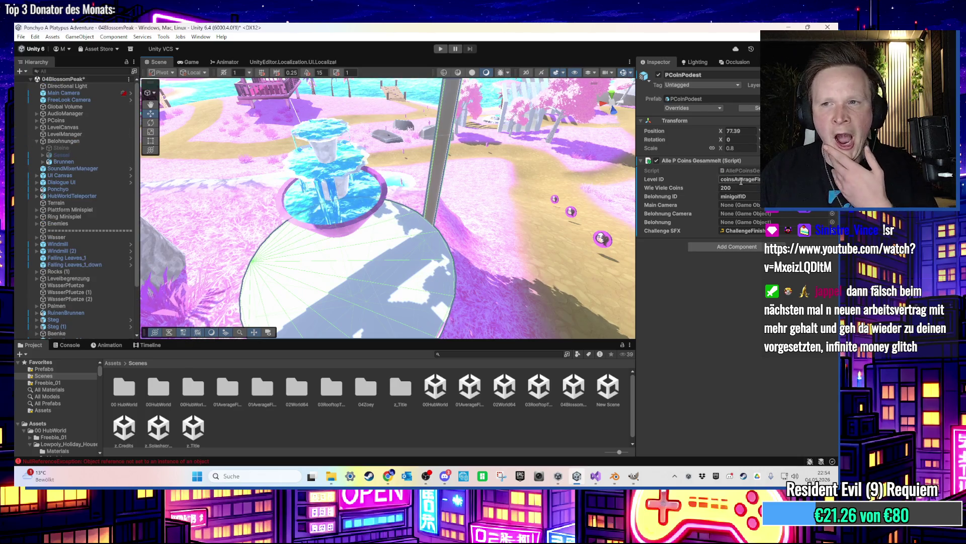
left_click(84, 126)
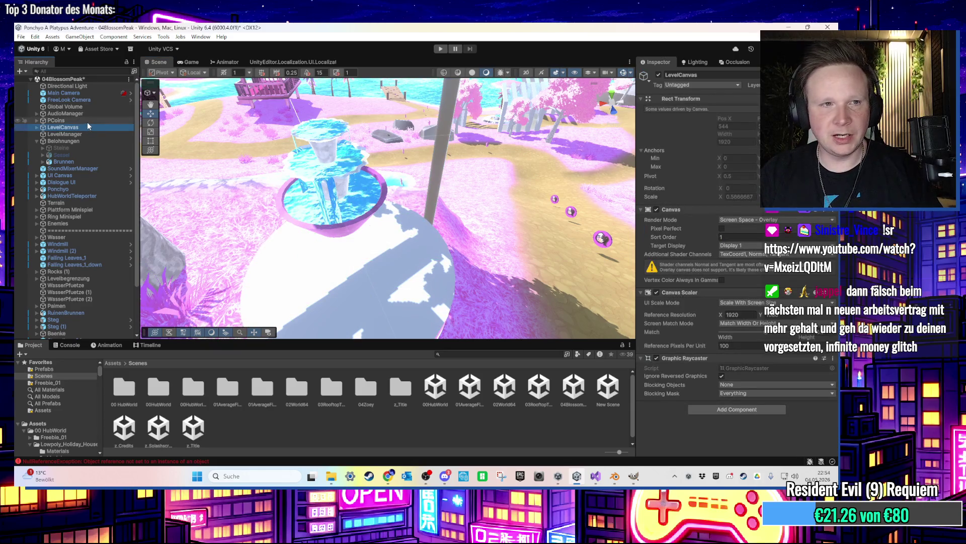
left_click(88, 134)
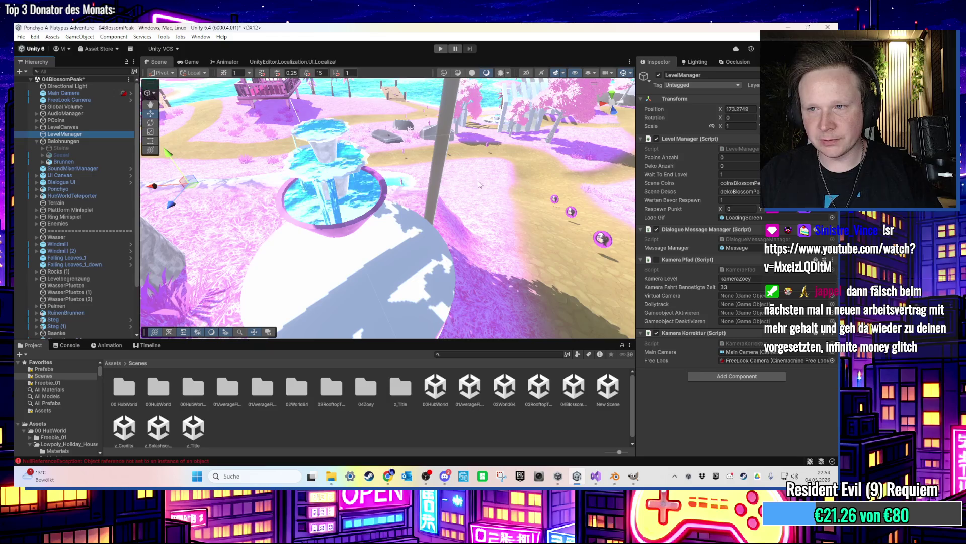
left_click(739, 183)
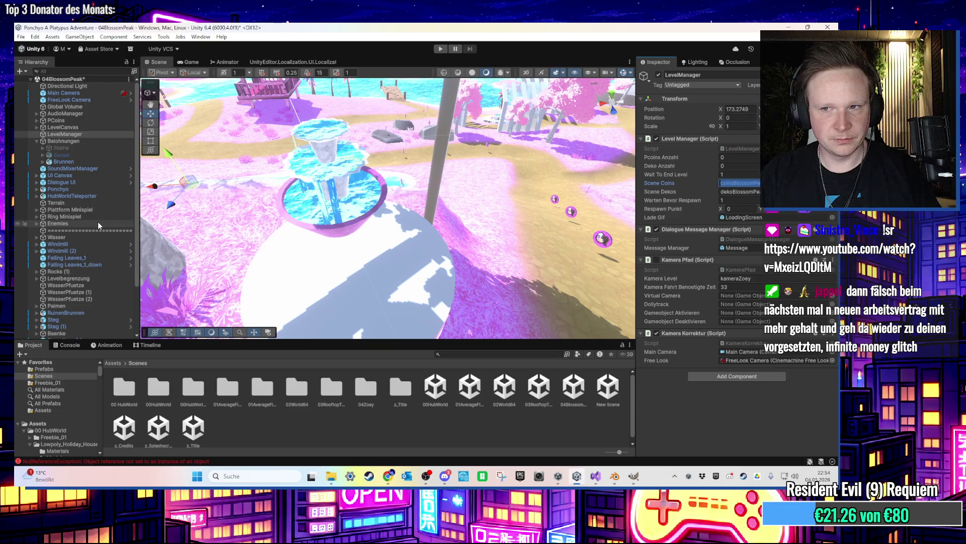
left_click(583, 404)
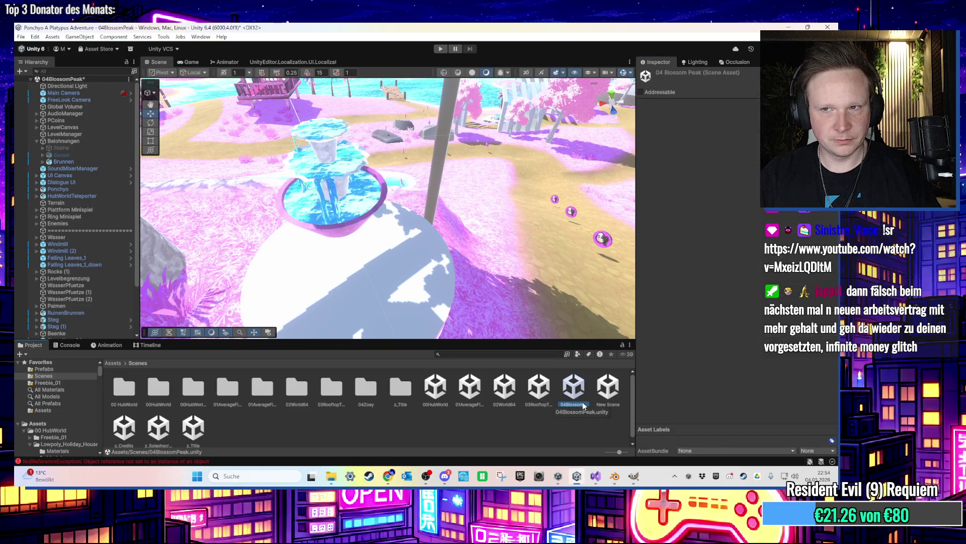
left_click(339, 160)
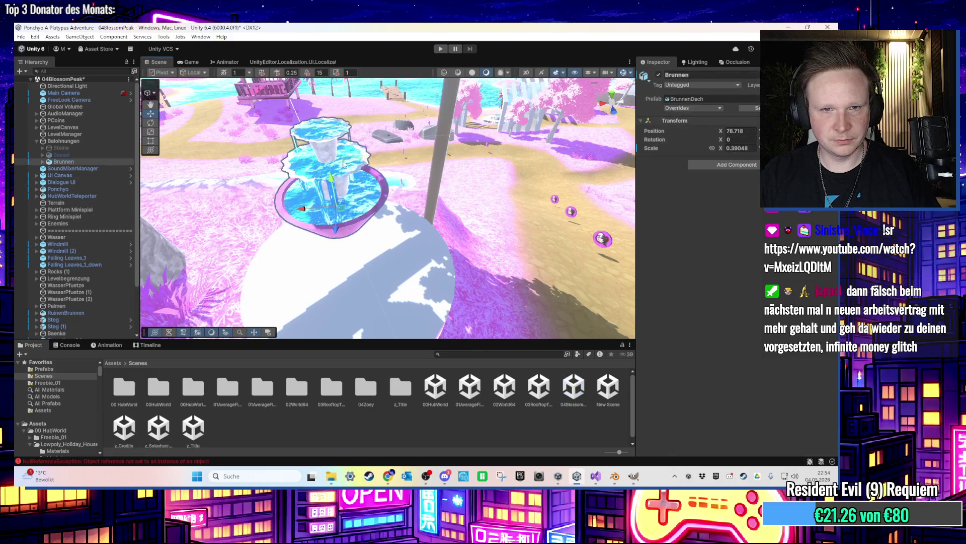
On PCoinPodest, paste the Blossom Peak coins Level ID, set 100 coins and reward ID brunnenID
left_click(439, 157)
left_click(743, 179)
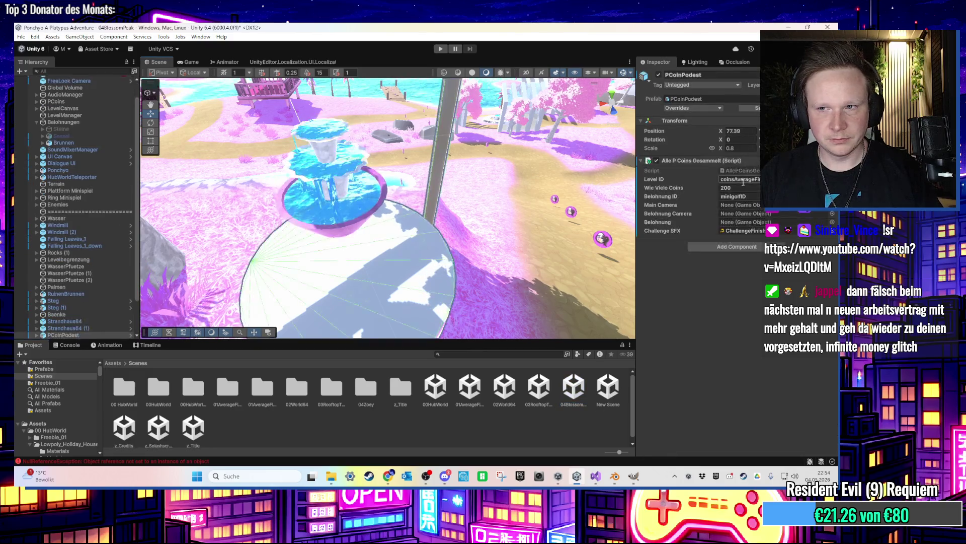
key("ctrl+v")
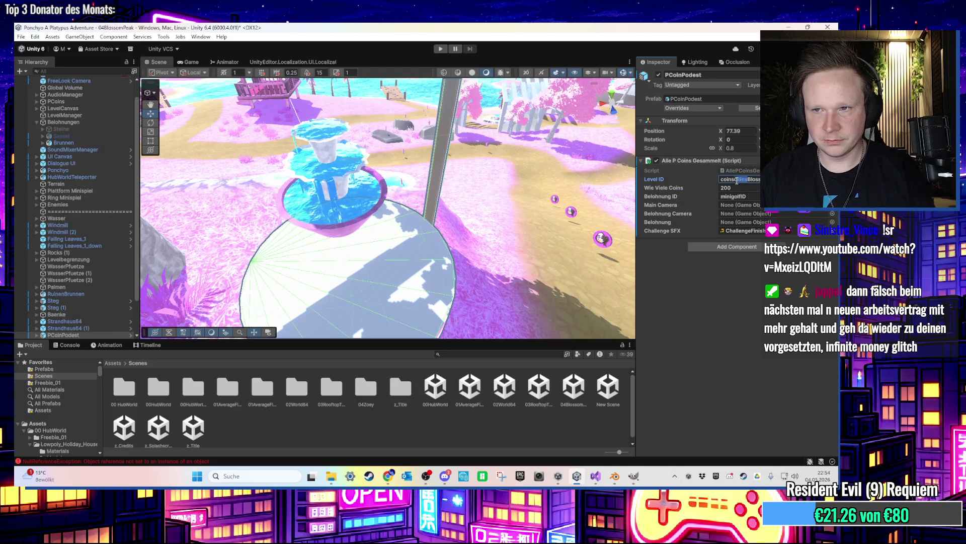
key("BackSpace")
key("Tab")
type("100")
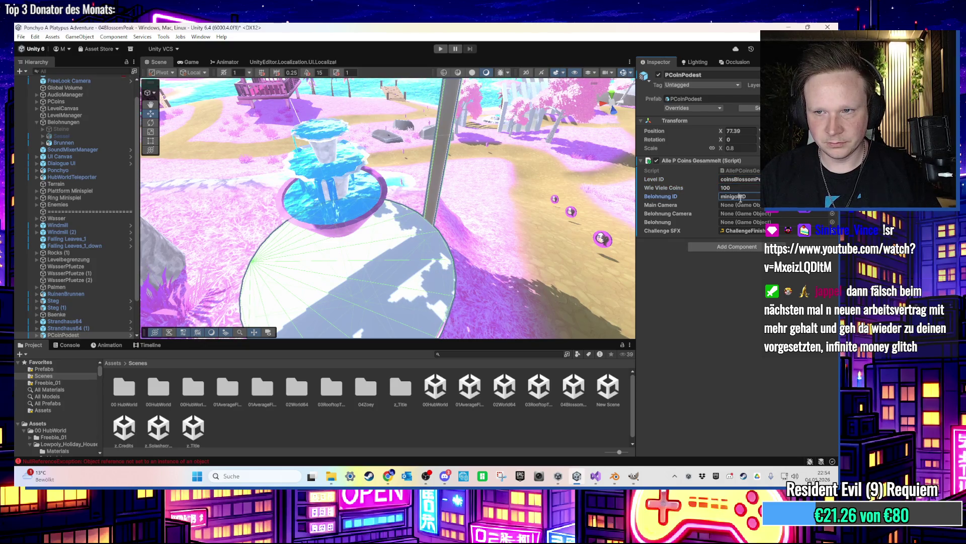
type("brunne")
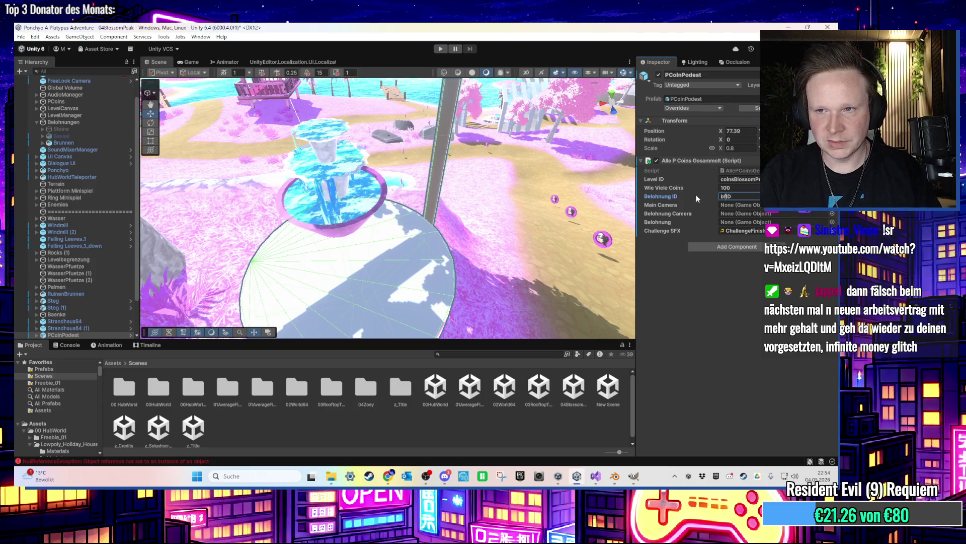
type("n")
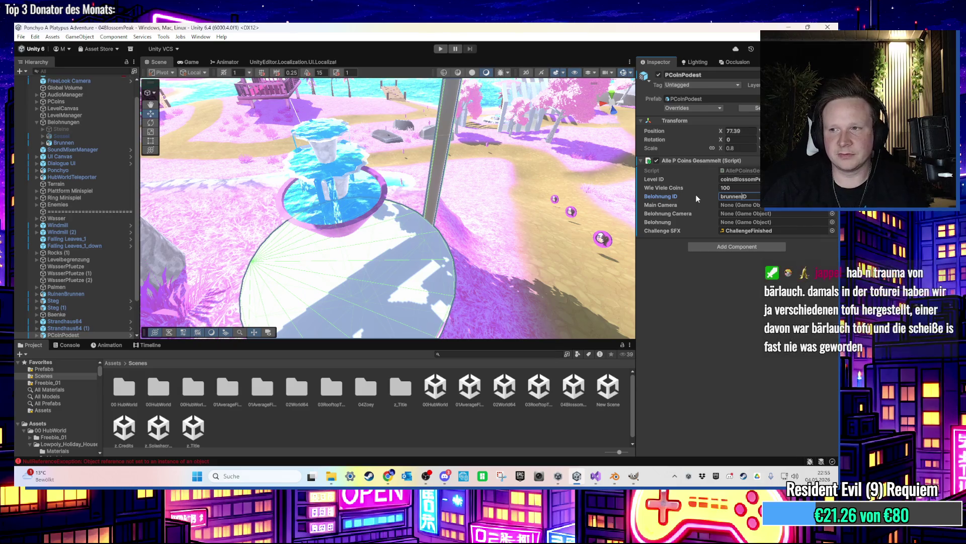
Assign Main Camera and Brunnen as the reward on PCoinPodest, then save the scene
scroll(78, 191, "up", 2)
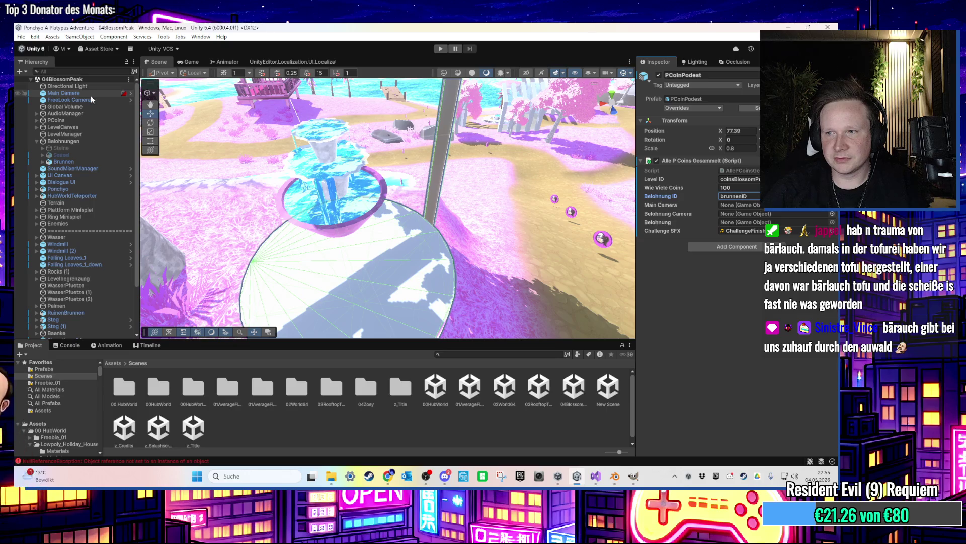
mouse_move(91, 95)
left_mouse_down()
mouse_move(558, 210)
mouse_move(744, 214)
mouse_move(745, 205)
left_mouse_up()
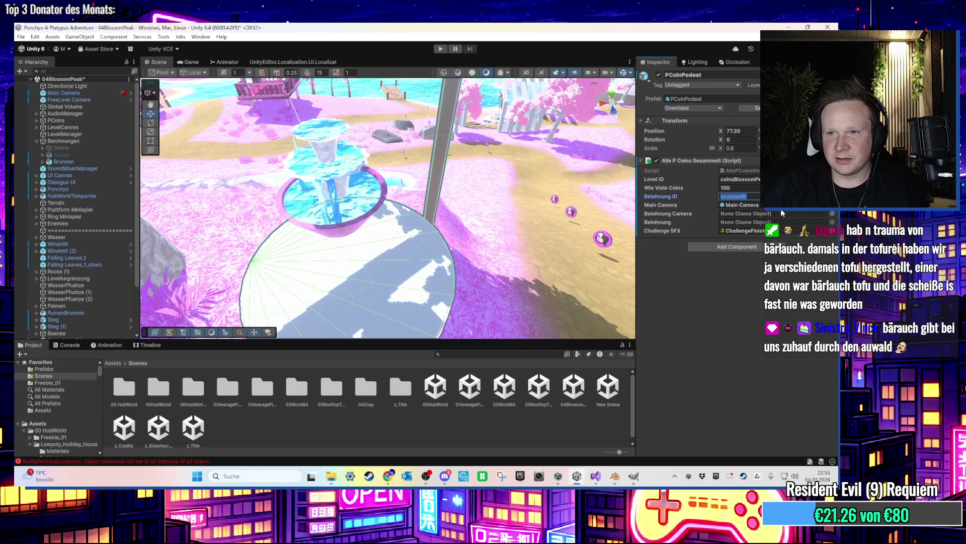
left_click(777, 213)
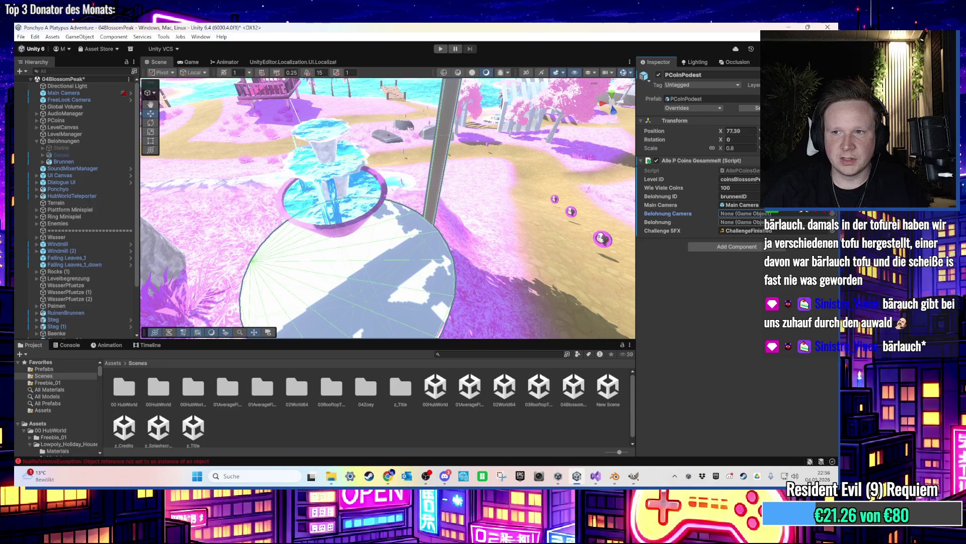
left_click(832, 214)
type("bru")
double_click(473, 248)
key("ctrl+s")
scroll(403, 222, "up", 2)
Move the shining sprite from Sessel under Brunnen and set its Position X to 0
left_click(44, 155)
left_click(68, 175)
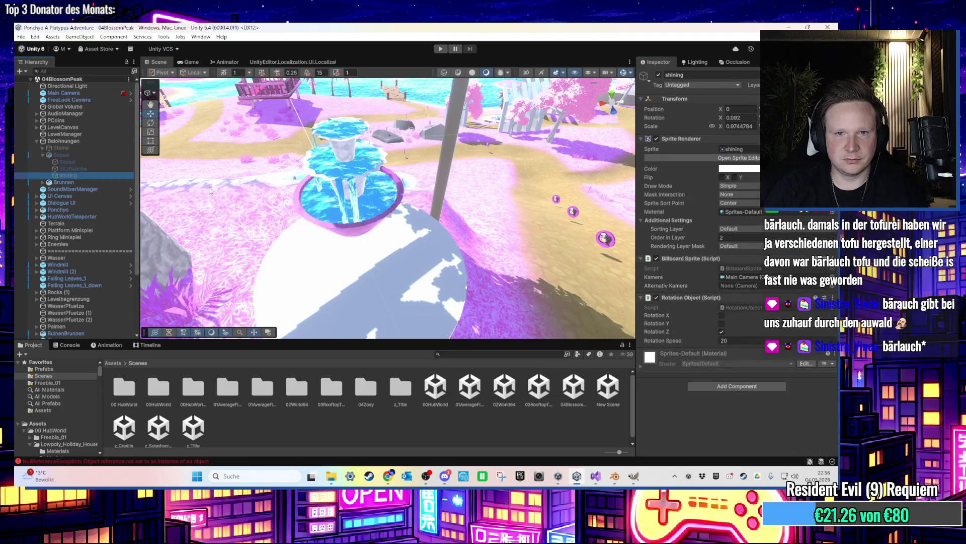
left_click_drag(68, 175, 64, 183)
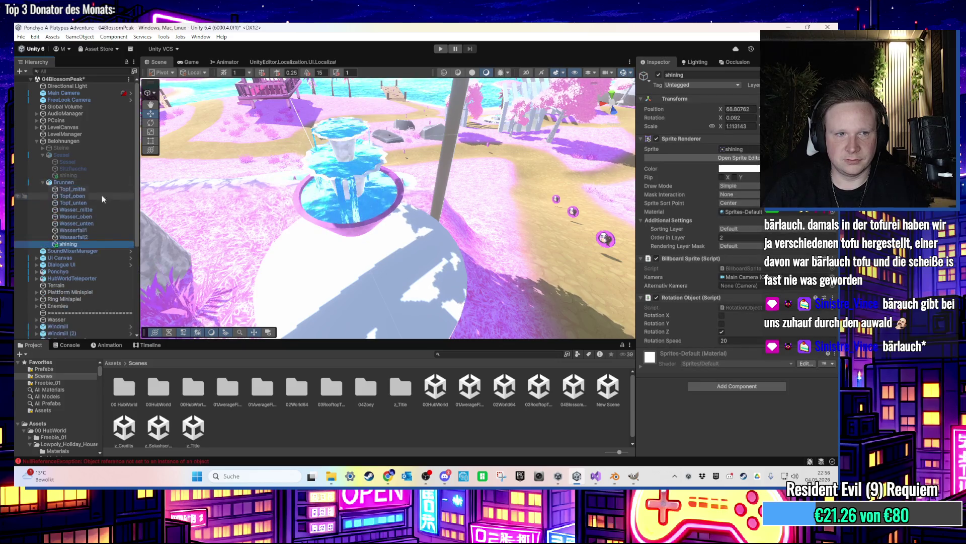
double_click(737, 109)
type("0")
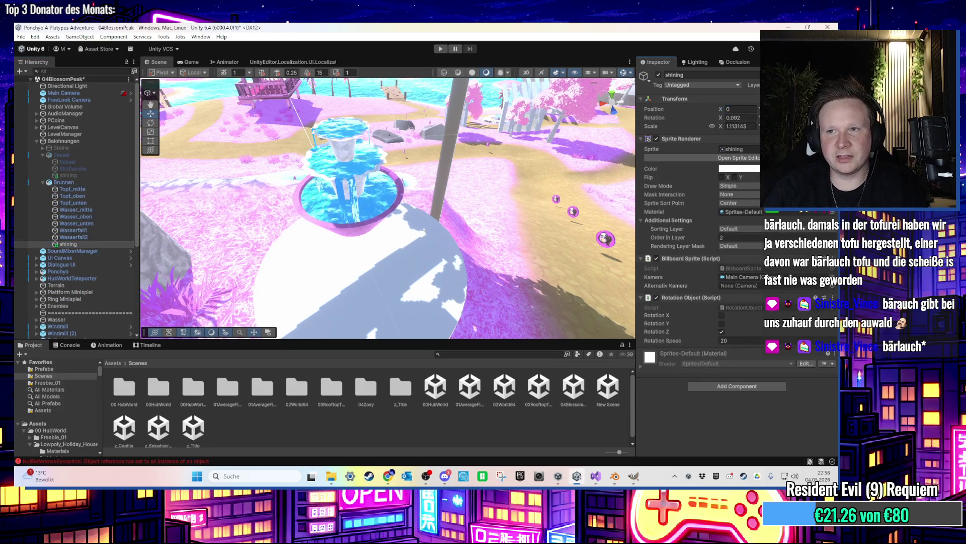
key("Return")
Nudge the Brunnen fountain on the pillar to X 78.697
mouse_move(366, 201)
left_mouse_down()
mouse_move(151, 155)
mouse_move(379, 167)
mouse_move(398, 273)
mouse_move(482, 195)
mouse_move(442, 312)
mouse_move(562, 164)
left_mouse_up()
left_click(388, 220)
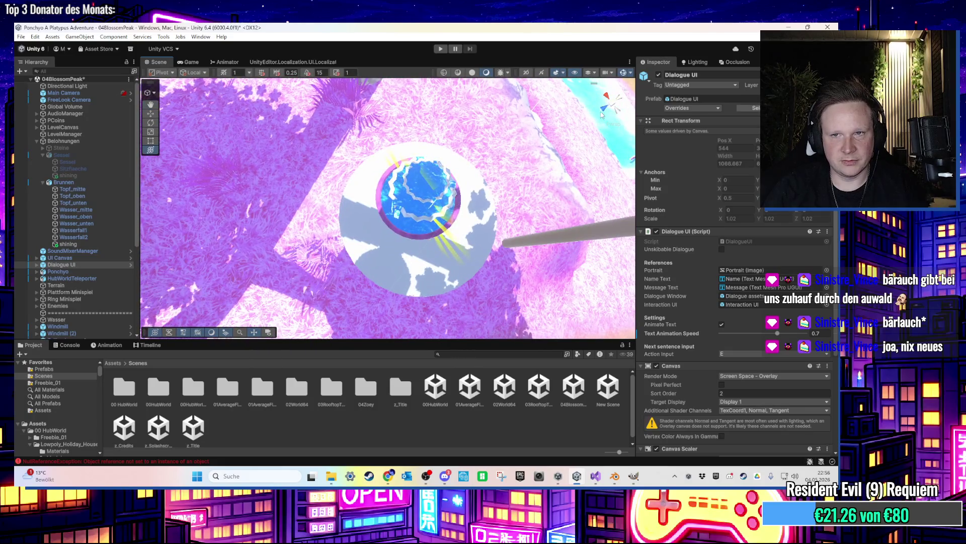
left_click(611, 100)
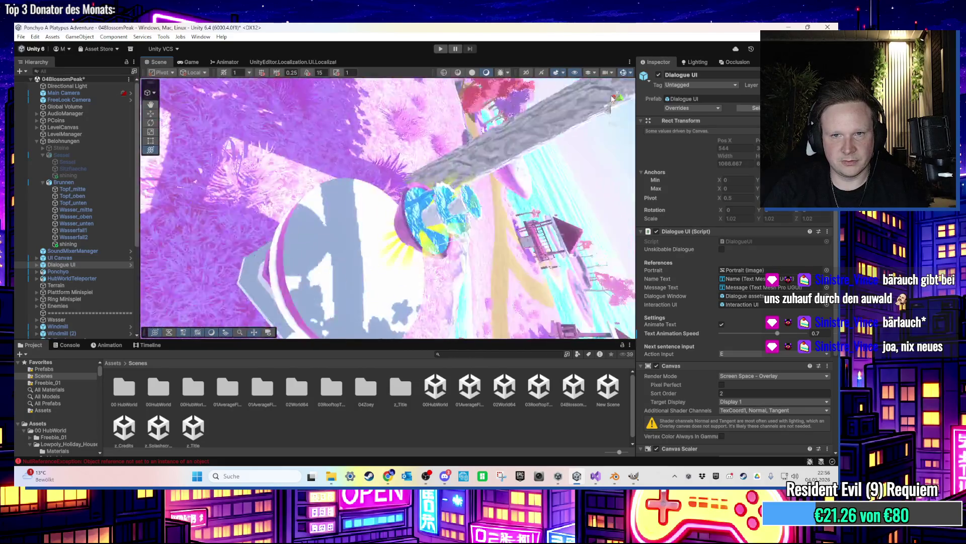
scroll(441, 199, "up", 3)
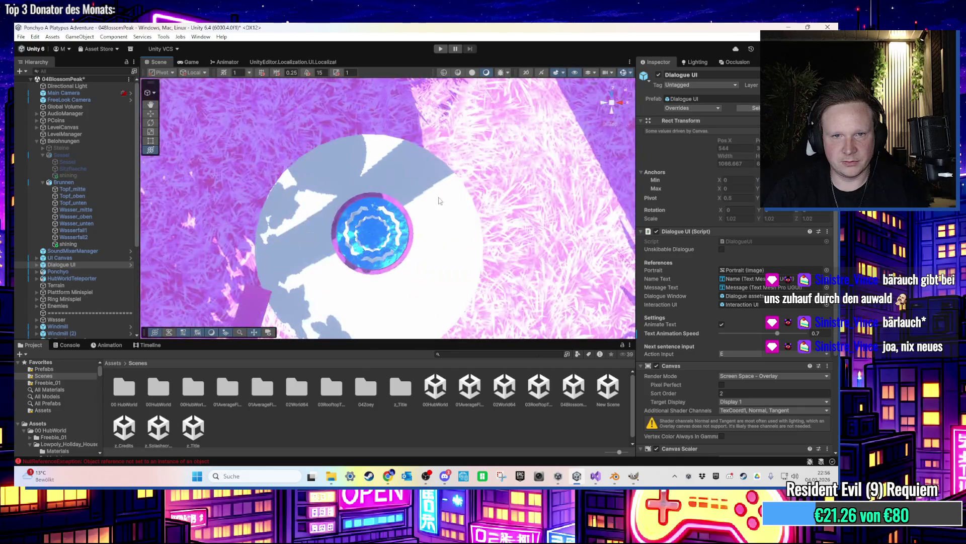
left_click(88, 182)
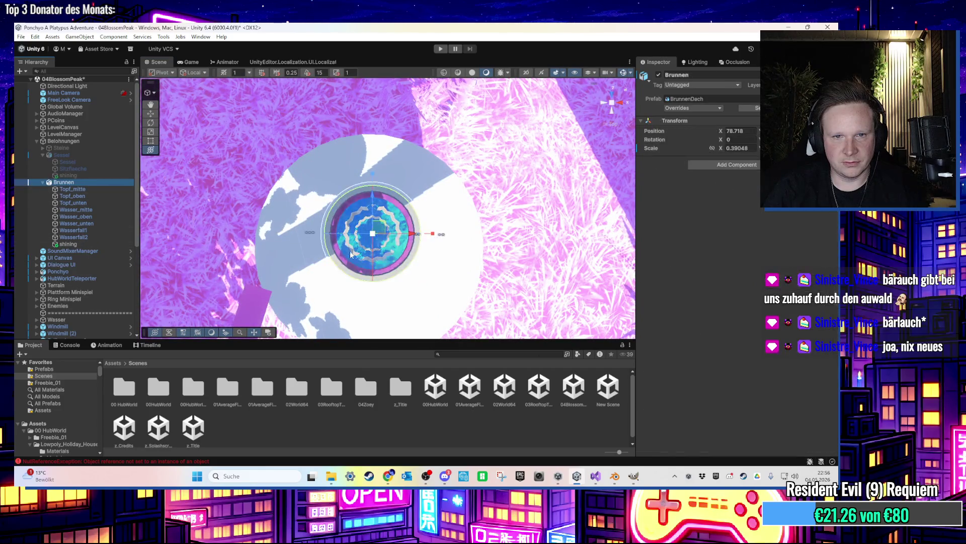
left_click_drag(380, 234, 378, 244)
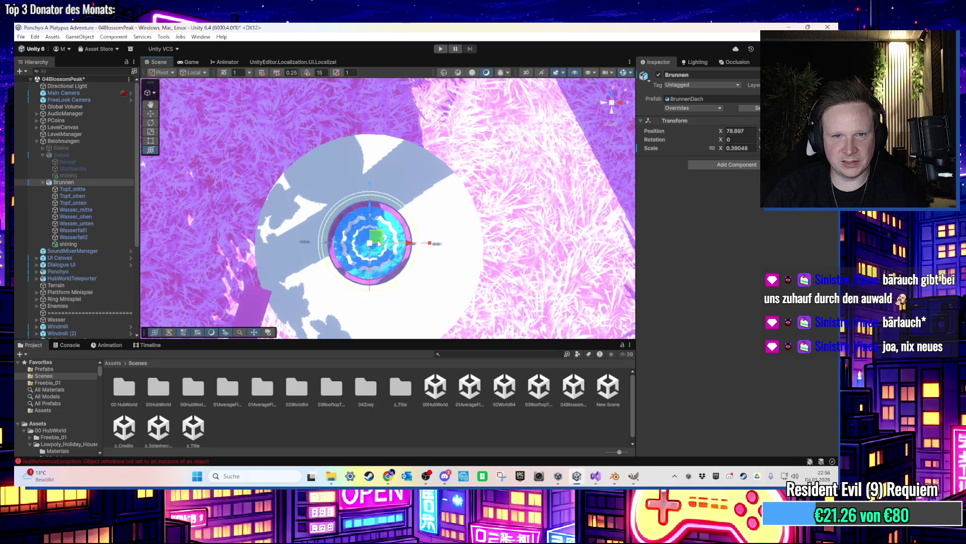
mouse_move(523, 146)
left_mouse_down()
mouse_move(497, 131)
mouse_move(480, 156)
mouse_move(678, 158)
left_mouse_up()
left_click(725, 164)
Copy Sessel's Deko Einsammeln script onto Brunnen and change its Id to brunnenID
left_click(100, 155)
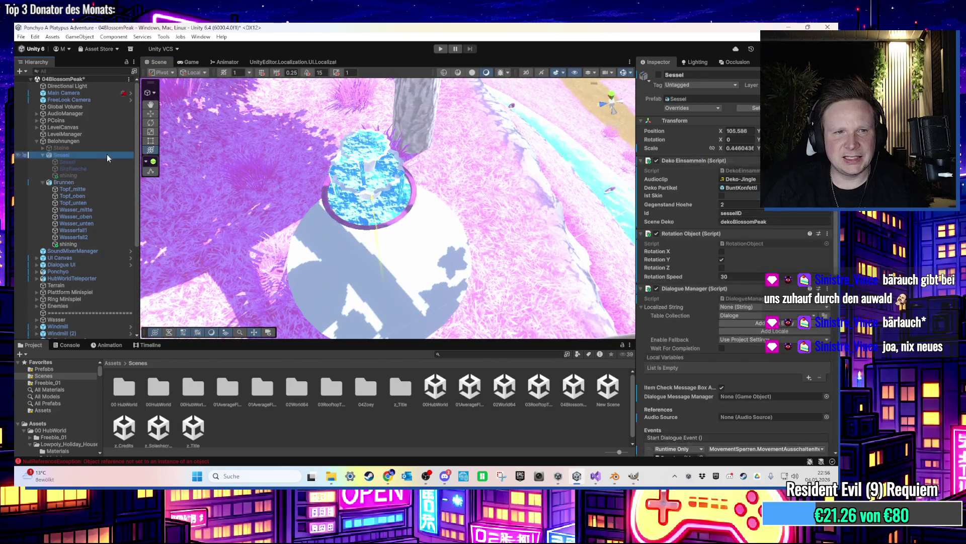
left_click(827, 160)
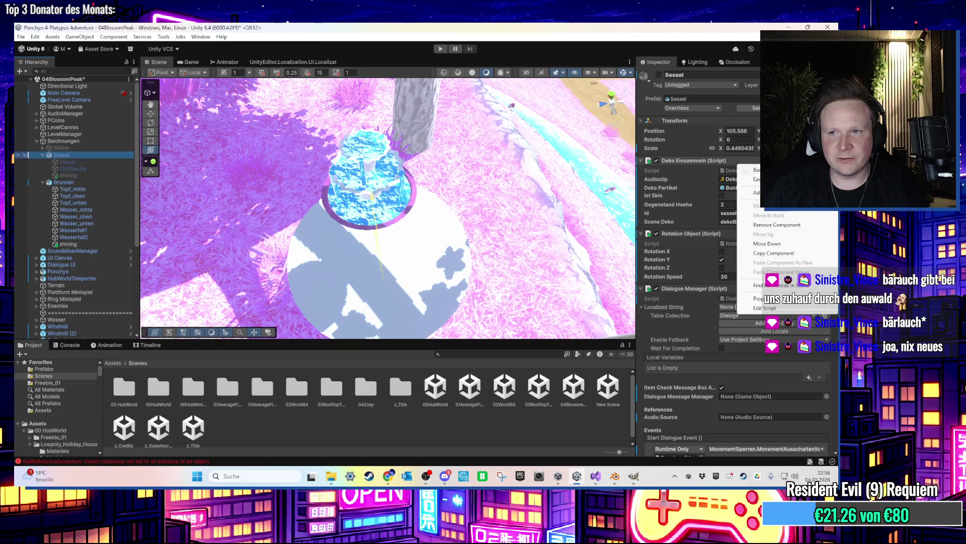
left_click(785, 250)
left_click(106, 182)
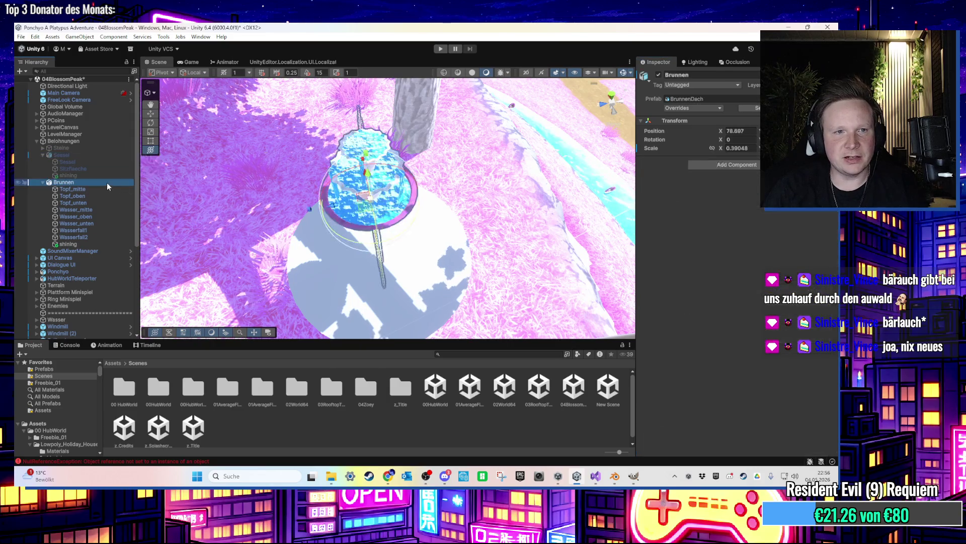
right_click(655, 219)
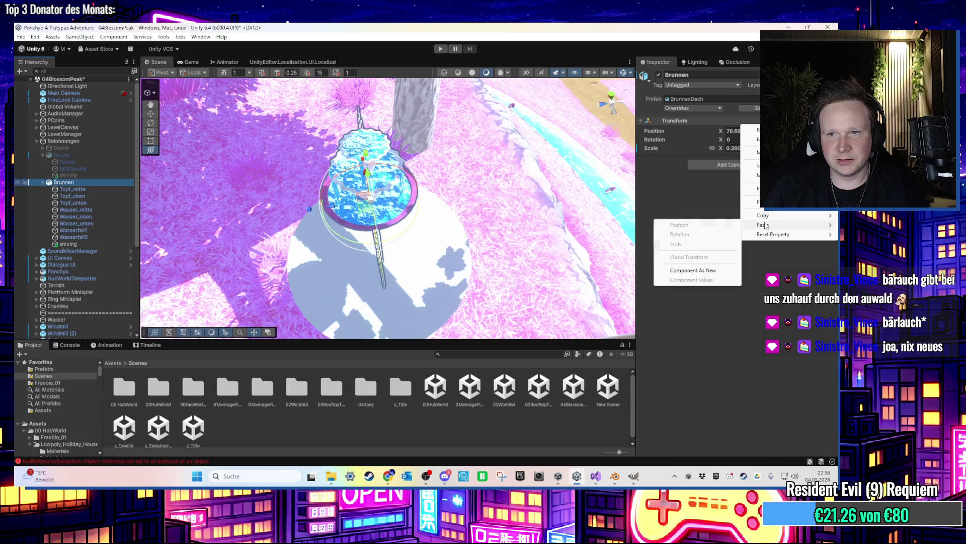
left_click(689, 270)
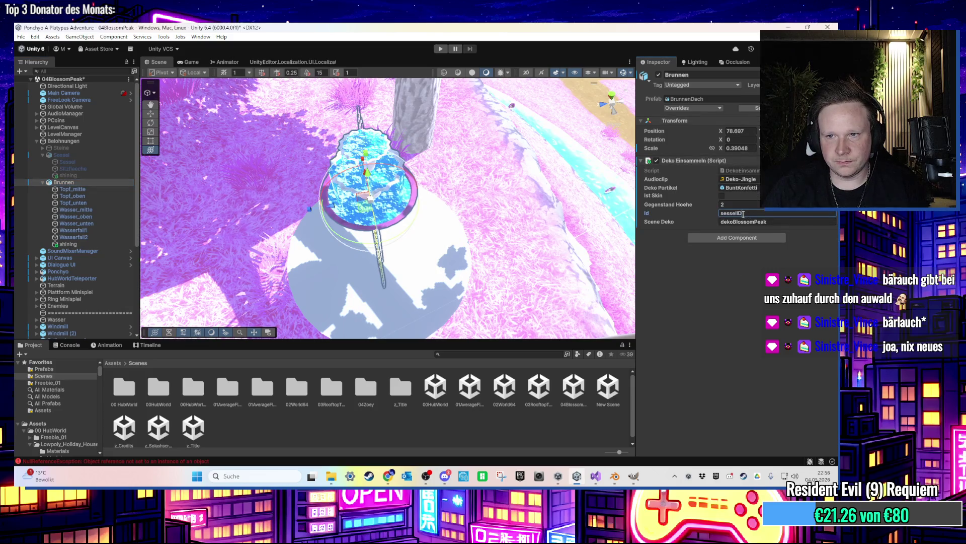
left_click_drag(739, 213, 707, 217)
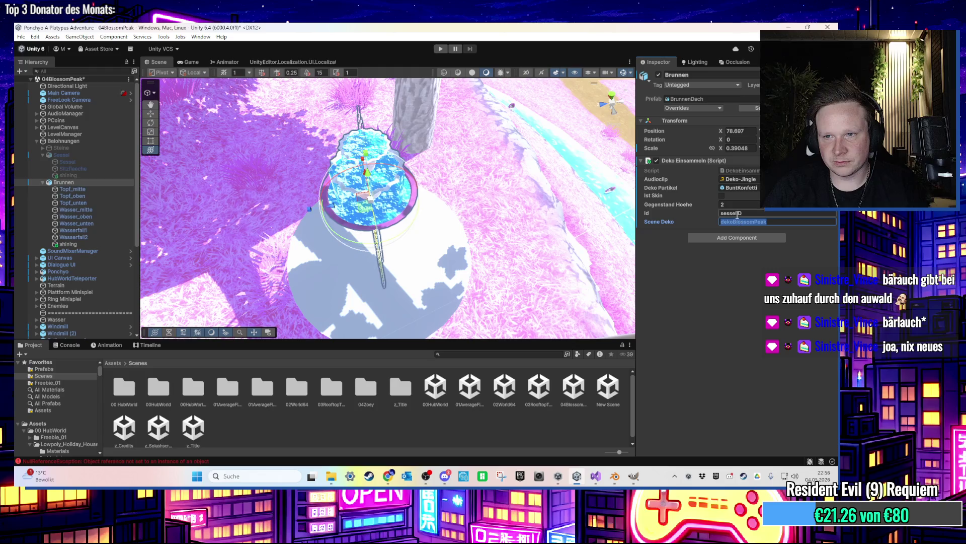
type("bruun")
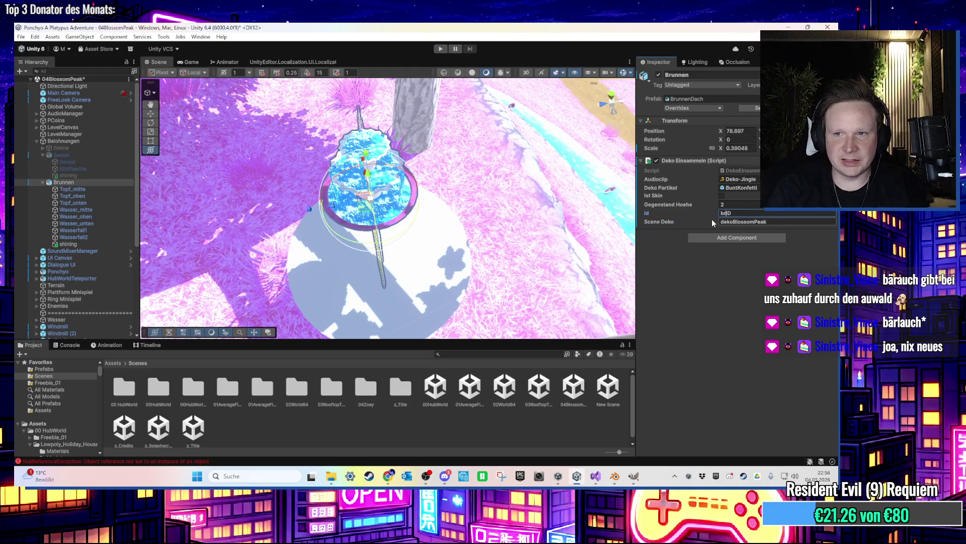
key("BackSpace")
key("BackSpace")
type("nnen")
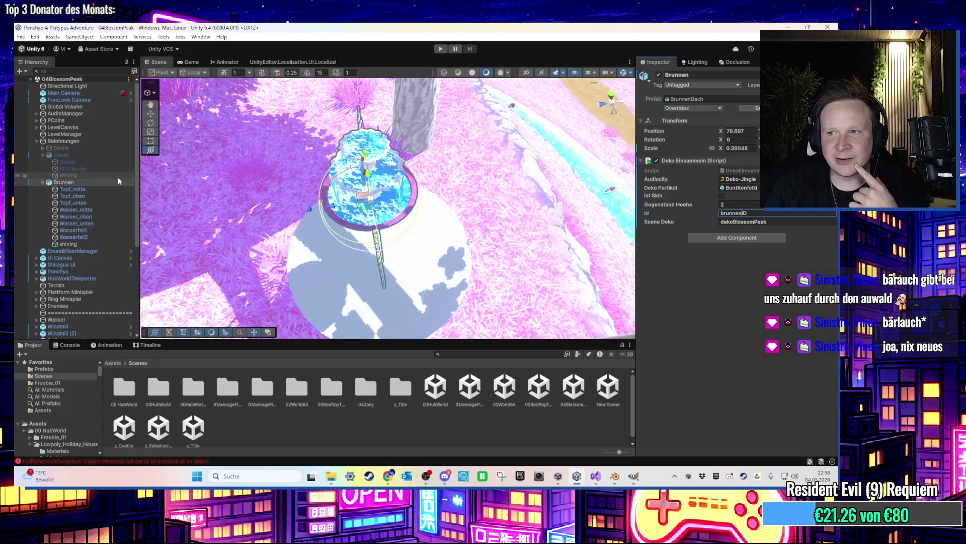
Copy Sessel's Rotation Object component onto Brunnen, spinning on Y at speed 30
left_click(98, 156)
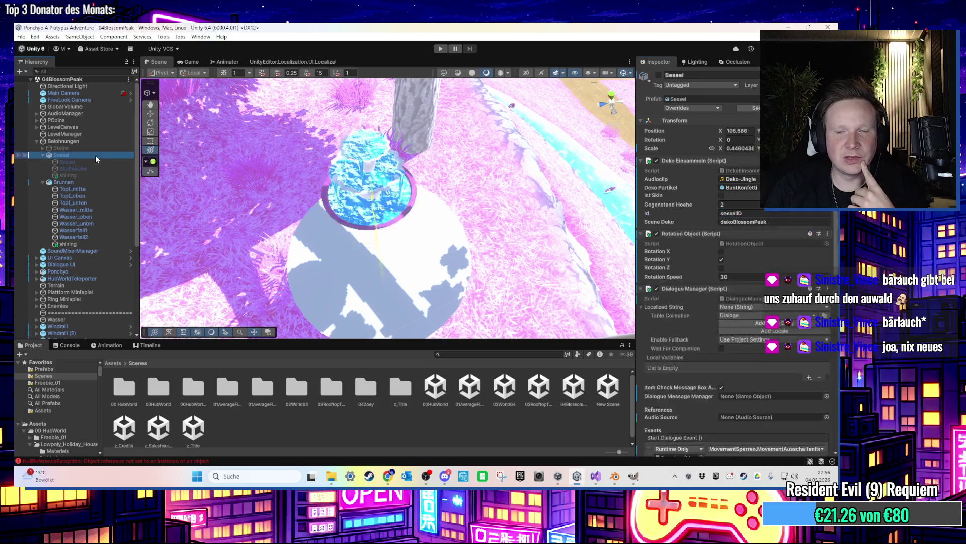
right_click(738, 235)
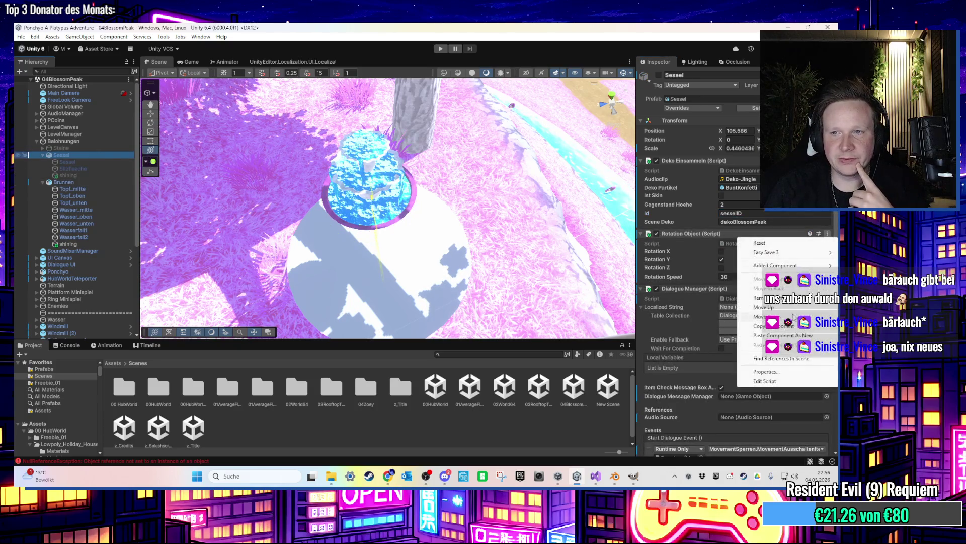
left_click(784, 326)
left_click(92, 182)
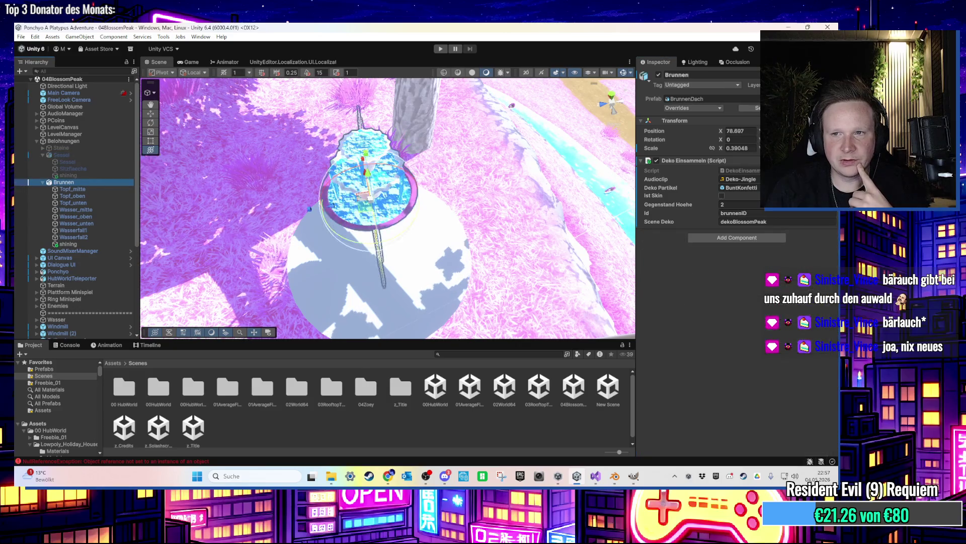
right_click(736, 161)
left_click(753, 272)
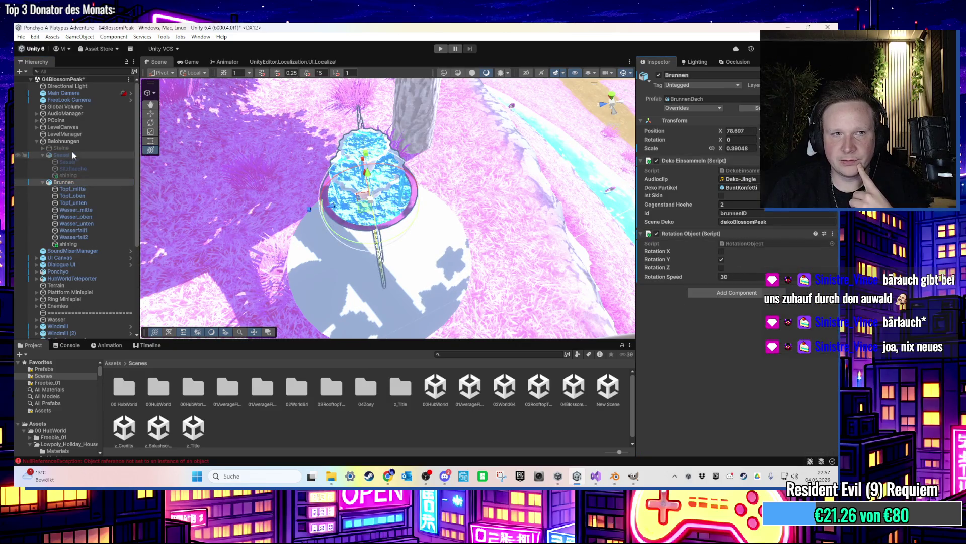
Paste Sessel's Dialogue Manager onto Brunnen and change dialog_Sessel to dialog_Brunnen
left_click(71, 154)
left_click(828, 288)
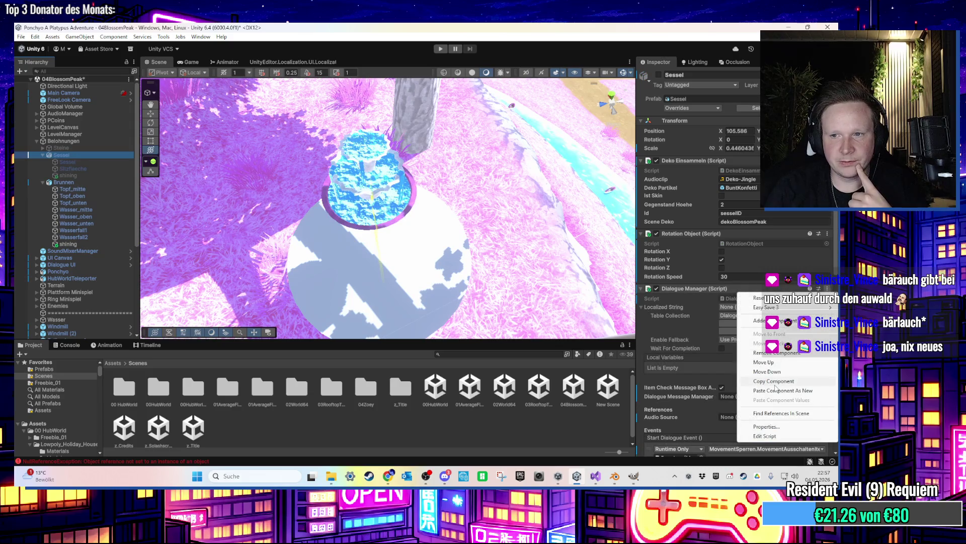
left_click(775, 382)
left_click(104, 180)
left_click(833, 234)
left_click(807, 334)
scroll(747, 277, "down", 5)
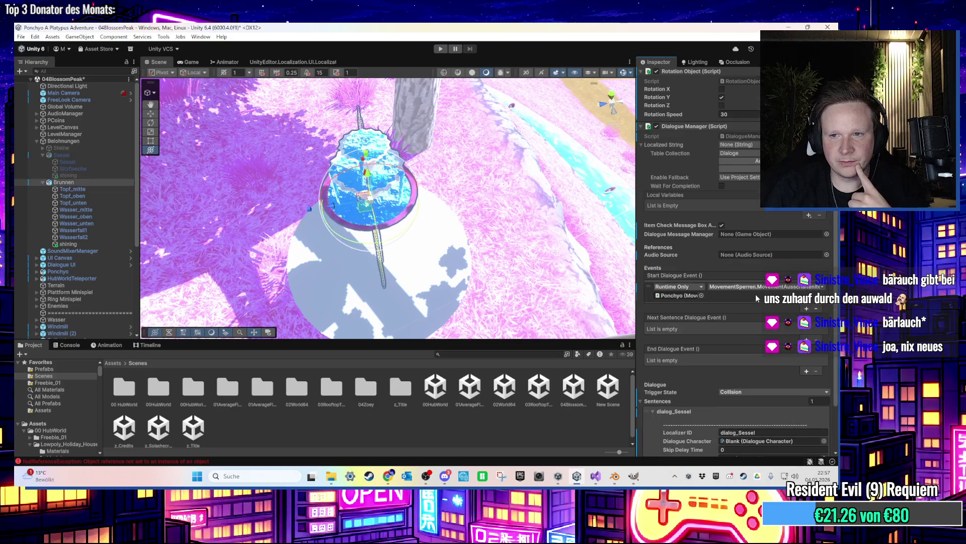
left_click(740, 361)
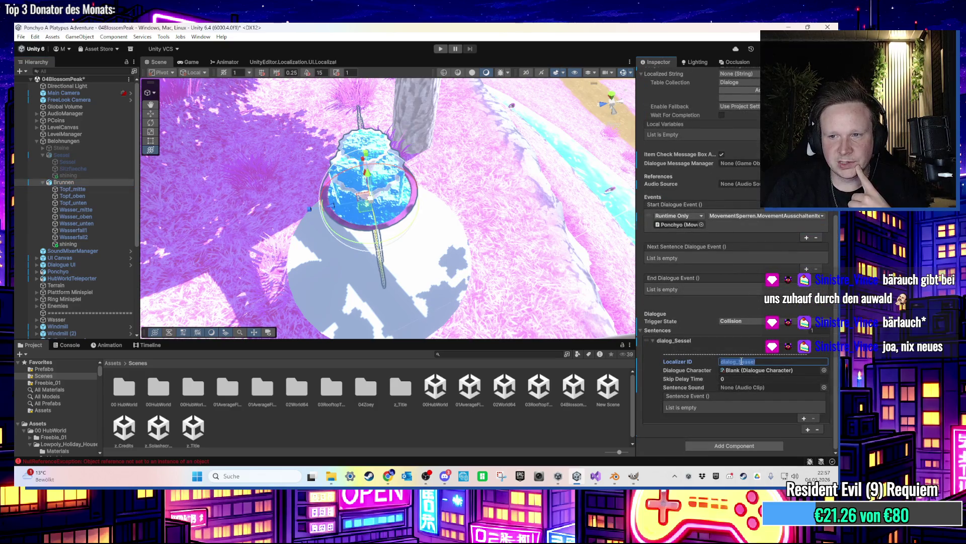
left_click_drag(740, 361, 806, 360)
type("B")
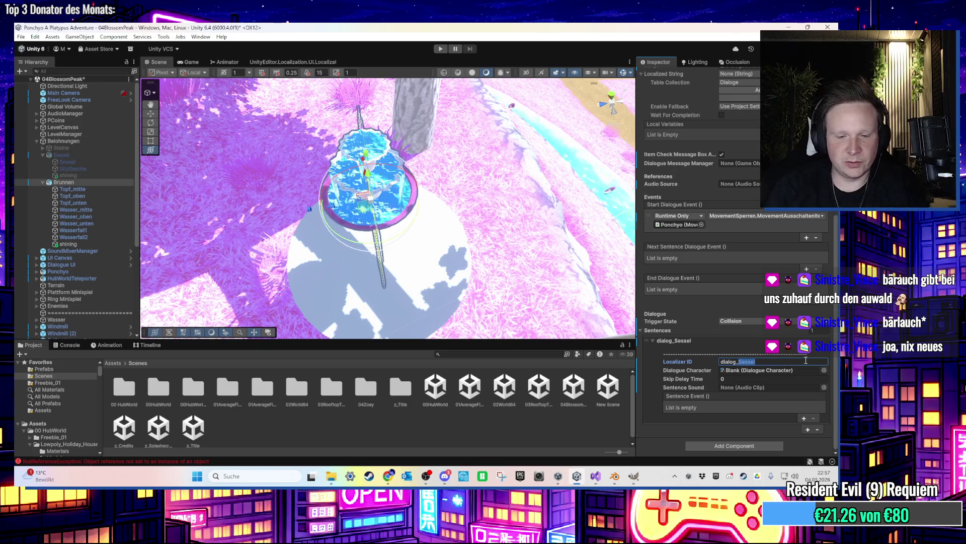
type("runnen")
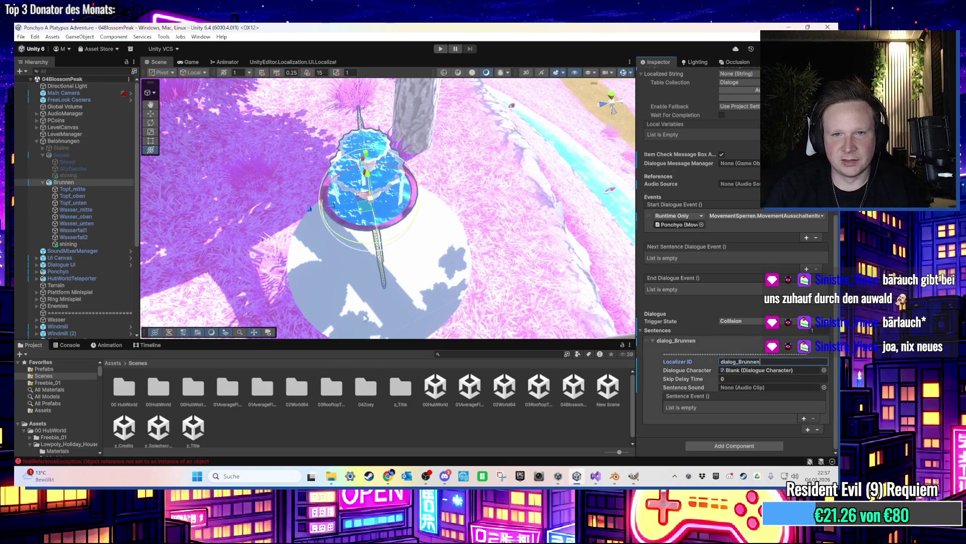
left_click_drag(387, 154, 463, 150)
scroll(462, 150, "up", 3)
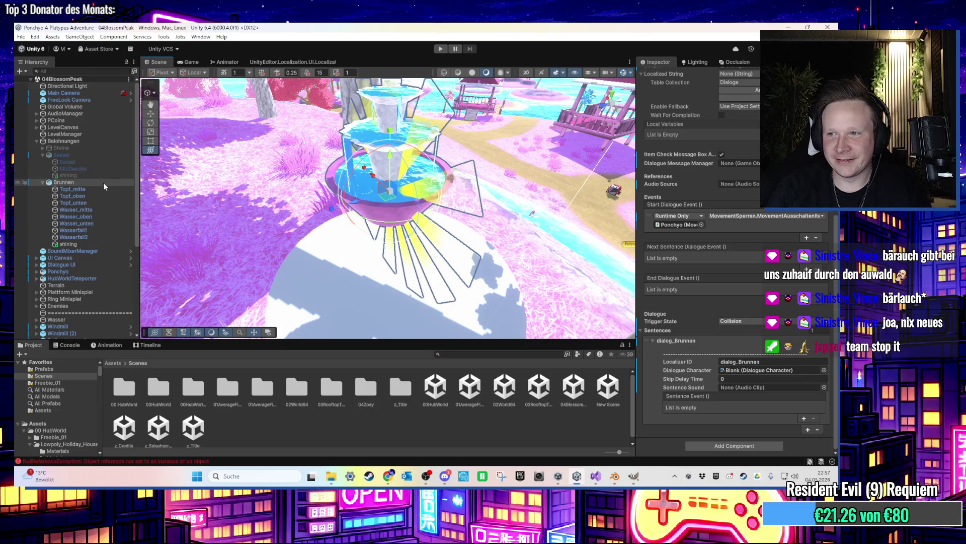
Add a trigger Sphere Collider of radius 1.5 to Brunnen, then start Play mode
left_click(98, 157)
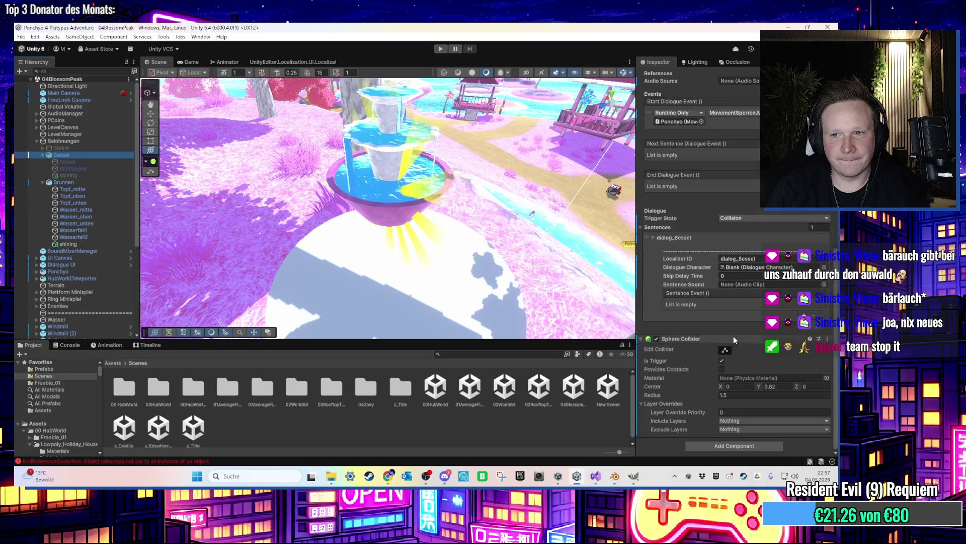
left_click(64, 182)
left_click(748, 408)
type("s")
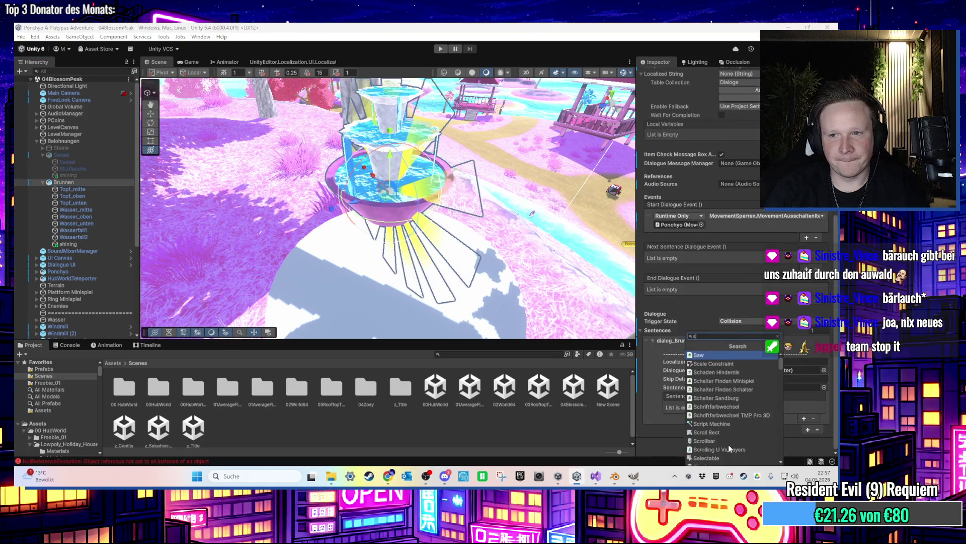
type("phere")
key("Return")
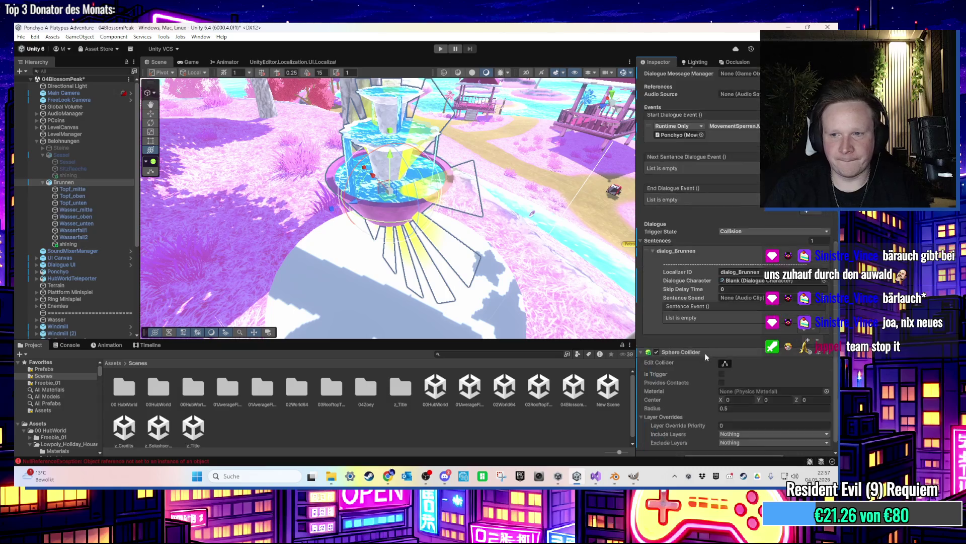
left_click(721, 360)
left_click(745, 395)
type("1")
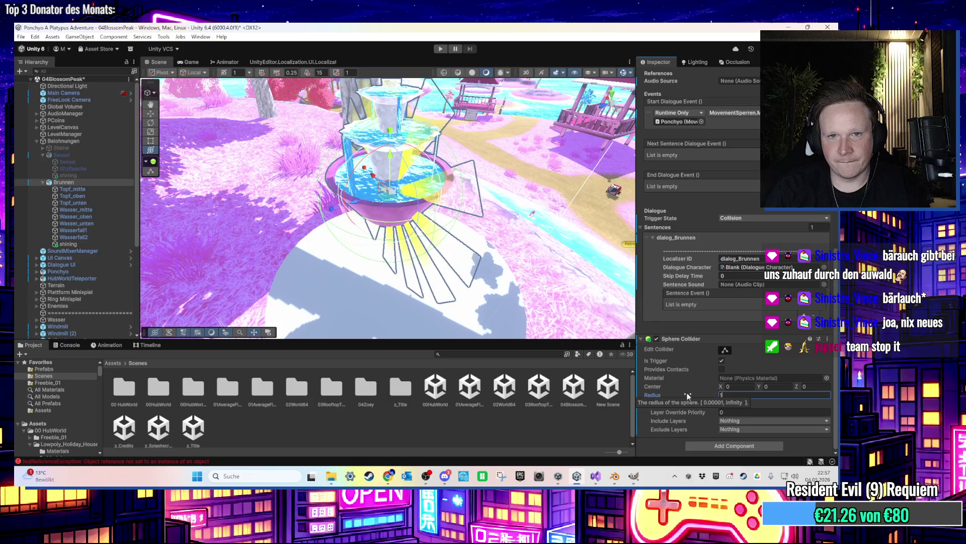
type(".5")
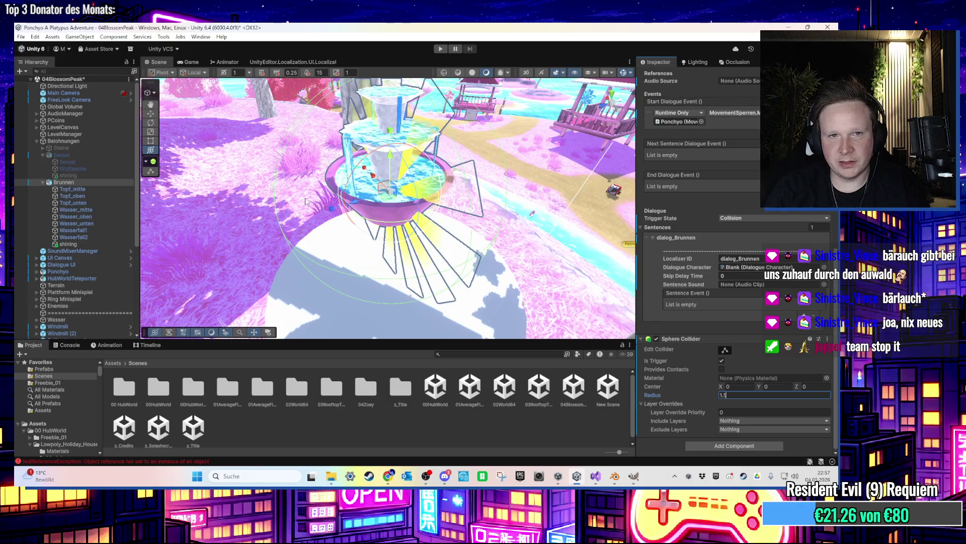
key("Return")
key("f")
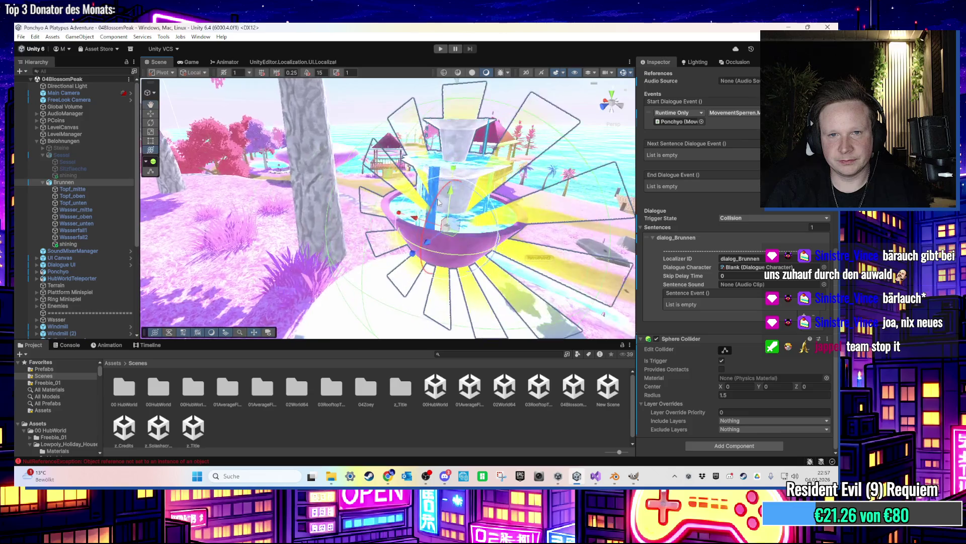
left_click(441, 50)
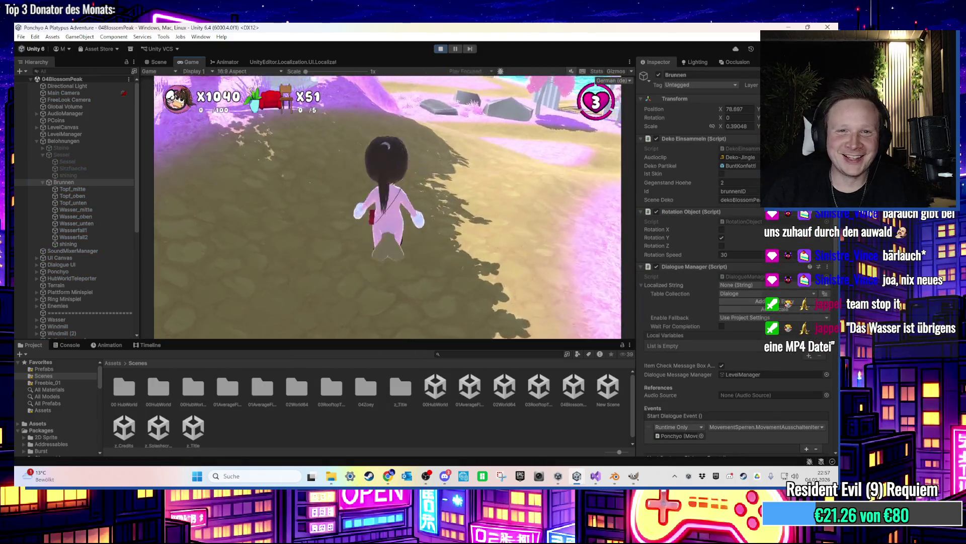
Run the character to the fountain, turn around, and follow the path into the pond
key("w")
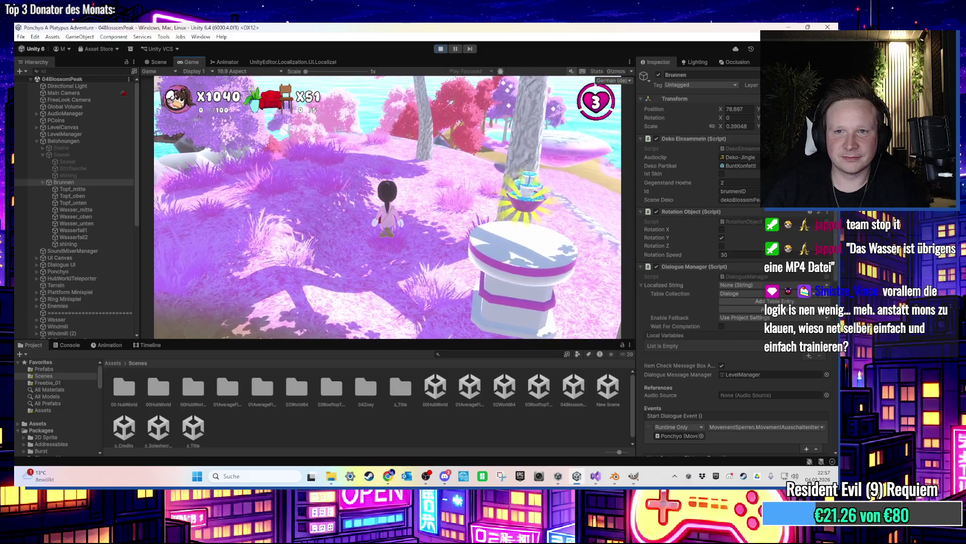
key("s")
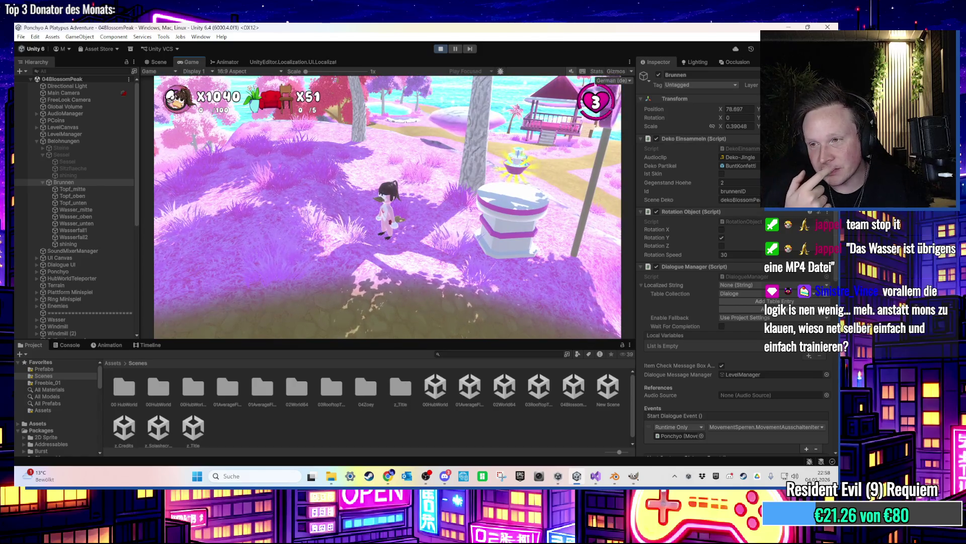
key("w")
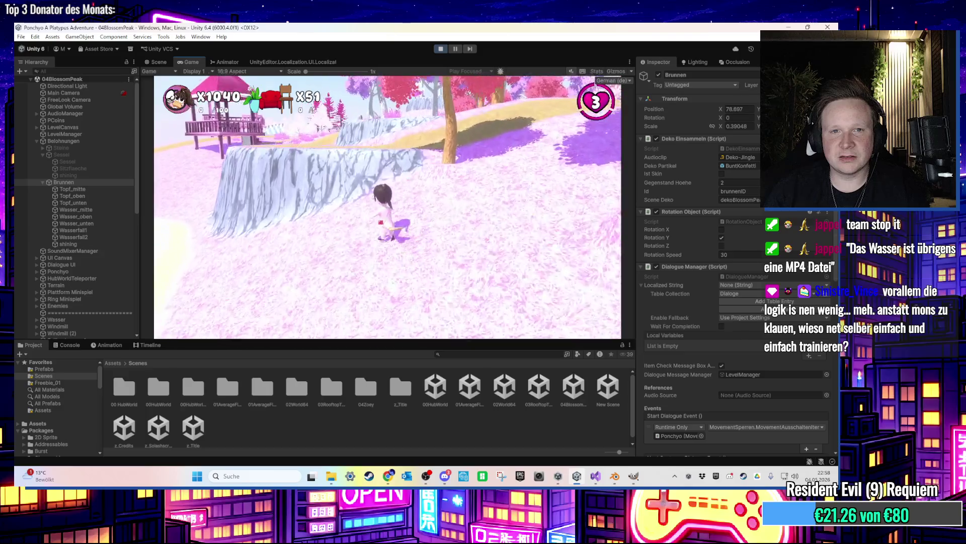
key("w")
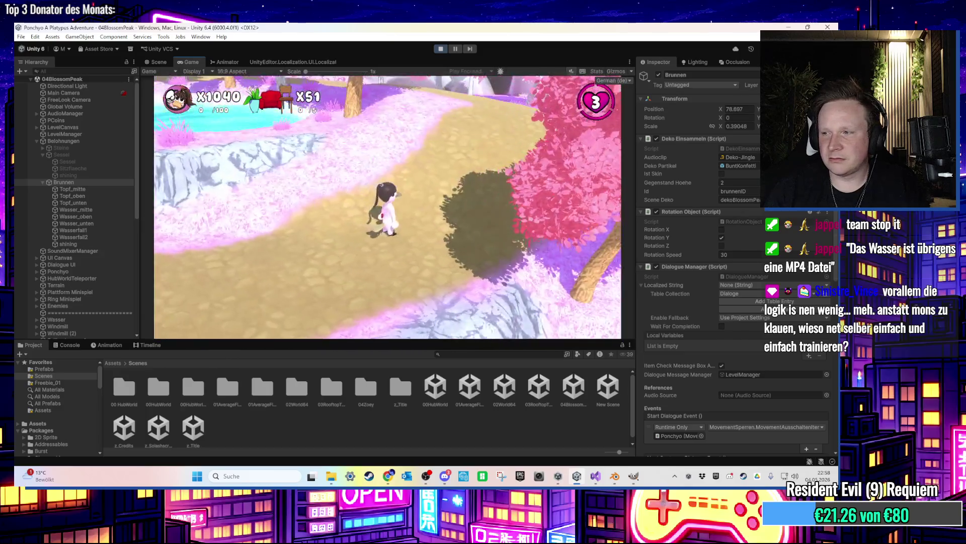
key("w")
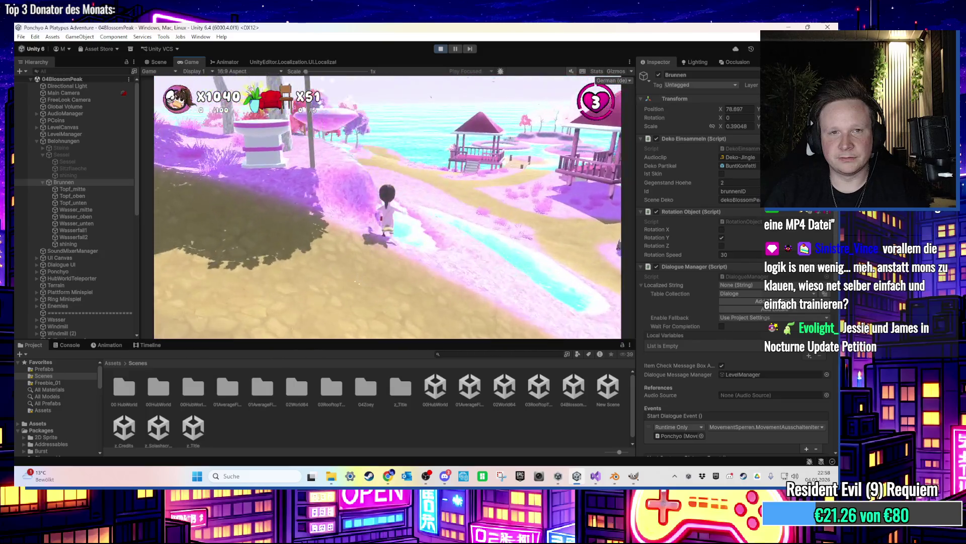
Stop the Blossom Peak playtest and return to edit mode
key("super")
left_click(436, 53)
left_click(437, 51)
Collapse Sessel and Brunnen in the Hierarchy, then select the separator object
scroll(674, 263, "down", 10)
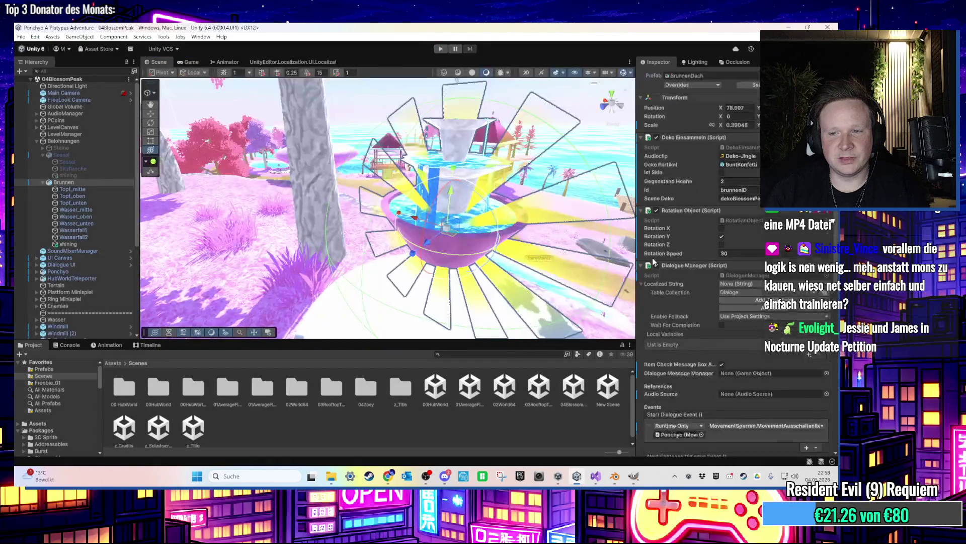
scroll(252, 212, "down", 5)
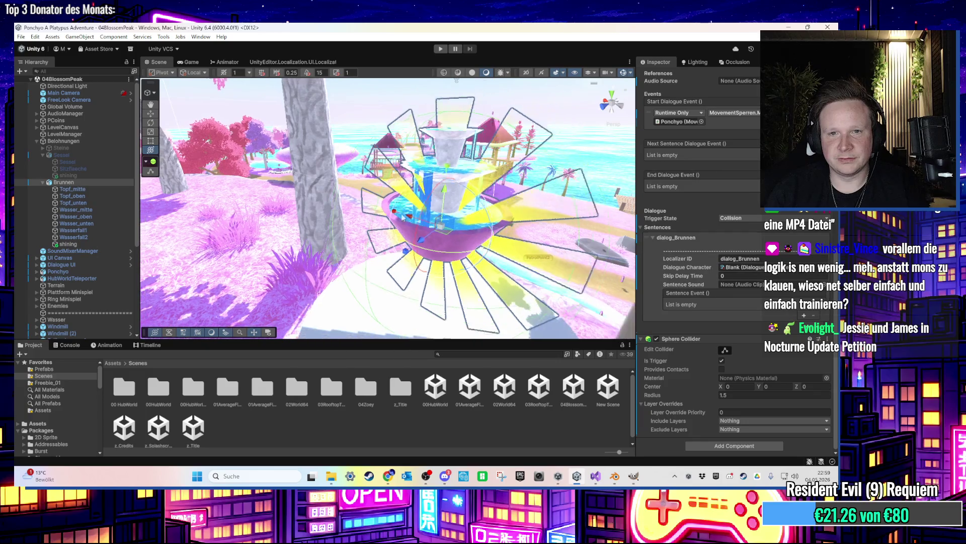
scroll(92, 212, "down", 5)
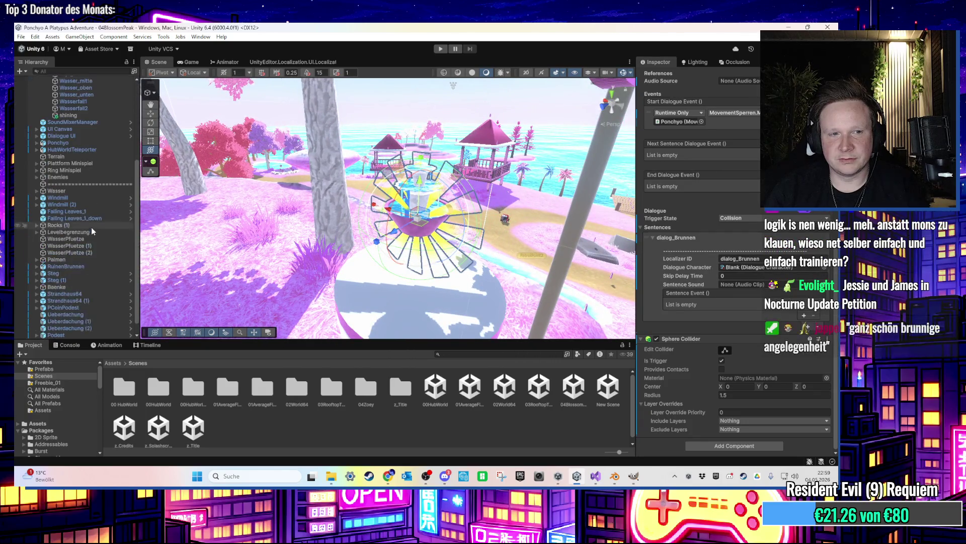
scroll(80, 213, "up", 3)
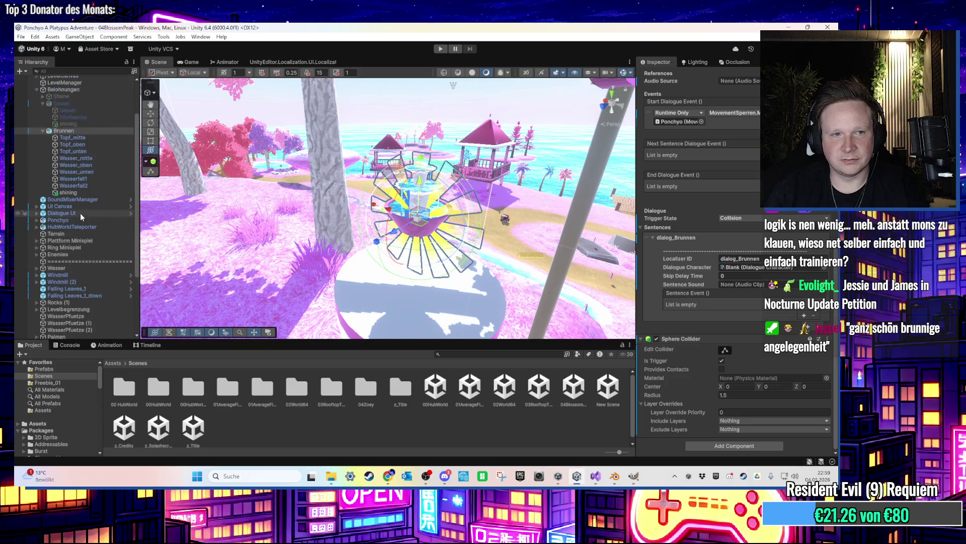
scroll(43, 178, "up", 3)
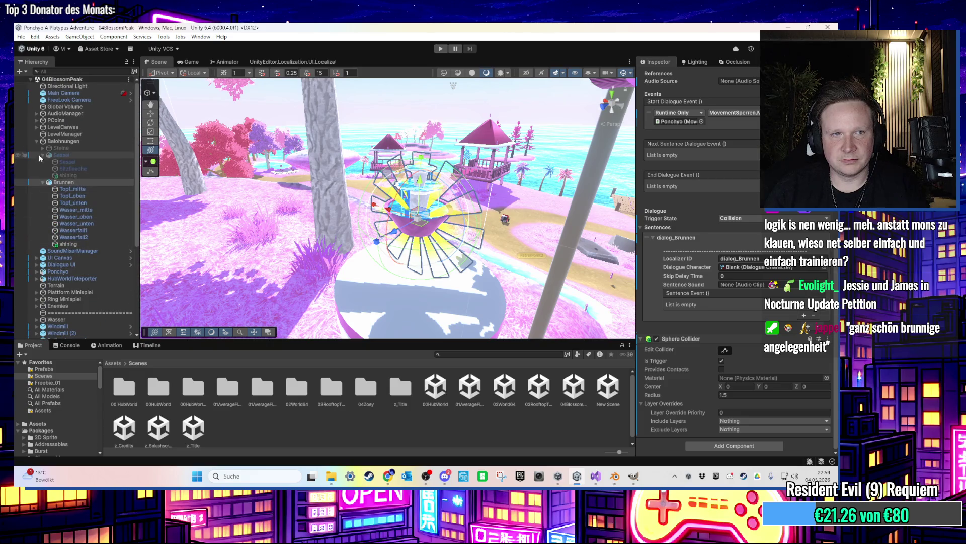
left_click(42, 155)
left_click(42, 161)
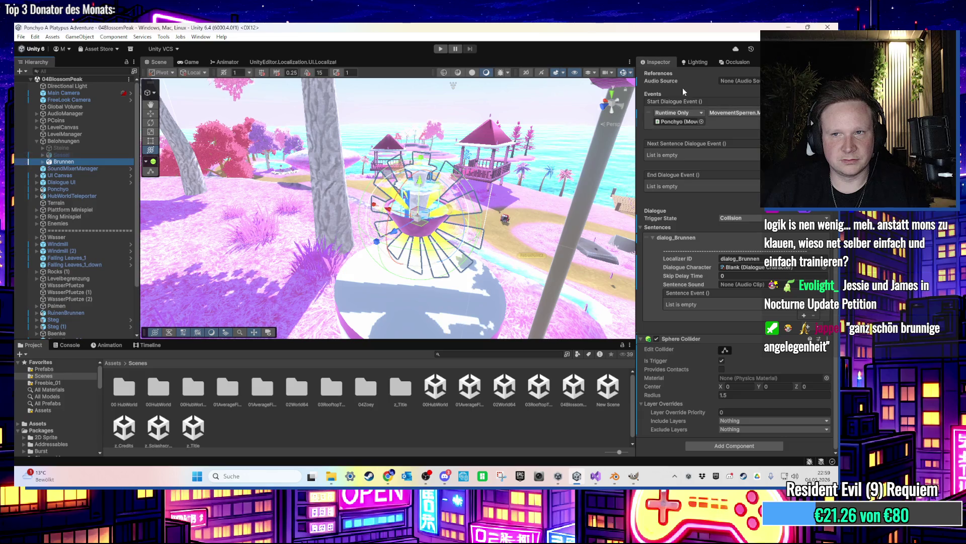
scroll(685, 90, "up", 10)
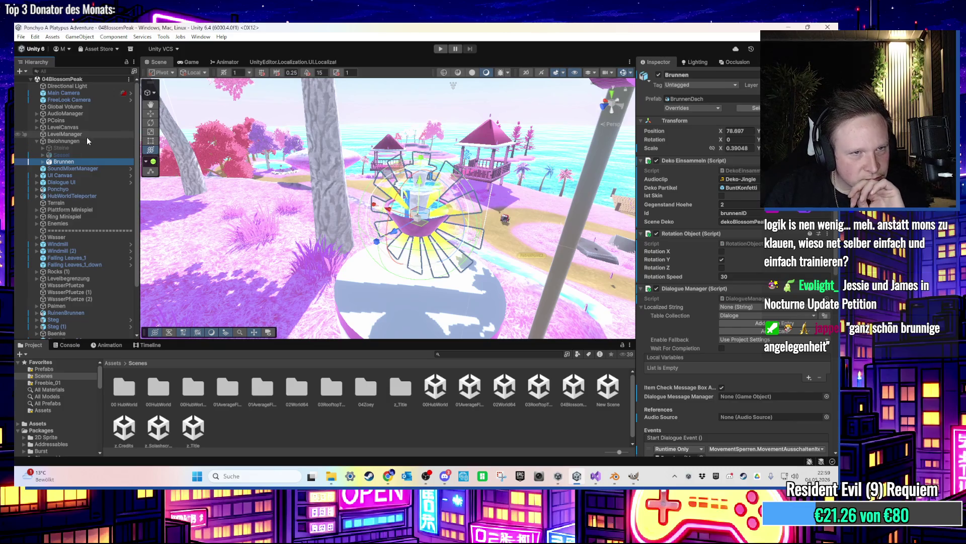
left_click(84, 230)
Duplicate the separator object and rename the copy to Kameras
key("ctrl+d")
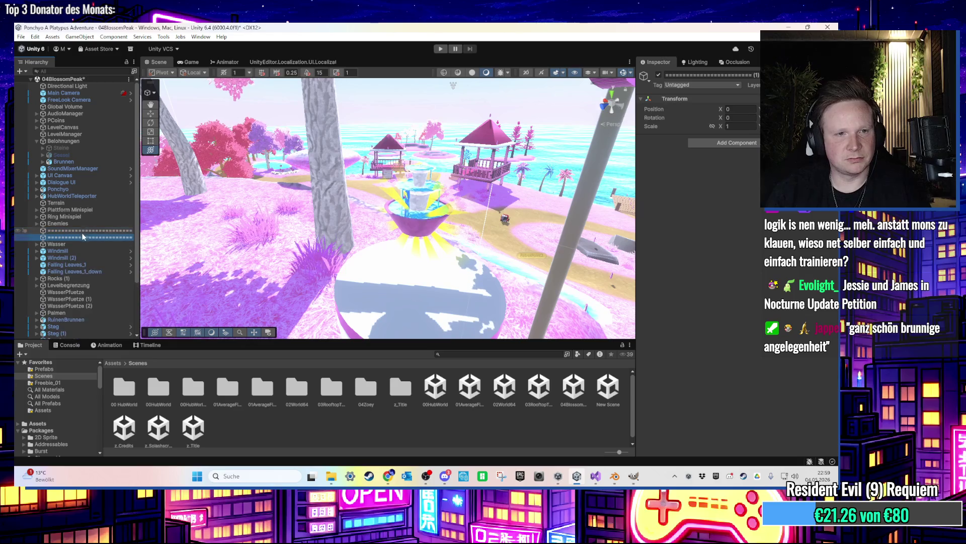
right_click(83, 230)
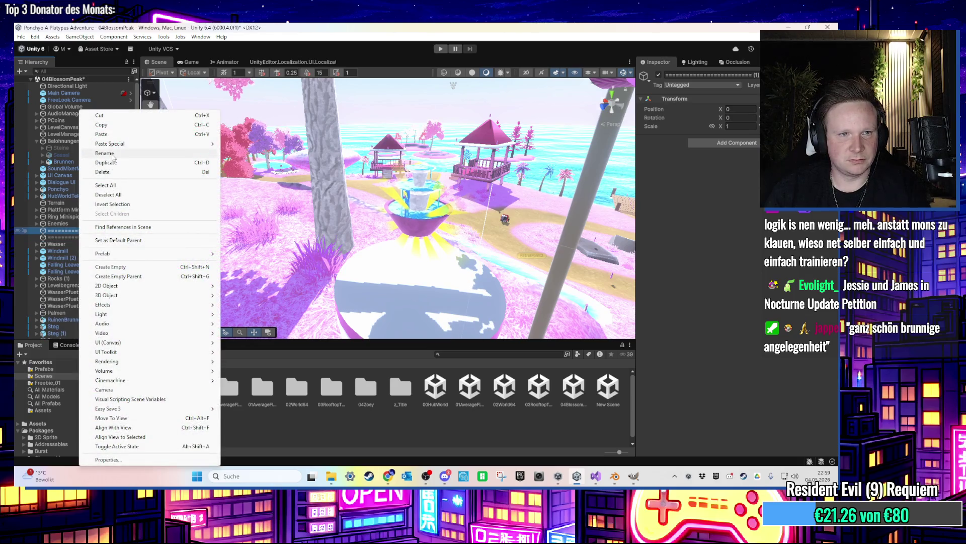
left_click(106, 153)
type("Kameras")
key("Return")
Create a camera inside Kameras named CoinsBelohnungCamera
scroll(324, 265, "down", 3)
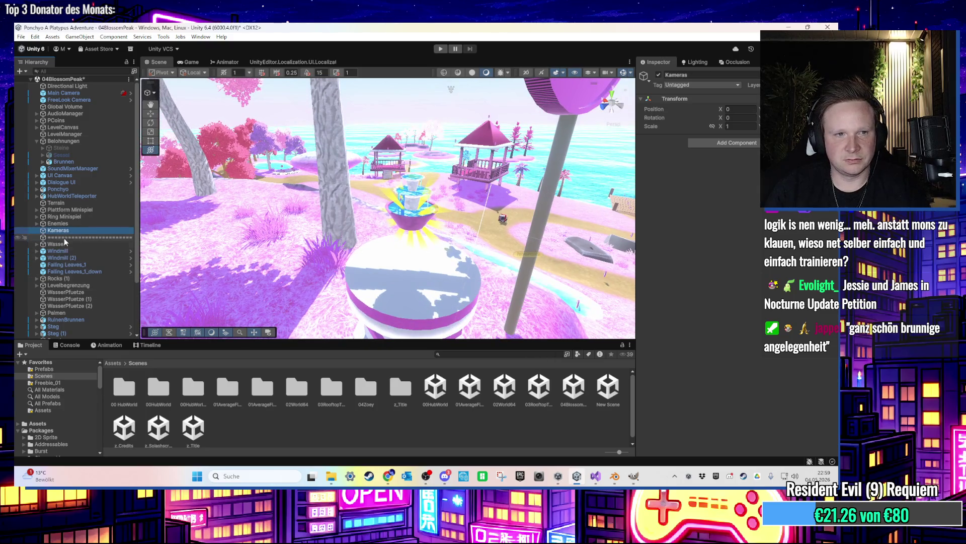
right_click(64, 243)
mouse_move(119, 296)
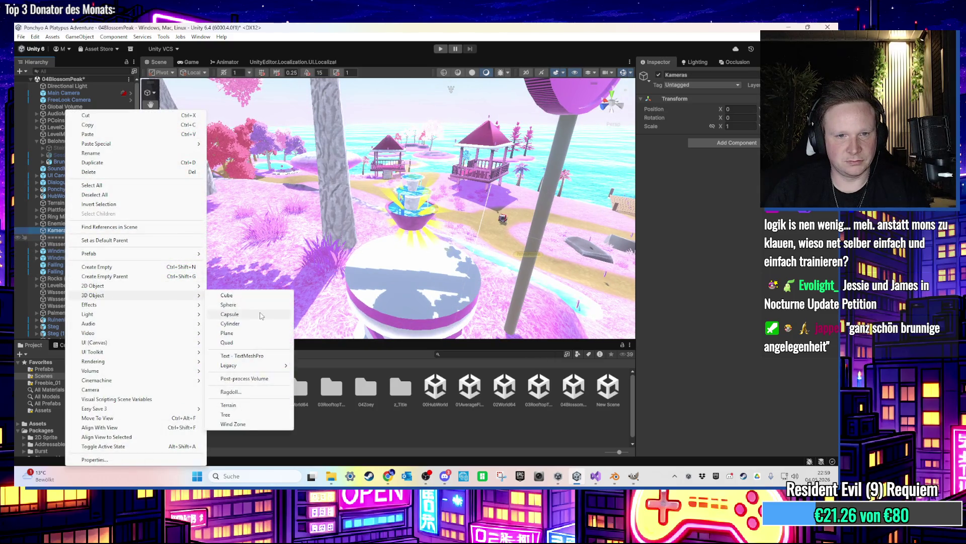
left_click(134, 390)
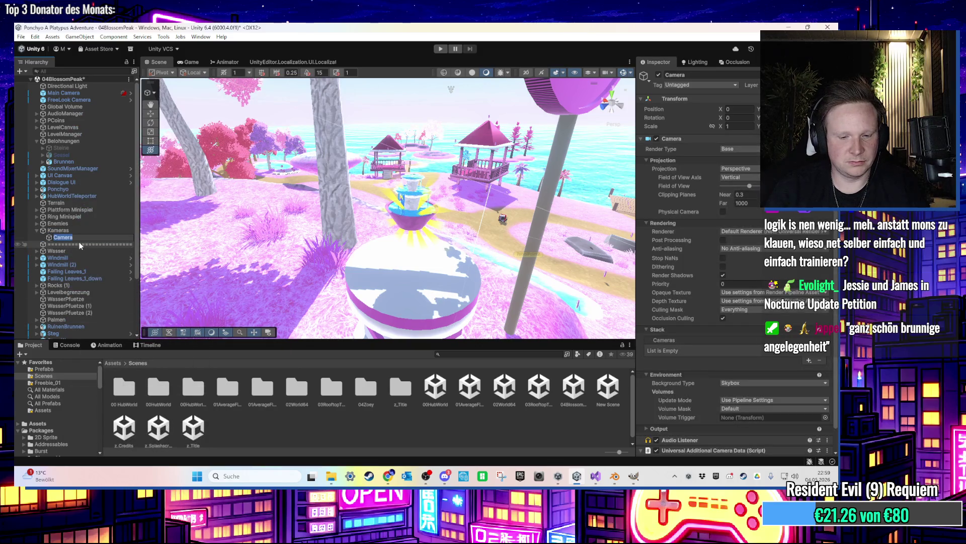
type("sBelohnungCamera")
key("Return")
Move CoinsBelohnungCamera down beside the fountain pedestal below the round signpost
key("f")
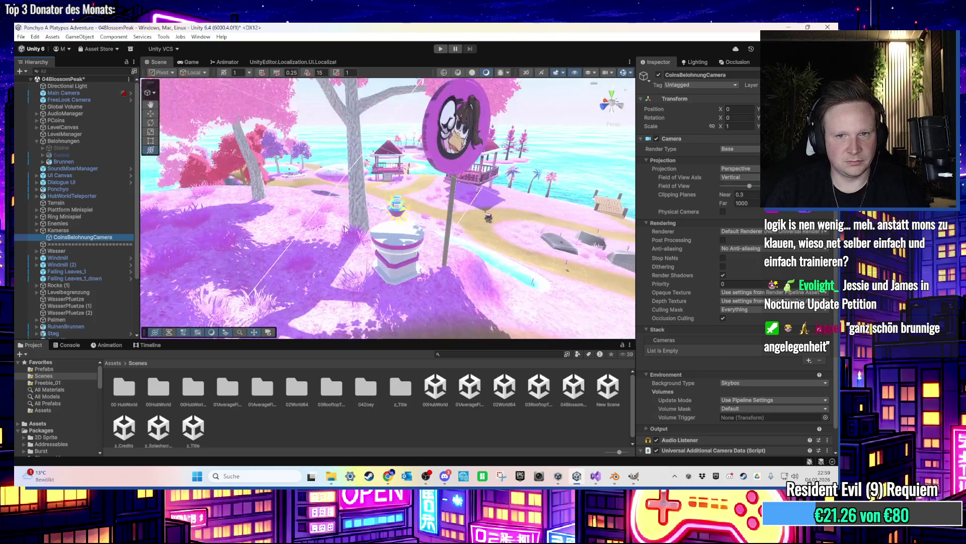
scroll(298, 228, "down", 3)
left_click_drag(388, 262, 390, 289)
key("y")
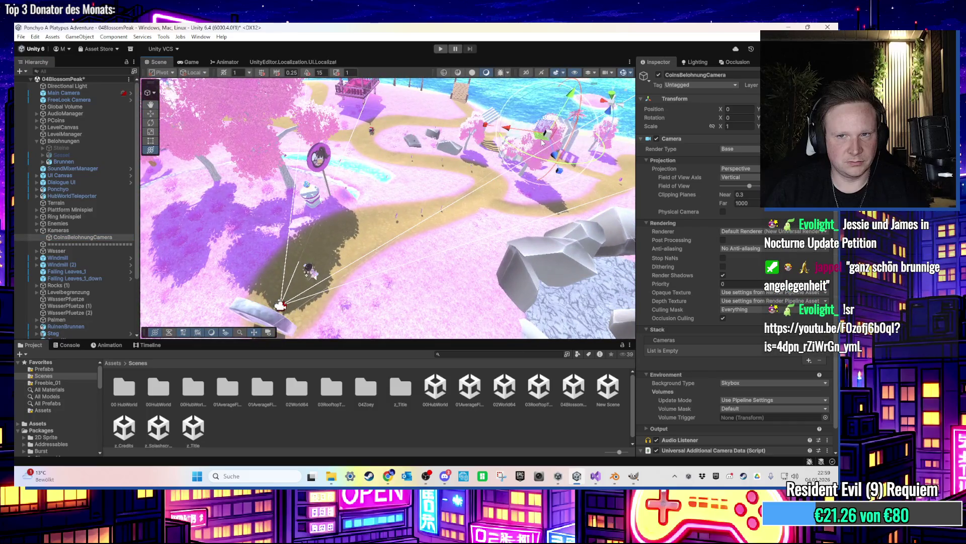
mouse_move(307, 274)
left_mouse_down()
mouse_move(328, 240)
mouse_move(322, 297)
mouse_move(397, 284)
mouse_move(395, 321)
left_mouse_up()
left_click_drag(417, 195, 385, 296)
left_click_drag(374, 251, 378, 207)
mouse_move(371, 246)
left_mouse_down()
mouse_move(378, 290)
mouse_move(388, 287)
mouse_move(395, 305)
mouse_move(523, 166)
left_mouse_up()
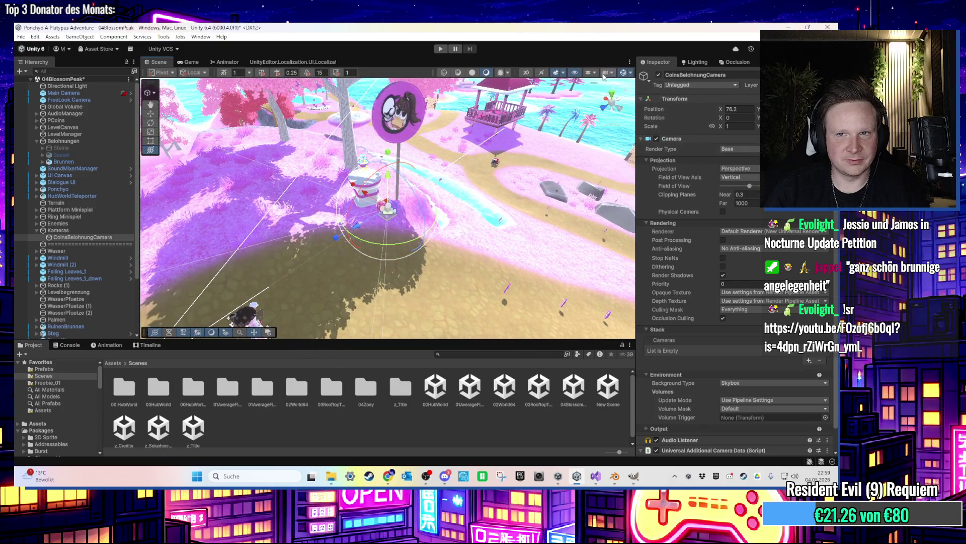
left_click_drag(420, 157, 453, 144)
Check the Game view, recenter the Scene view on the camera, and enable live camera previews
left_click(98, 237)
key("ctrl+2")
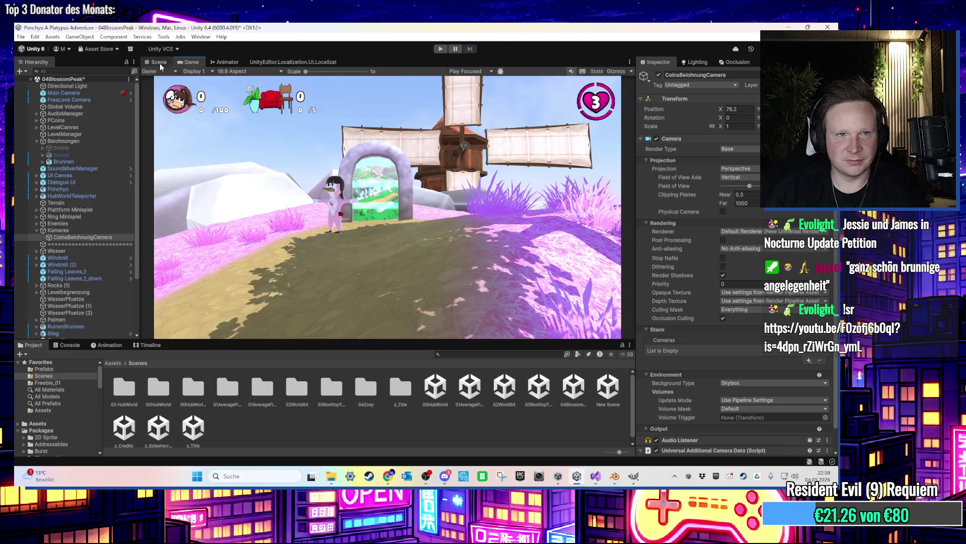
key("ctrl+1")
scroll(400, 142, "down", 5)
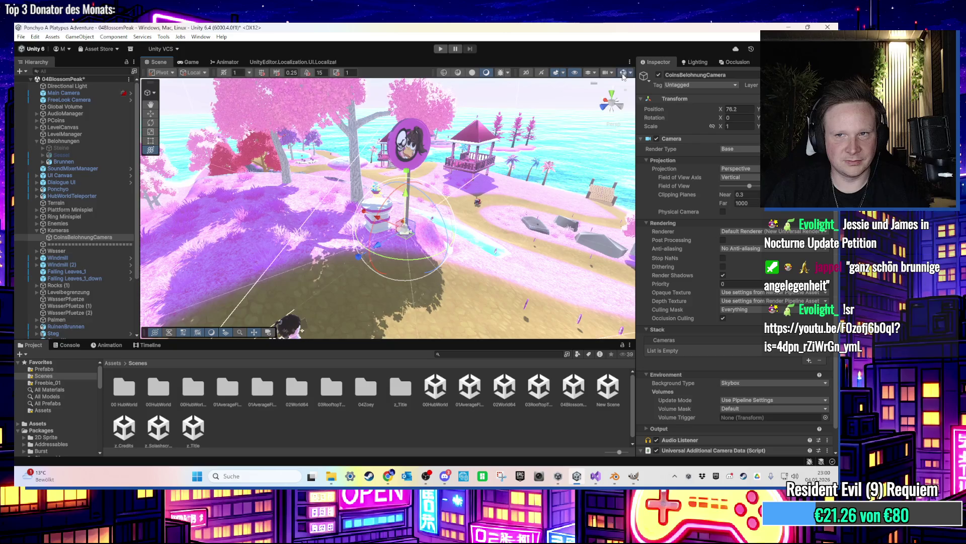
left_click_drag(408, 254, 417, 240)
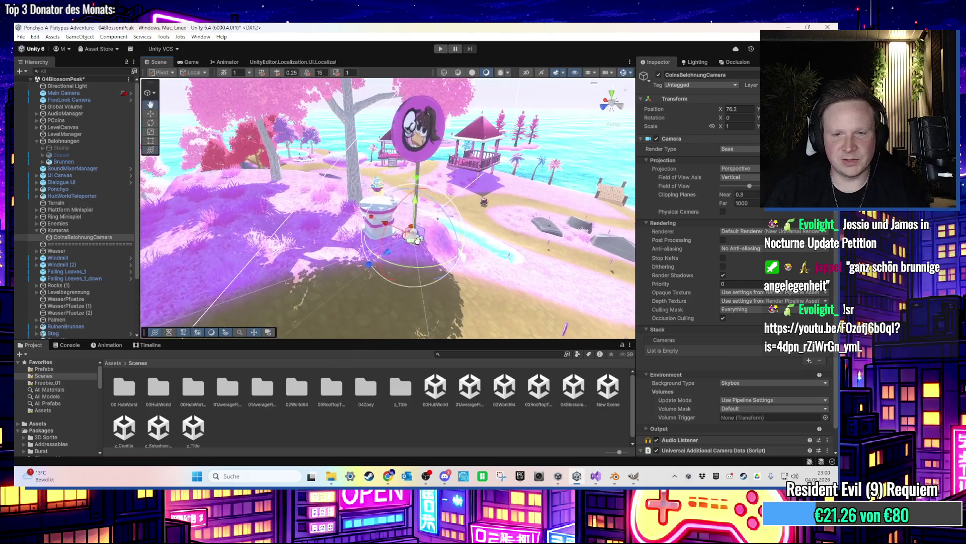
scroll(410, 288, "up", 5)
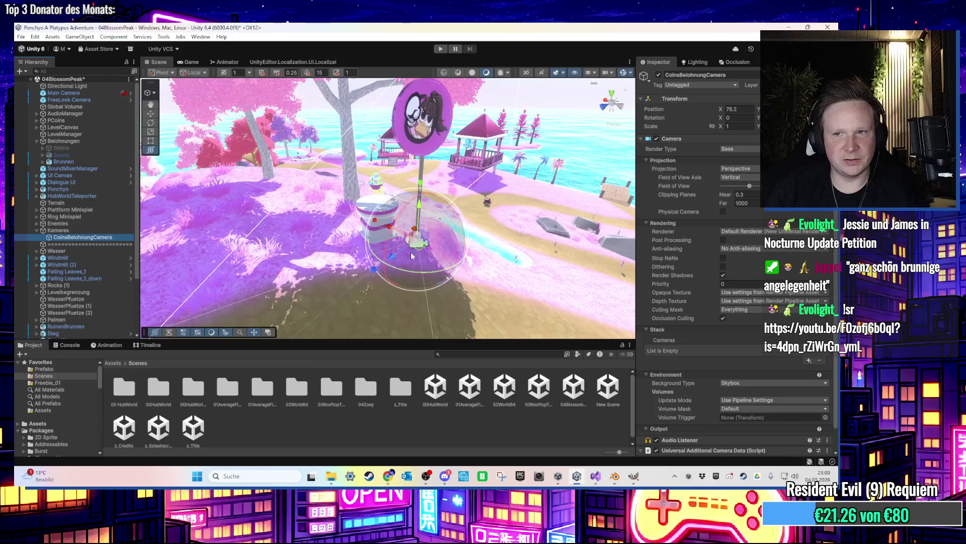
mouse_move(410, 287)
left_mouse_down()
mouse_move(425, 229)
mouse_move(374, 298)
mouse_move(378, 313)
mouse_move(405, 287)
mouse_move(357, 295)
mouse_move(367, 306)
mouse_move(353, 297)
mouse_move(373, 227)
mouse_move(347, 285)
mouse_move(351, 298)
mouse_move(375, 298)
mouse_move(377, 289)
left_mouse_up()
left_click(268, 333)
Preview CoinsBelohnungCamera and tilt it to a 12.621° X rotation
left_click(554, 274)
left_click(559, 284)
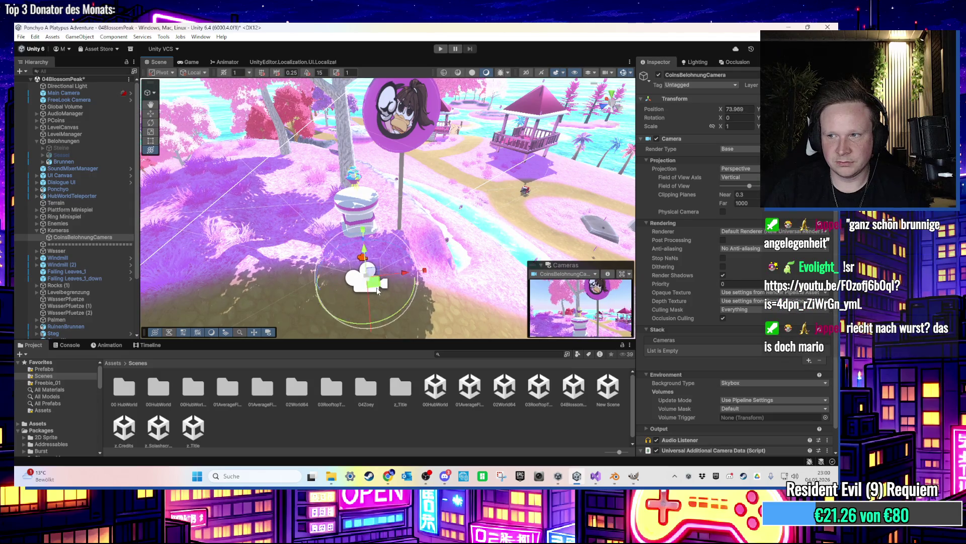
key("f")
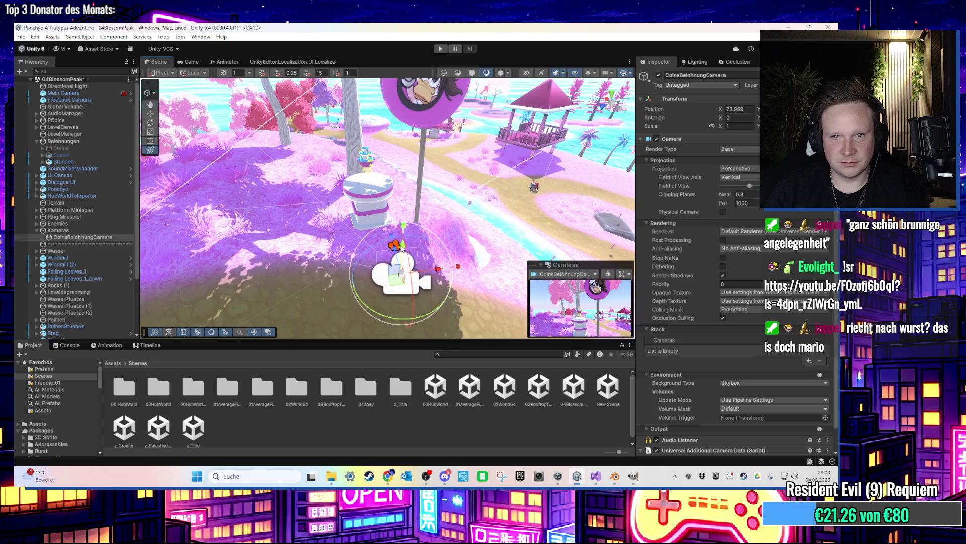
mouse_move(409, 272)
left_mouse_down()
mouse_move(401, 209)
mouse_move(432, 153)
left_mouse_up()
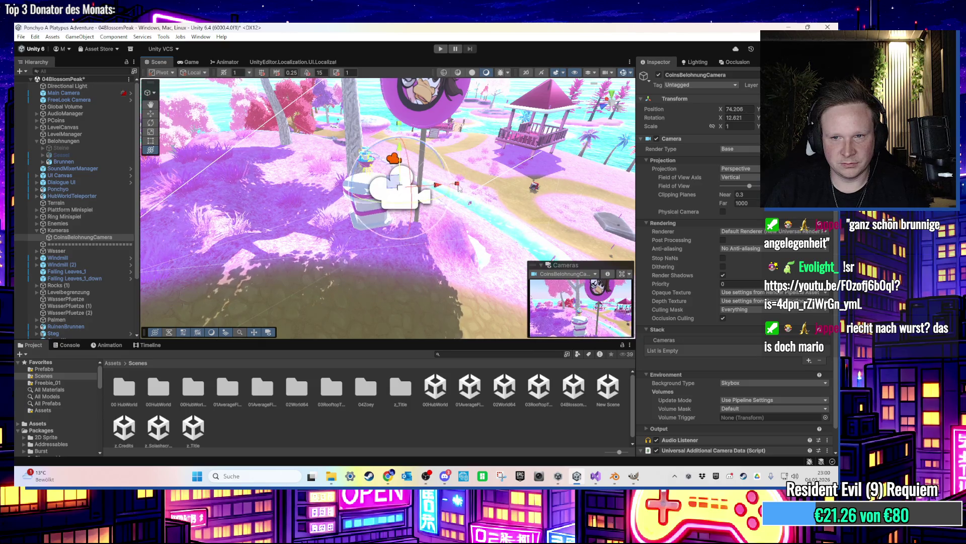
mouse_move(463, 257)
left_mouse_down()
mouse_move(465, 198)
mouse_move(462, 227)
mouse_move(502, 218)
mouse_move(517, 150)
left_mouse_up()
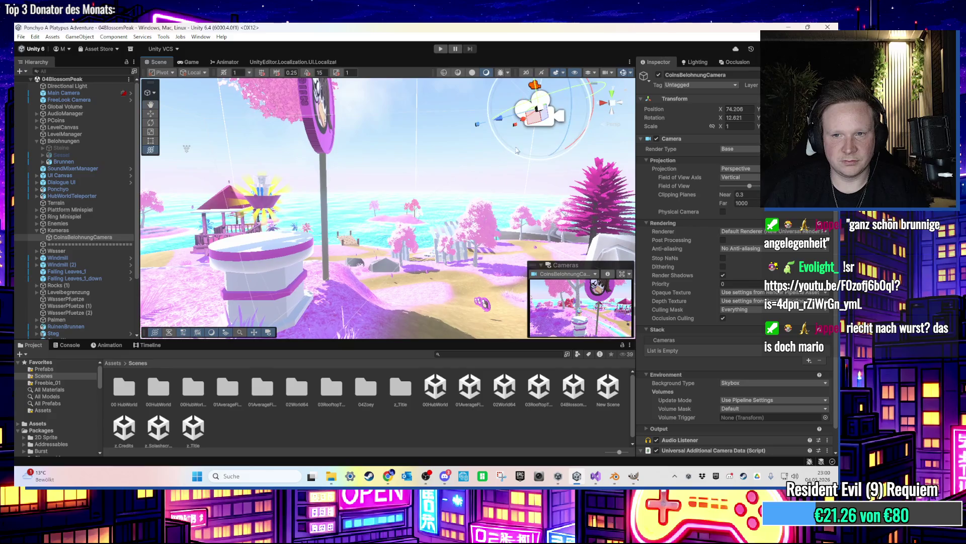
Disable CoinsBelohnungCamera and collapse the Kameras group
left_click(658, 75)
left_click(58, 230)
key("Left")
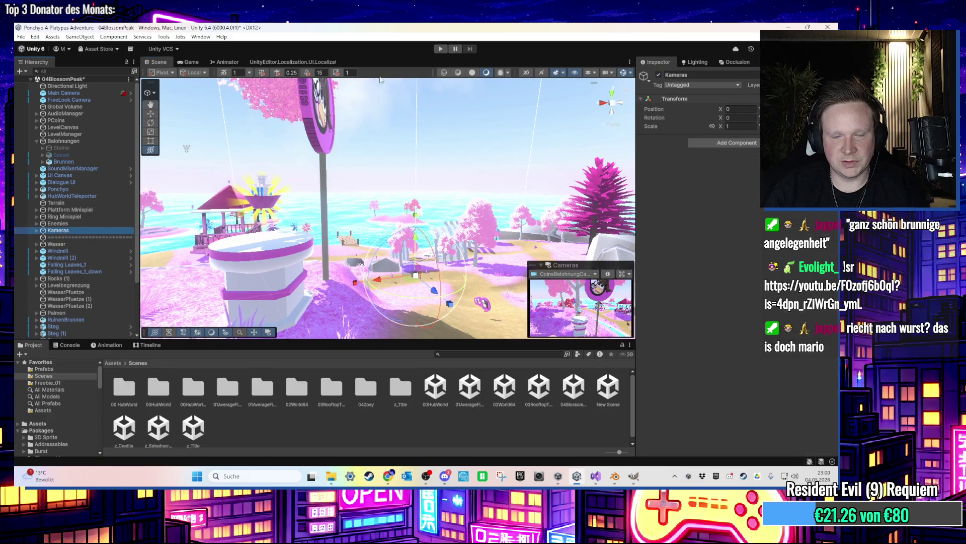
Disable the Brunnen fountain, collapse Belohnungen, and start a playtest
left_click(261, 199)
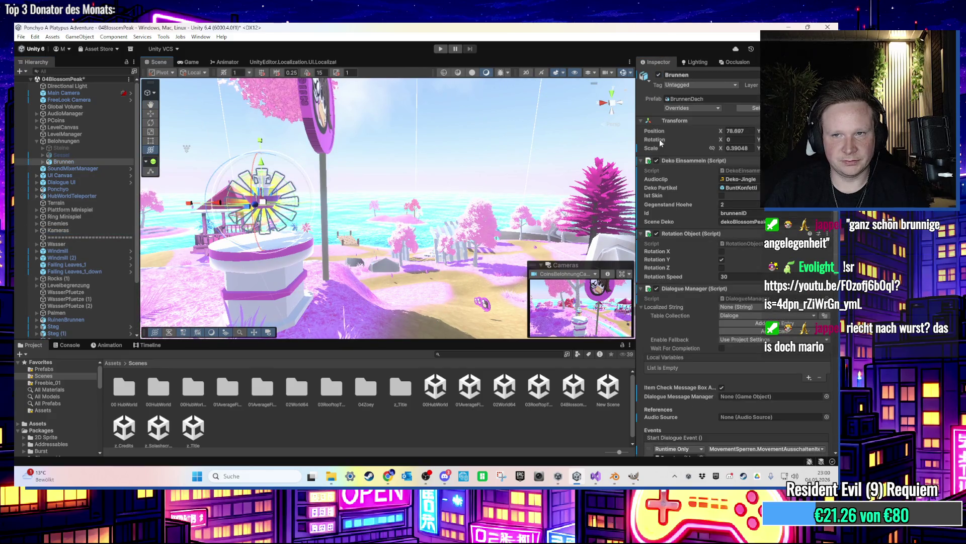
left_click(658, 75)
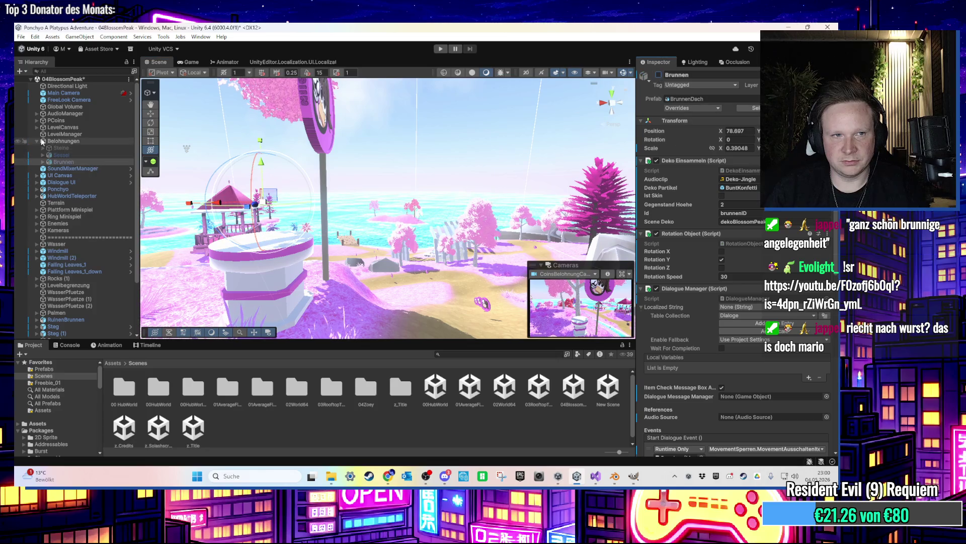
left_click(63, 141)
key("Left")
left_click(441, 50)
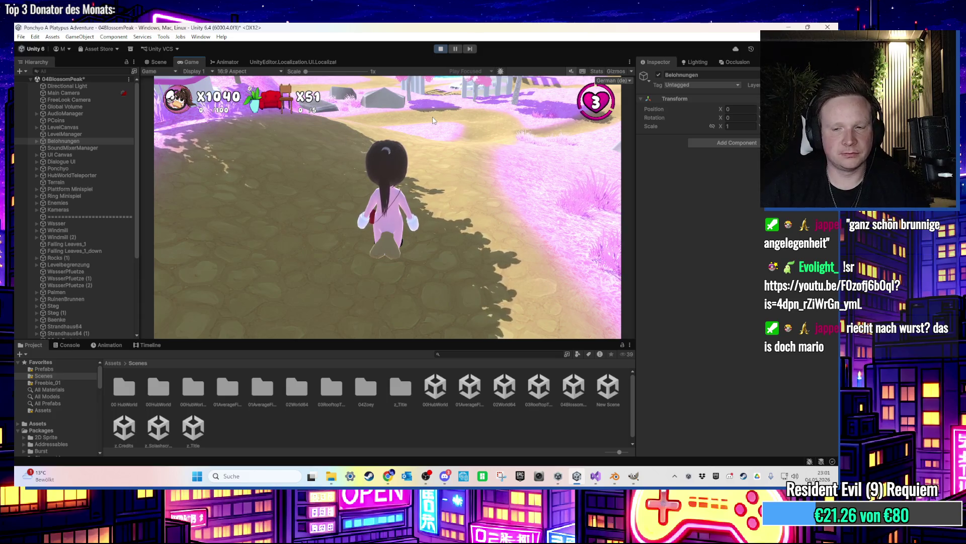
Walk the character around Blossom Peak in the Game view
key("super")
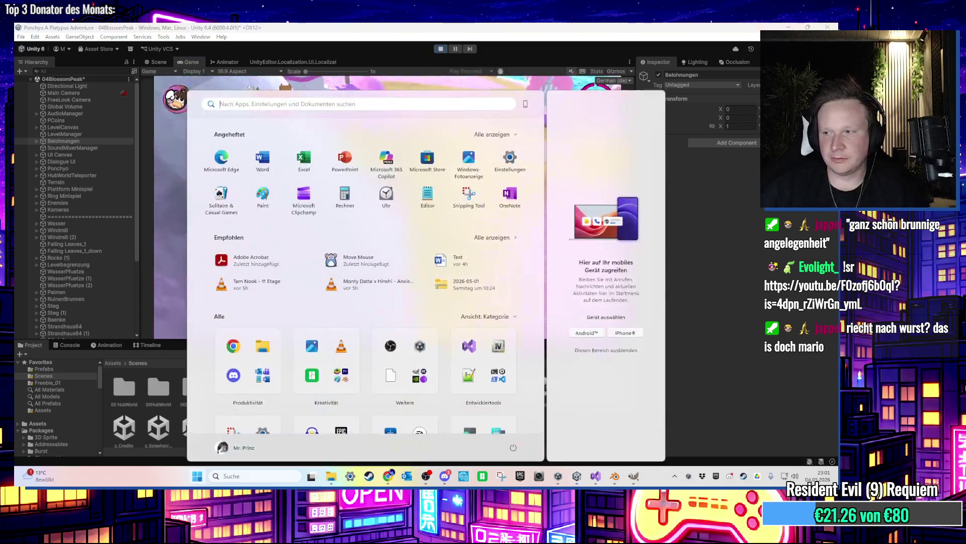
key("super")
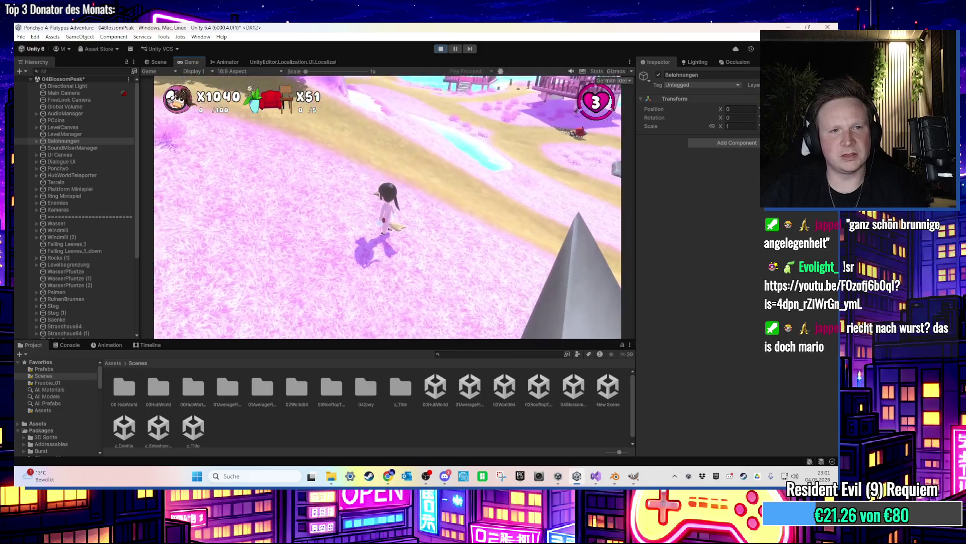
key("super")
key("super")
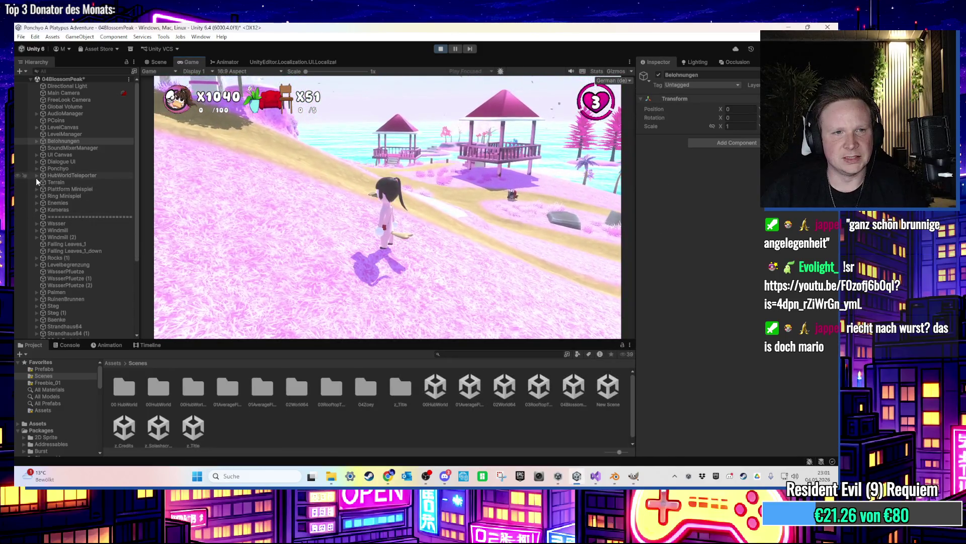
Stop the playtest and expand the PCoins group to list its coins
left_click(43, 170)
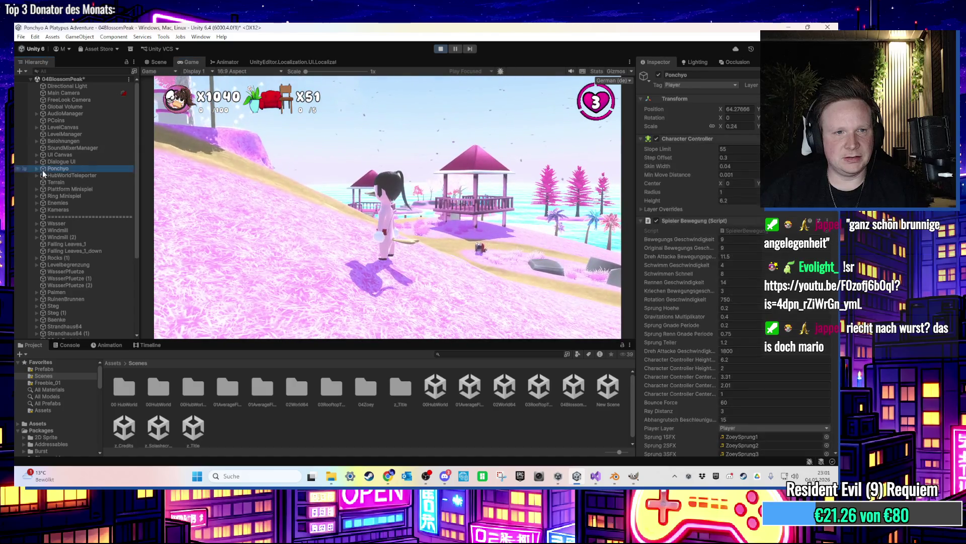
left_click(50, 129)
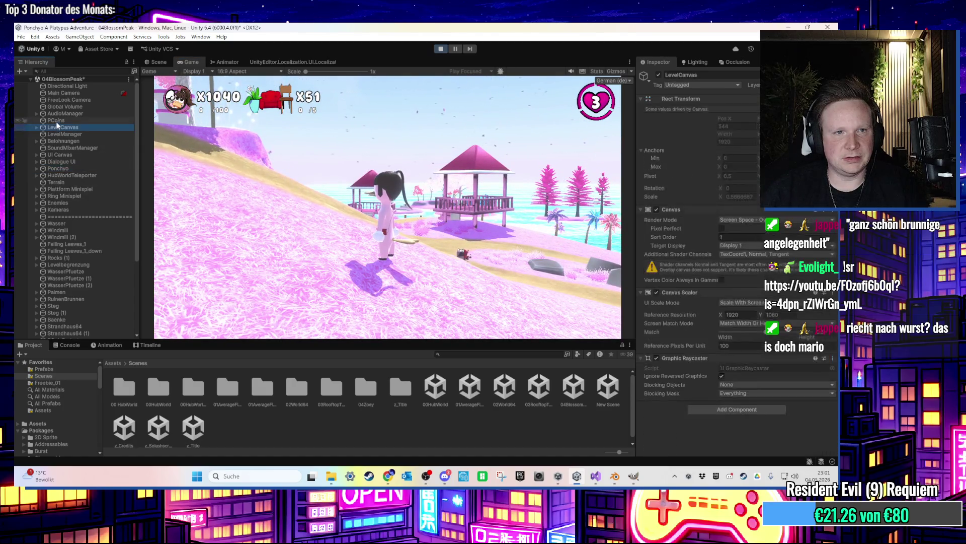
key("Up")
left_click(446, 49)
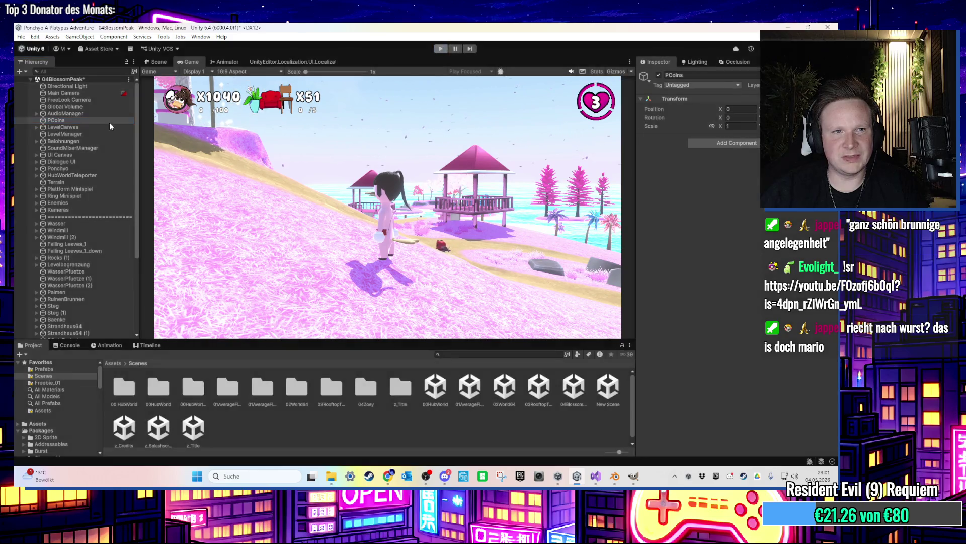
key("Right")
left_click(88, 154)
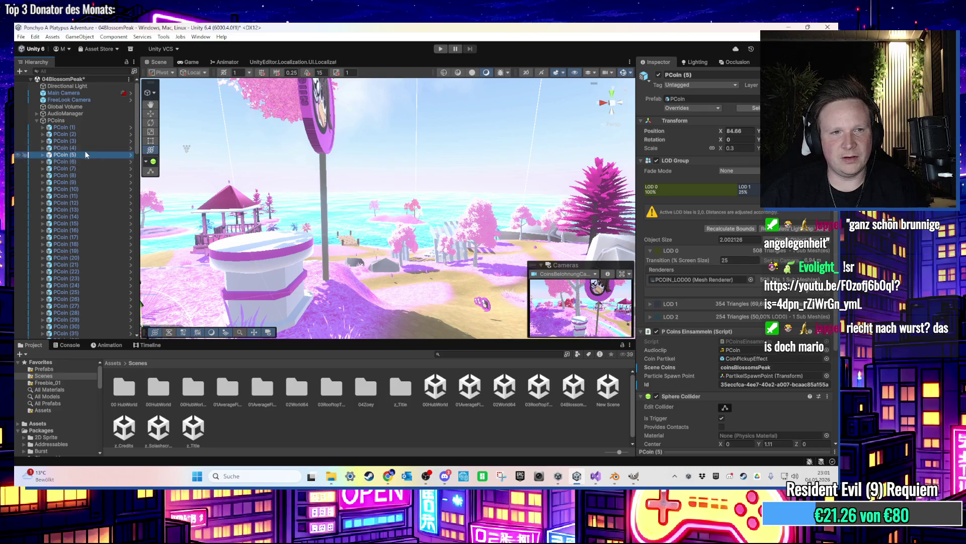
Select PCoin (1) through PCoin (100) and run 'Generiere guid fuer PCoin ID' on them
left_click(87, 127)
scroll(83, 226, "down", 15)
left_click(76, 266, "shift")
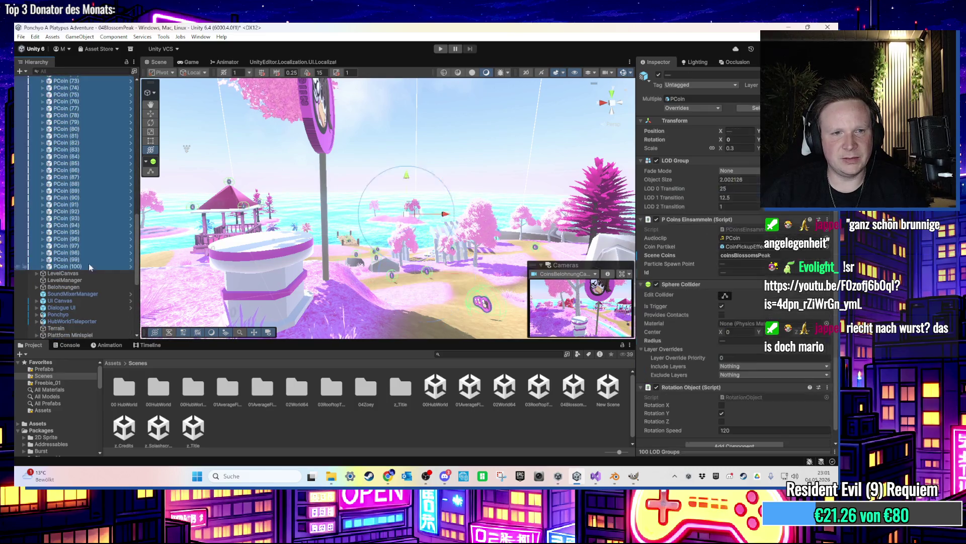
left_click(827, 220)
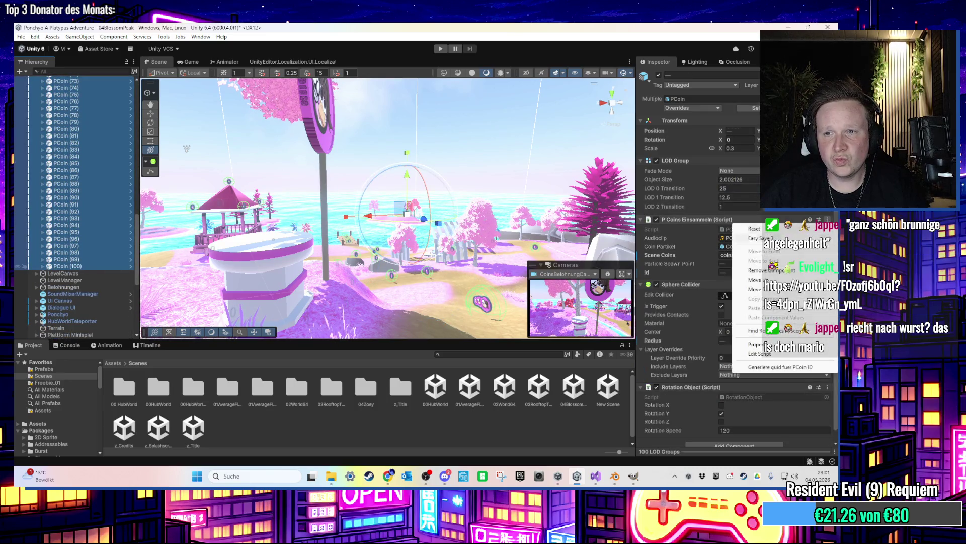
left_click(775, 366)
left_click(103, 260)
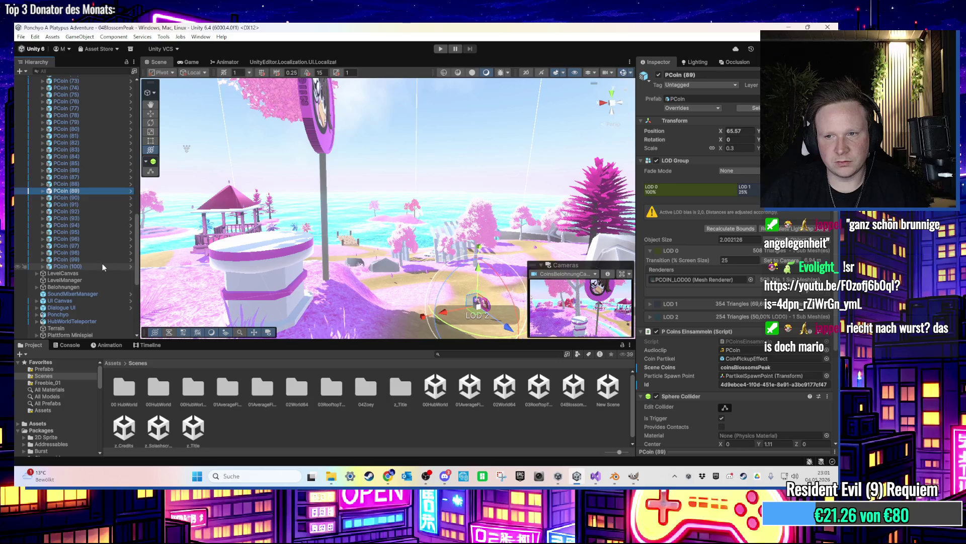
Inspect a rock cluster near the fountain, then start another playtest
mouse_move(297, 259)
left_mouse_down()
mouse_move(309, 257)
mouse_move(288, 275)
mouse_move(399, 284)
left_mouse_up()
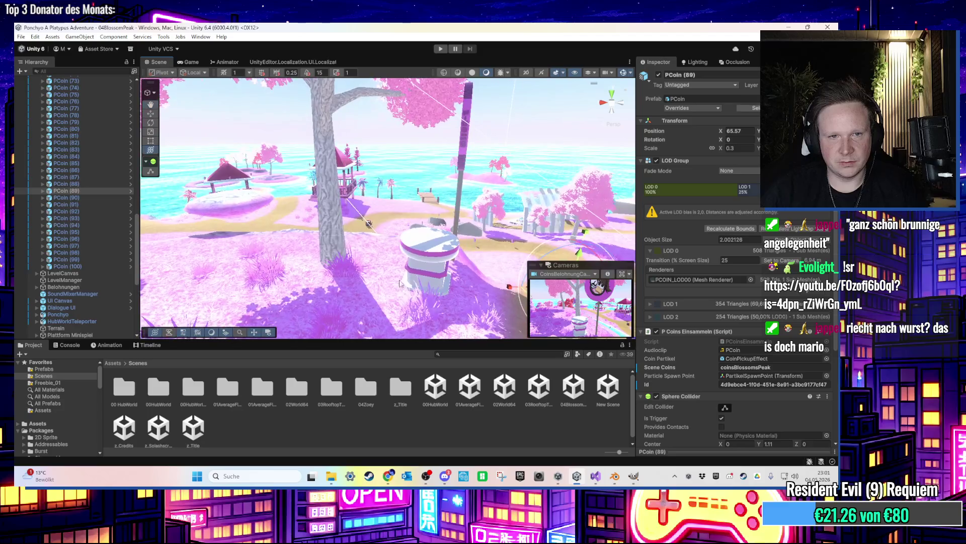
mouse_move(446, 250)
left_mouse_down()
mouse_move(302, 217)
mouse_move(330, 261)
left_mouse_up()
left_click(290, 214)
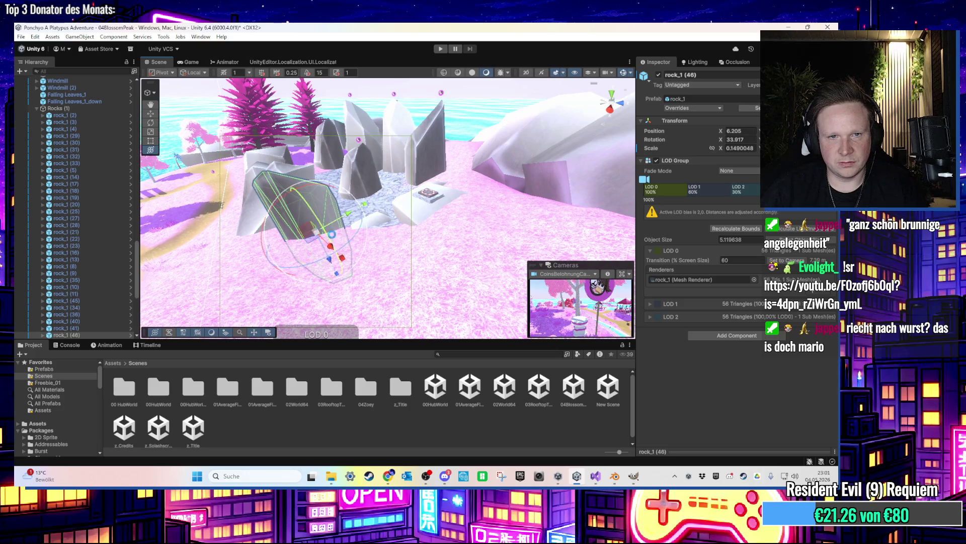
key("f")
left_click(440, 49)
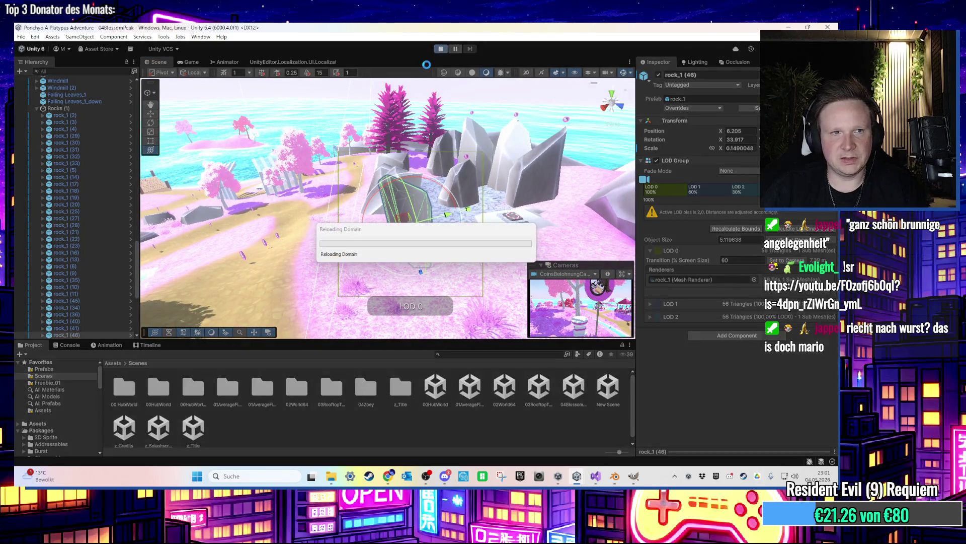